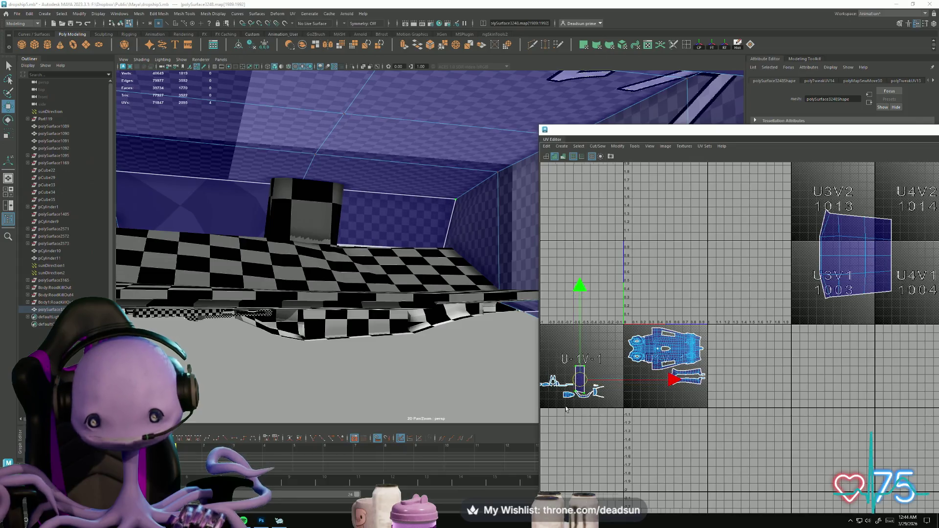
pyautogui.scroll(2, 596, 365)
# Step: Shrink the small rectangular UV shell, rotate it diagonally and move it beside the central shell
pyautogui.press('e')
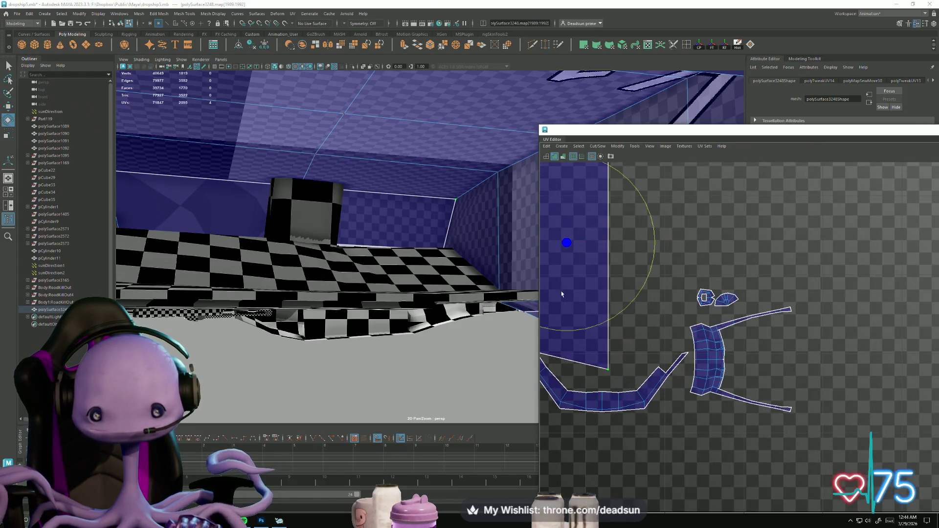
pyautogui.press('r')
pyautogui.moveTo(564, 251); pyautogui.dragTo(530, 266)
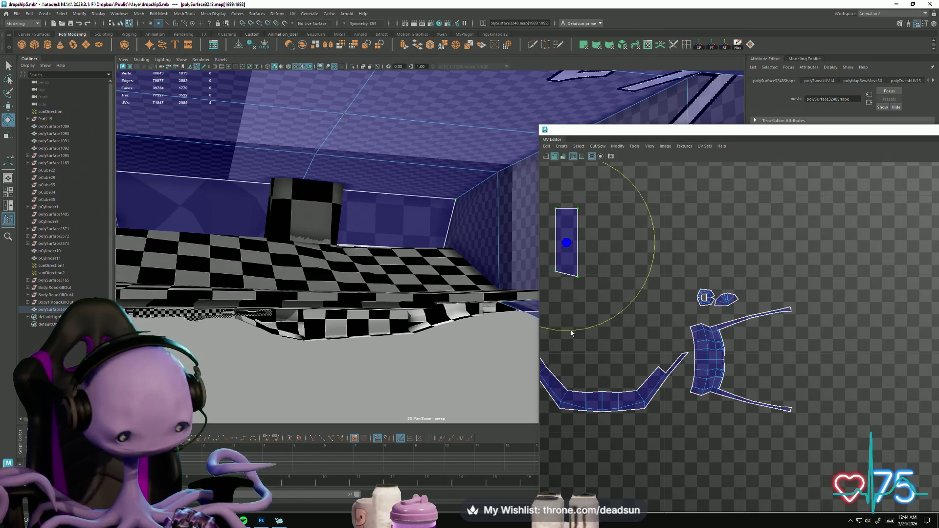
pyautogui.moveTo(571, 333)
pyautogui.mouseDown()
pyautogui.moveTo(611, 313)
pyautogui.moveTo(640, 254)
pyautogui.moveTo(643, 176)
pyautogui.mouseUp()
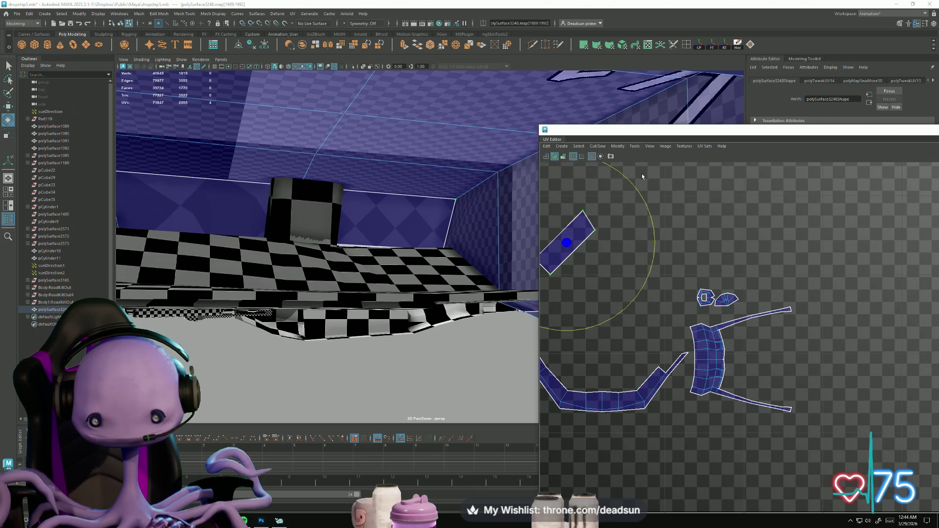
pyautogui.press('w')
pyautogui.moveTo(580, 250); pyautogui.dragTo(693, 353)
# Step: Shrink the diagonal shell slightly more, nudge it into place and select its lower-right edge
pyautogui.scroll(5, 656, 379)
pyautogui.moveTo(703, 288); pyautogui.dragTo(683, 302)
pyautogui.press('w')
pyautogui.moveTo(682, 302); pyautogui.dragTo(681, 287, button='right')
pyautogui.click(671, 329)
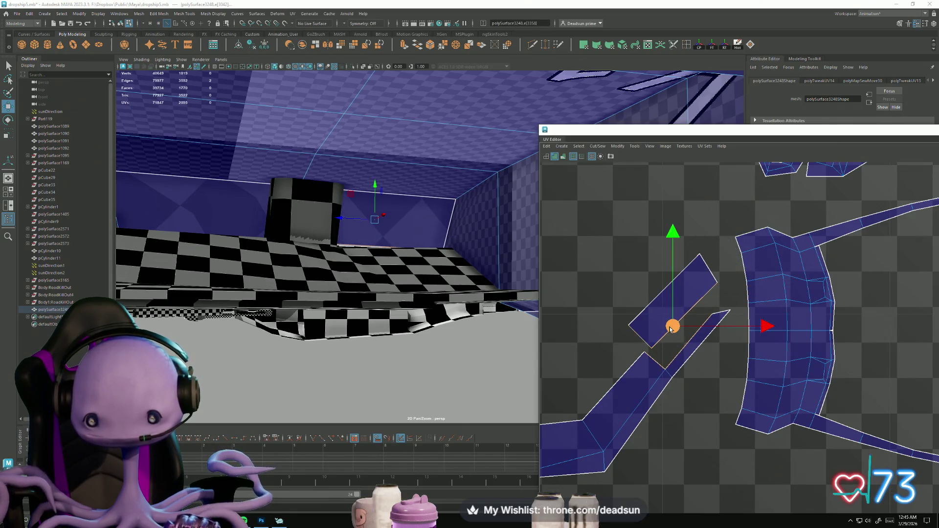
# Step: In UV mode, pull the diagonal shell's corner UVs down to line up with the strip
pyautogui.rightClick(657, 351)
pyautogui.moveTo(681, 349); pyautogui.dragTo(681, 349, button='right')
pyautogui.click(663, 370)
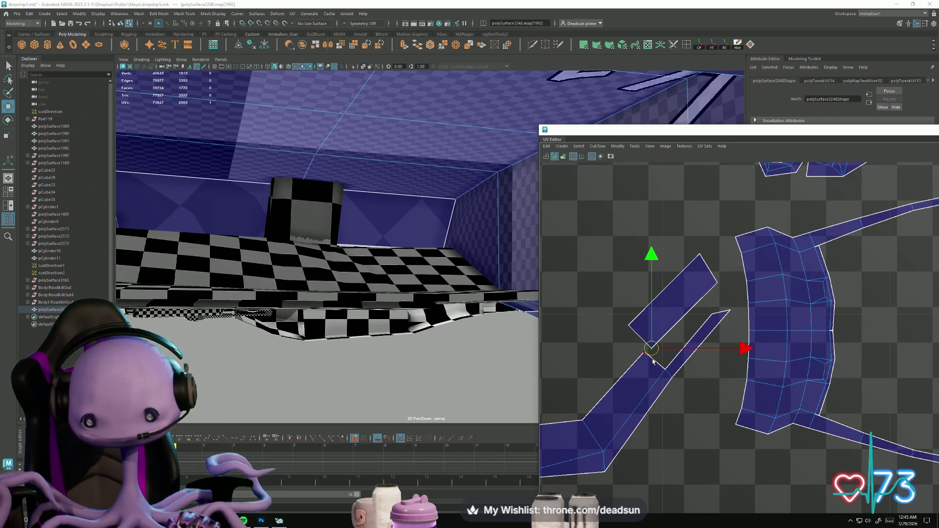
pyautogui.press('e')
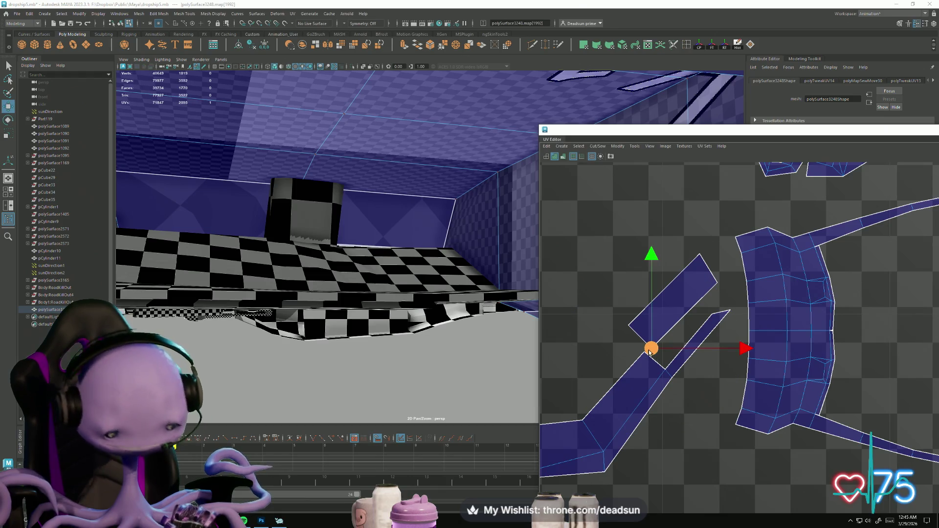
pyautogui.moveTo(653, 345); pyautogui.dragTo(668, 365)
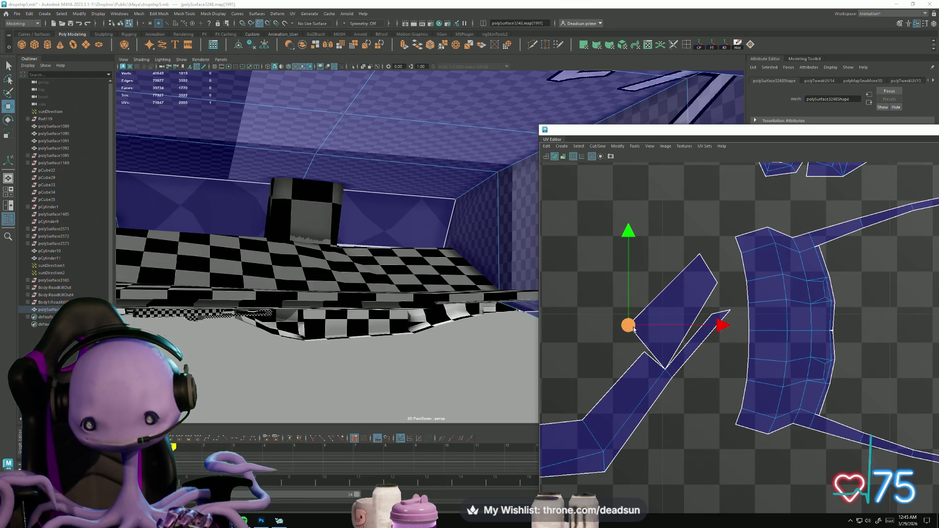
pyautogui.moveTo(634, 330); pyautogui.dragTo(640, 351)
# Step: Move the shell's tip UV and the U-shaped strip's tip UV down so they meet
pyautogui.click(718, 284)
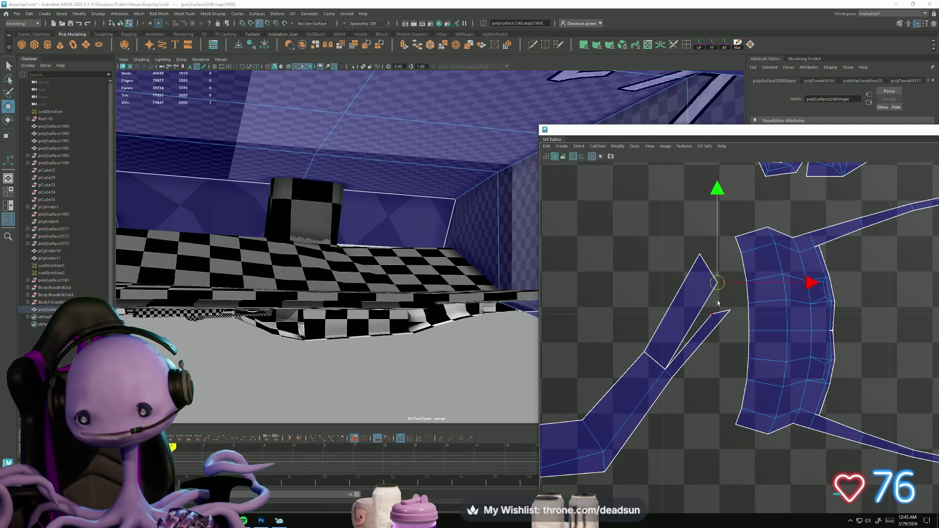
pyautogui.moveTo(717, 284); pyautogui.dragTo(711, 311)
pyautogui.moveTo(706, 268); pyautogui.dragTo(706, 269)
pyautogui.press('space')
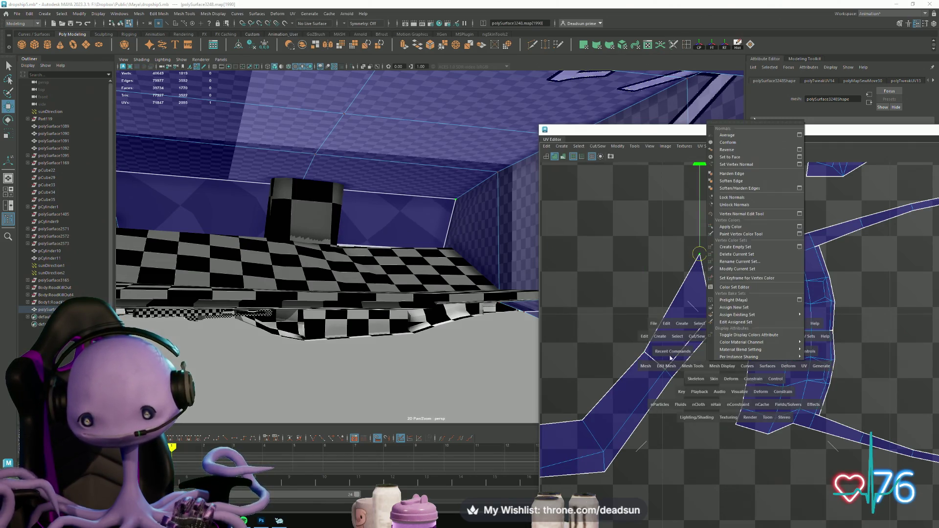
pyautogui.keyDown('alt'); pyautogui.moveTo(690, 337); pyautogui.dragTo(879, 249, button='middle'); pyautogui.keyUp('alt')
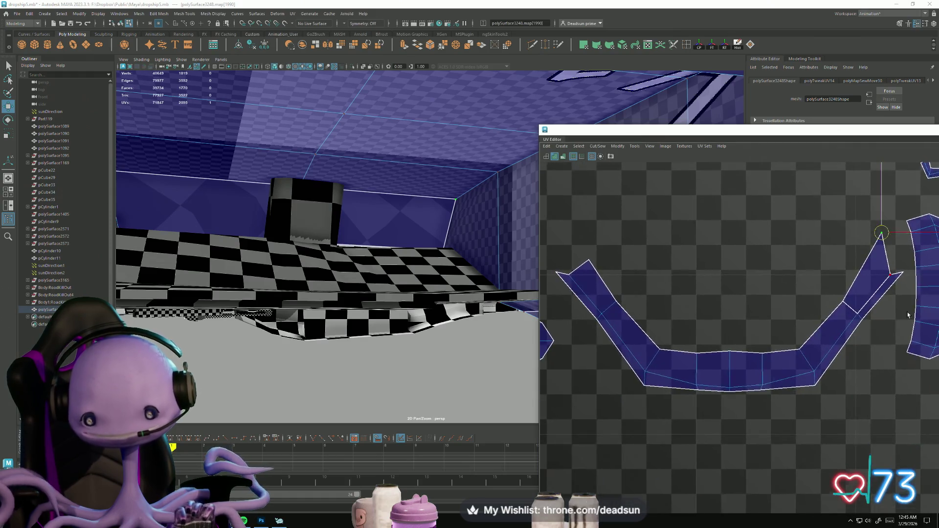
pyautogui.moveTo(877, 246); pyautogui.dragTo(874, 266)
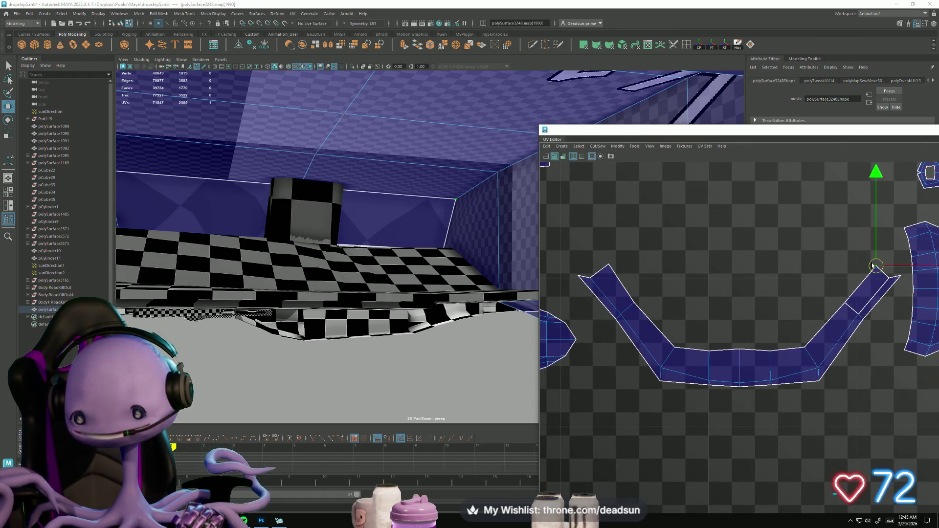
# Step: Switch to edge selection to work on the shared border
pyautogui.scroll(3, 855, 329)
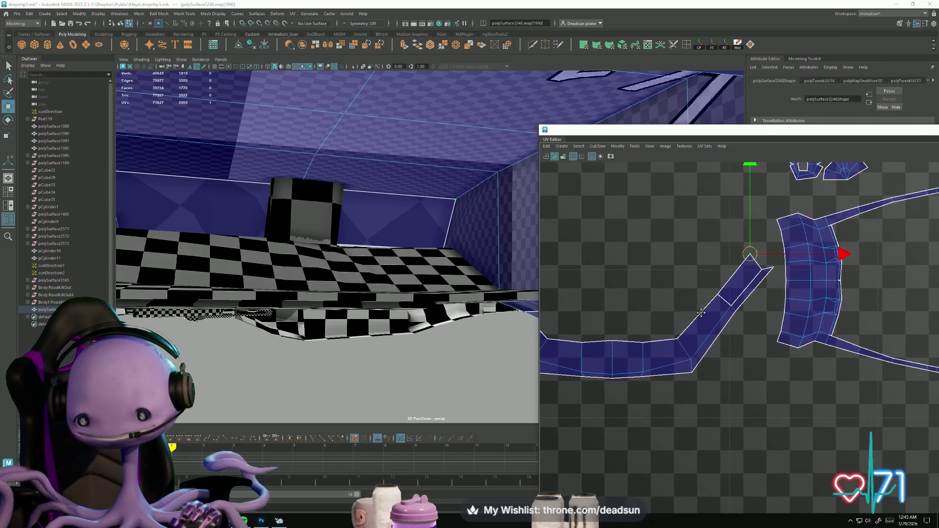
pyautogui.rightClick(727, 305)
pyautogui.click(727, 285)
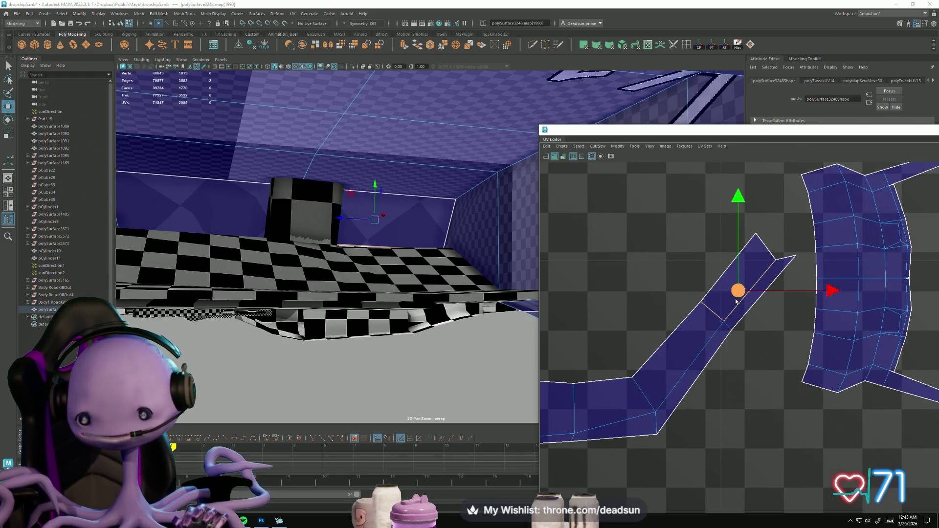
pyautogui.click(597, 147)
# Step: Sew the two border edges of the vent piece one after the other, merging their UVs
pyautogui.click(602, 213)
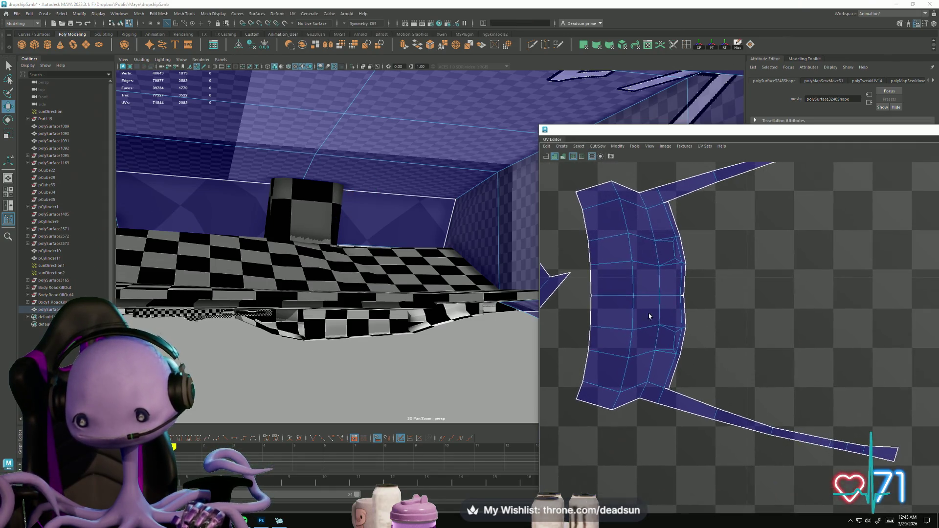
pyautogui.scroll(1, 681, 300)
pyautogui.click(684, 296)
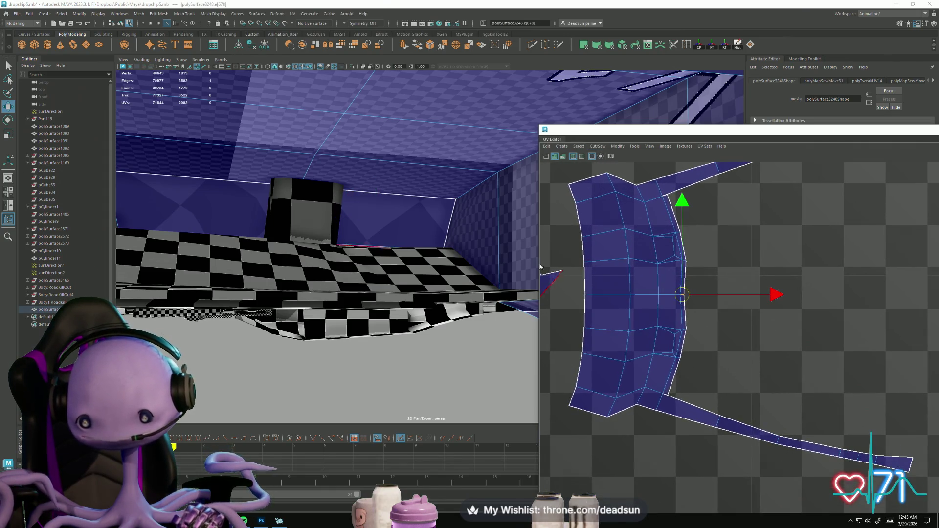
pyautogui.click(598, 146)
pyautogui.click(602, 213)
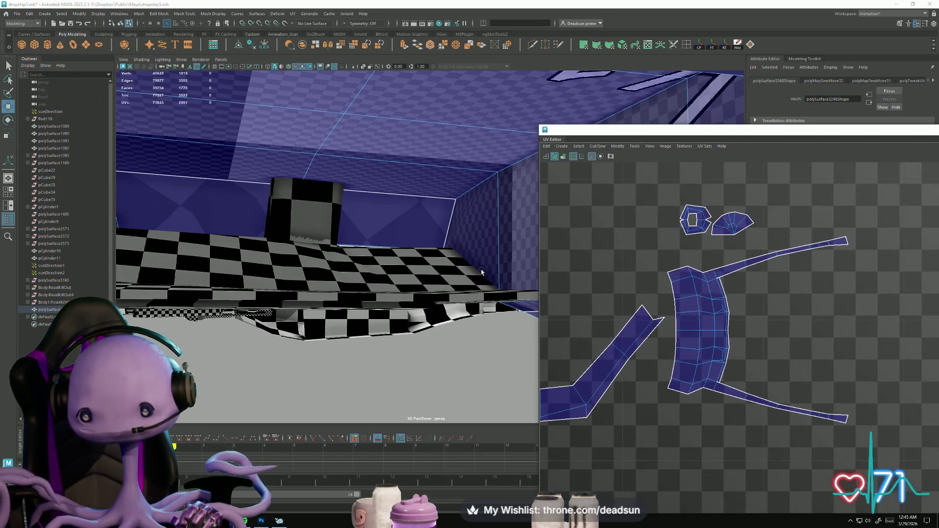
# Step: Zoom out to see all UV shells and orbit the view inside the dropship
pyautogui.scroll(-3, 666, 389)
pyautogui.keyDown('alt'); pyautogui.moveTo(667, 389); pyautogui.dragTo(743, 344, button='middle'); pyautogui.keyUp('alt')
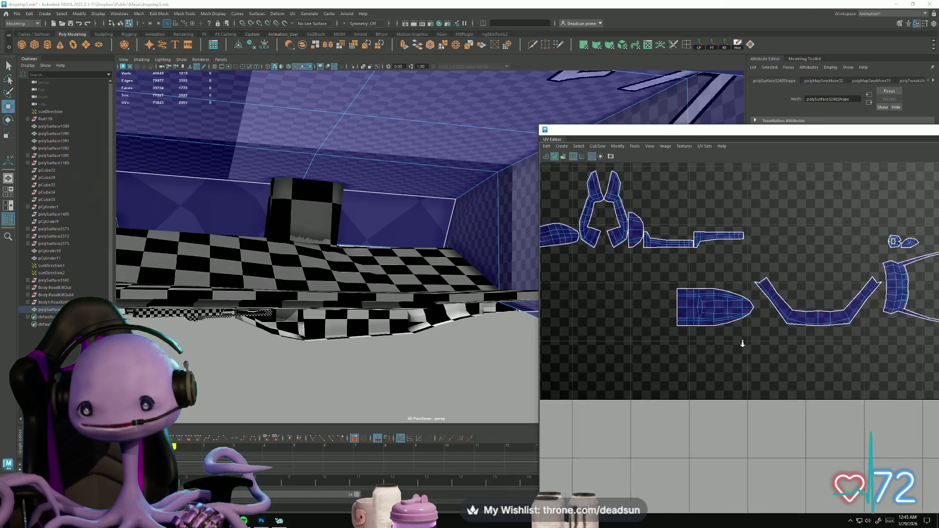
pyautogui.scroll(-4, 742, 344)
pyautogui.moveTo(470, 323)
pyautogui.keyDown('alt'); pyautogui.mouseDown()
pyautogui.moveTo(368, 278)
pyautogui.moveTo(350, 252)
pyautogui.moveTo(372, 264)
pyautogui.moveTo(343, 235)
pyautogui.moveTo(401, 255)
pyautogui.mouseUp(); pyautogui.keyUp('alt')
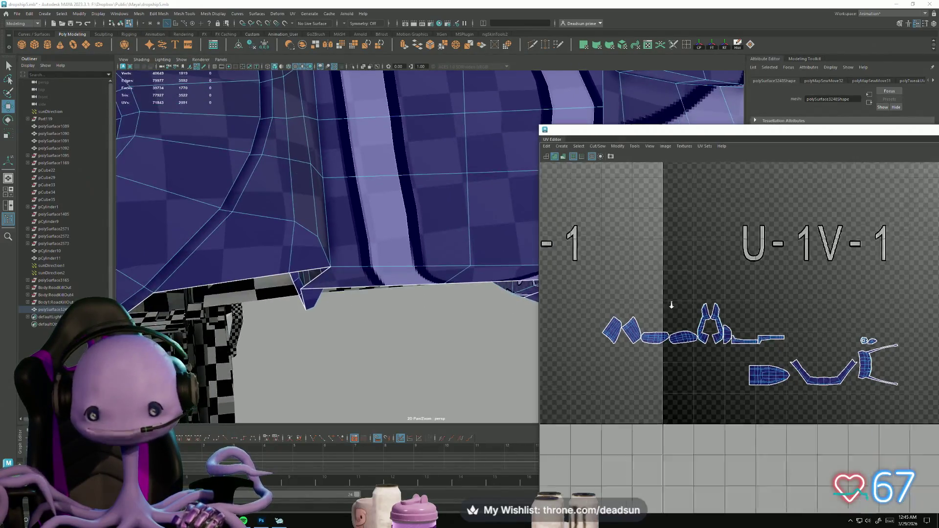
pyautogui.scroll(-5, 671, 306)
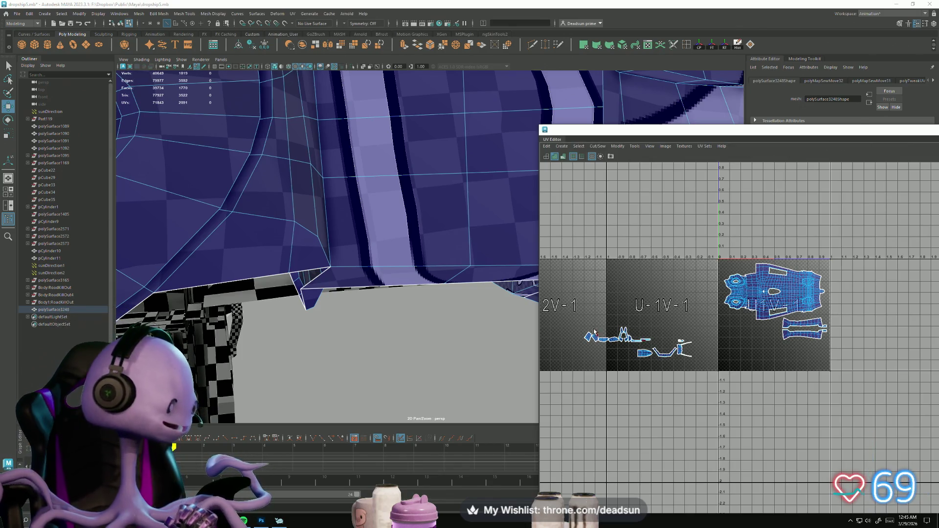
# Step: Orbit around the dropship to the cockpit hull and begin selecting its seam edges
pyautogui.keyDown('alt'); pyautogui.moveTo(521, 282); pyautogui.dragTo(367, 318); pyautogui.keyUp('alt')
pyautogui.scroll(5, 803, 352)
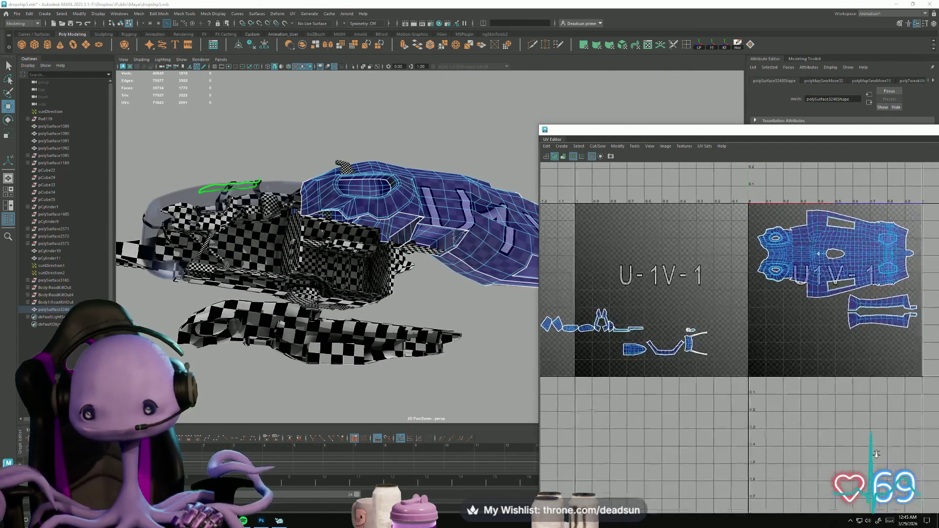
pyautogui.scroll(3, 796, 354)
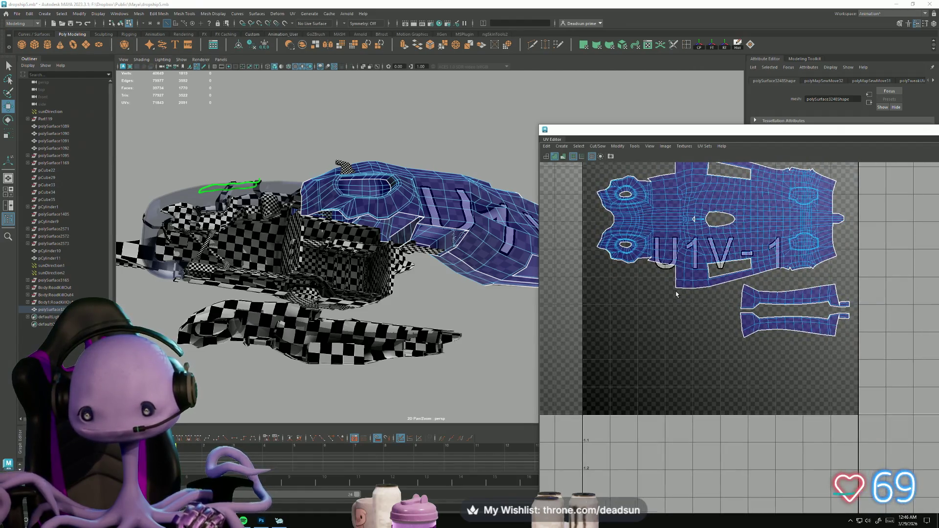
pyautogui.scroll(-3, 677, 294)
pyautogui.scroll(3, 691, 415)
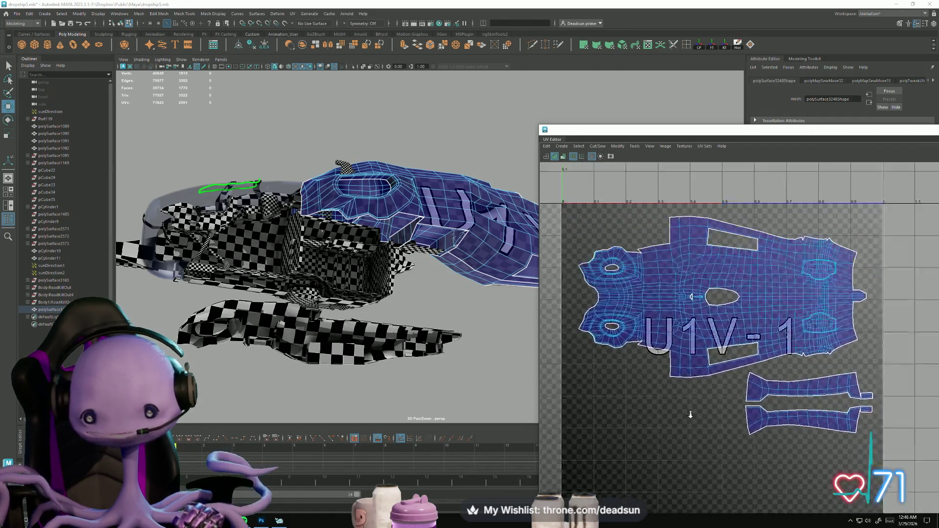
pyautogui.moveTo(489, 386)
pyautogui.keyDown('alt'); pyautogui.mouseDown()
pyautogui.moveTo(453, 390)
pyautogui.moveTo(489, 356)
pyautogui.moveTo(485, 333)
pyautogui.moveTo(499, 276)
pyautogui.moveTo(436, 313)
pyautogui.moveTo(356, 317)
pyautogui.moveTo(332, 338)
pyautogui.moveTo(333, 282)
pyautogui.moveTo(366, 318)
pyautogui.moveTo(384, 210)
pyautogui.mouseUp(); pyautogui.keyUp('alt')
pyautogui.moveTo(384, 210); pyautogui.dragTo(395, 159, button='right')
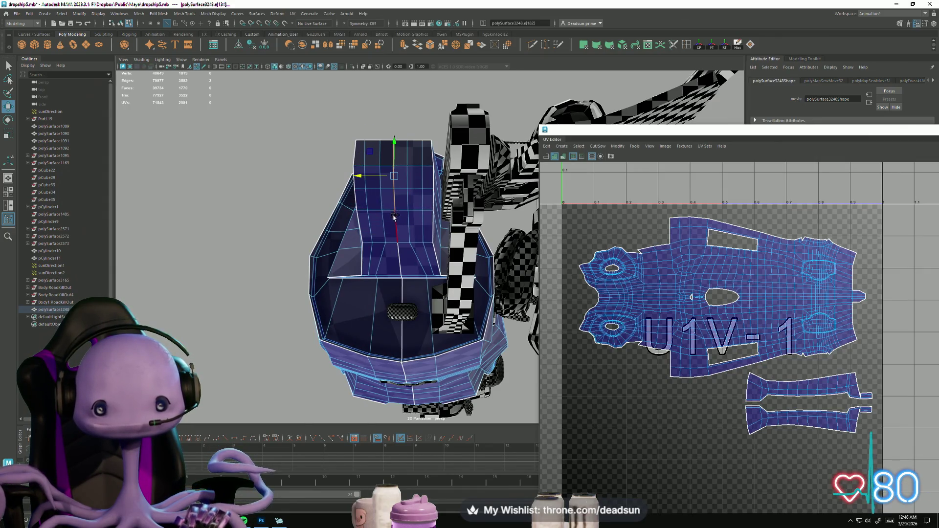
# Step: Add one more seam edge and sew the selected hull seams together
pyautogui.keyDown('shift'); pyautogui.click(399, 255); pyautogui.keyUp('shift')
pyautogui.keyDown('alt'); pyautogui.moveTo(399, 255); pyautogui.dragTo(412, 265); pyautogui.keyUp('alt')
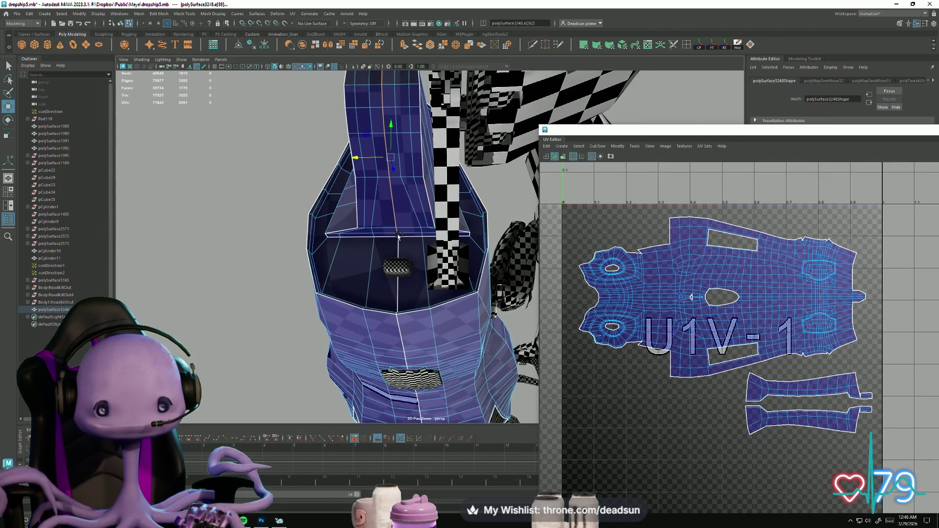
pyautogui.scroll(-2, 637, 321)
pyautogui.keyDown('alt'); pyautogui.moveTo(637, 321); pyautogui.dragTo(719, 343, button='middle'); pyautogui.keyUp('alt')
pyautogui.scroll(3, 719, 343)
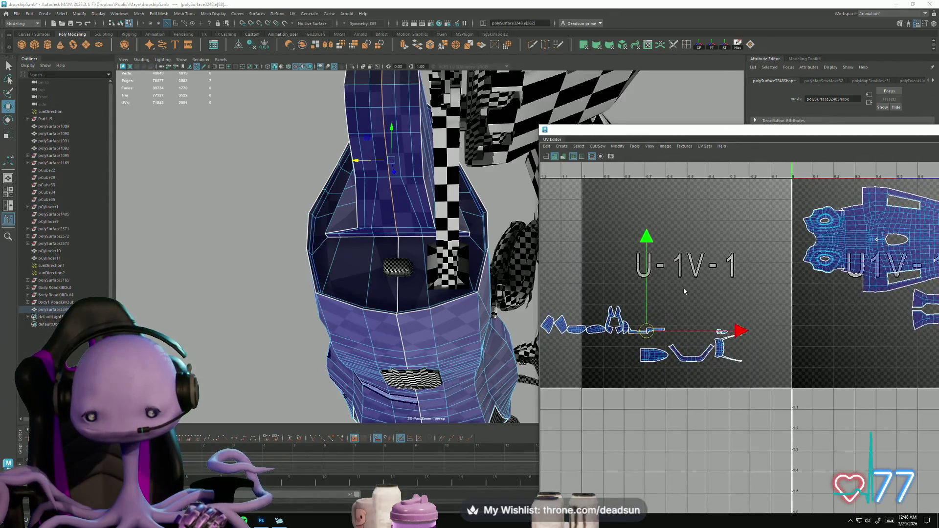
pyautogui.scroll(2, 703, 265)
pyautogui.click(591, 146)
pyautogui.click(627, 216)
# Step: Select the pointed nose shell's UVs and move it up and right beside the tapered shell
pyautogui.scroll(2, 670, 393)
pyautogui.scroll(2, 710, 393)
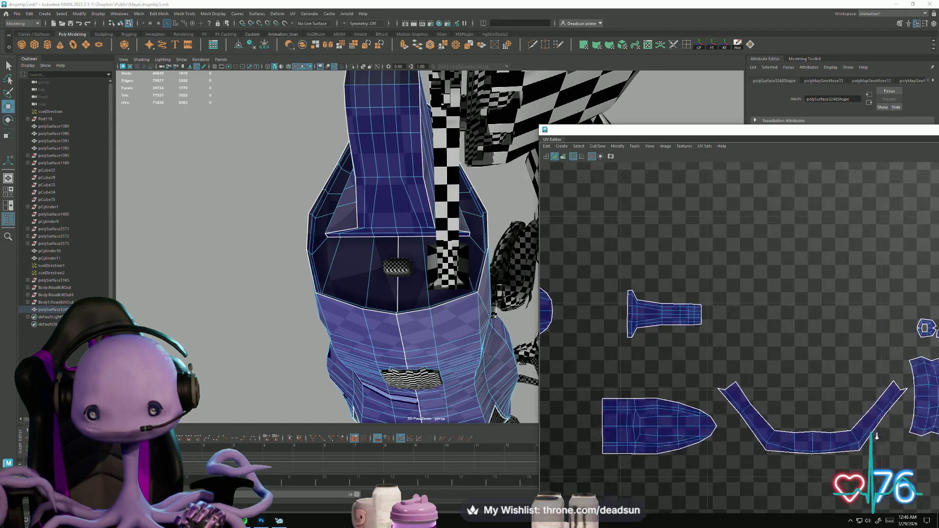
pyautogui.moveTo(584, 374)
pyautogui.keyDown('alt'); pyautogui.mouseDown(button='middle')
pyautogui.moveTo(639, 417)
pyautogui.moveTo(585, 358)
pyautogui.mouseUp(button='middle'); pyautogui.keyUp('alt')
pyautogui.scroll(-2, 639, 417)
pyautogui.scroll(4, 607, 350)
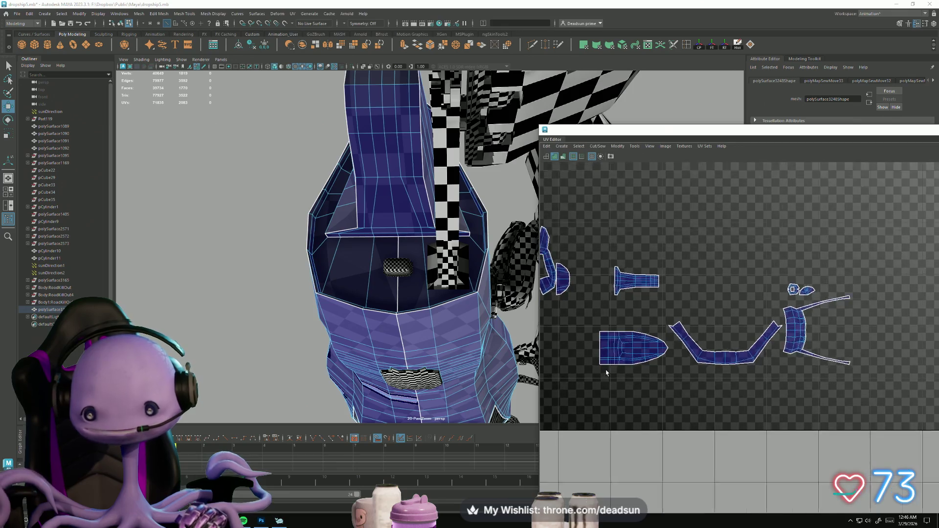
pyautogui.click(580, 321)
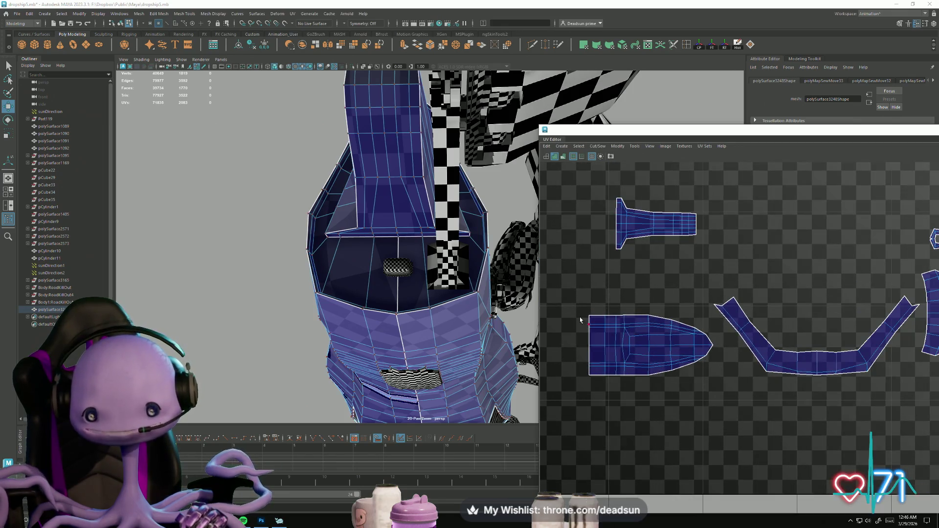
pyautogui.moveTo(720, 411); pyautogui.dragTo(720, 410)
pyautogui.moveTo(670, 346)
pyautogui.mouseDown()
pyautogui.moveTo(791, 236)
pyautogui.moveTo(800, 211)
pyautogui.mouseUp()
pyautogui.scroll(-2, 619, 339)
pyautogui.moveTo(417, 244)
pyautogui.keyDown('alt'); pyautogui.mouseDown()
pyautogui.moveTo(452, 37)
pyautogui.moveTo(471, 272)
pyautogui.mouseUp(); pyautogui.keyUp('alt')
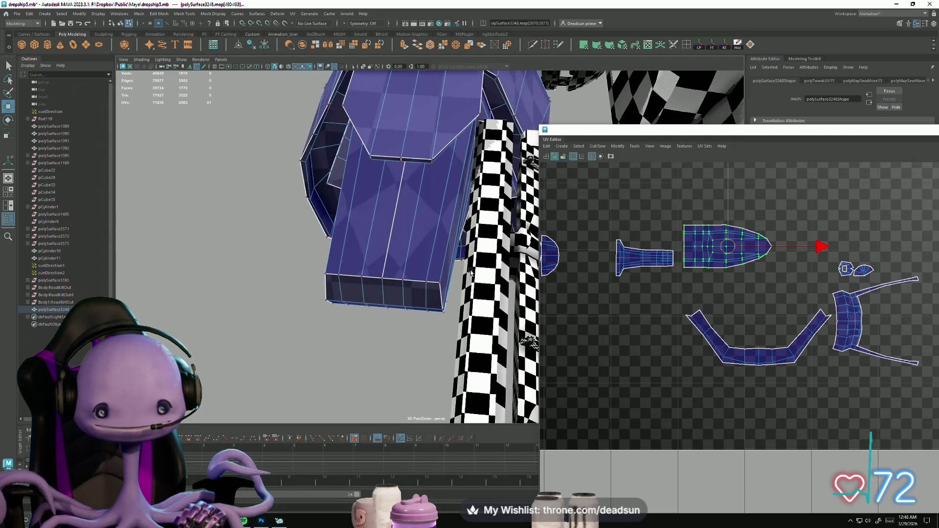
# Step: Select two matching hull edges and sew the two small UV shells into one
pyautogui.press('F10')
pyautogui.click(396, 244)
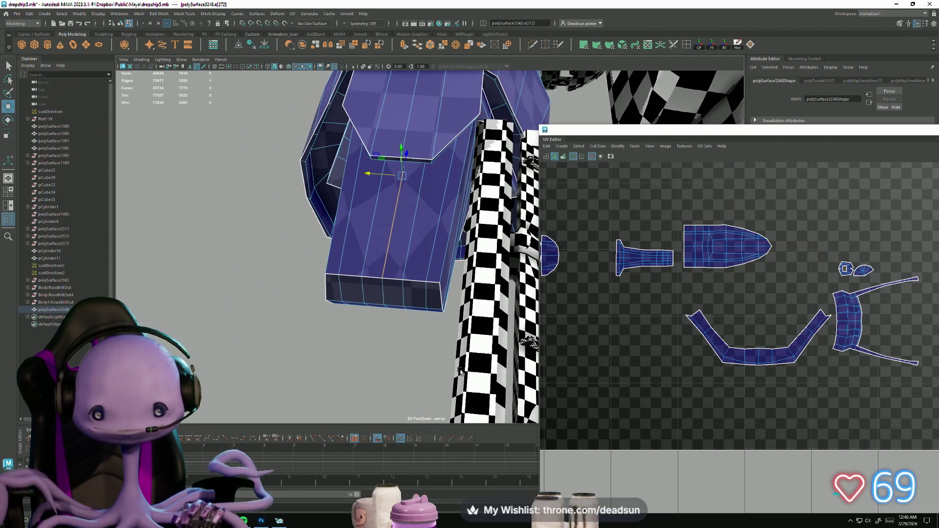
pyautogui.press('f')
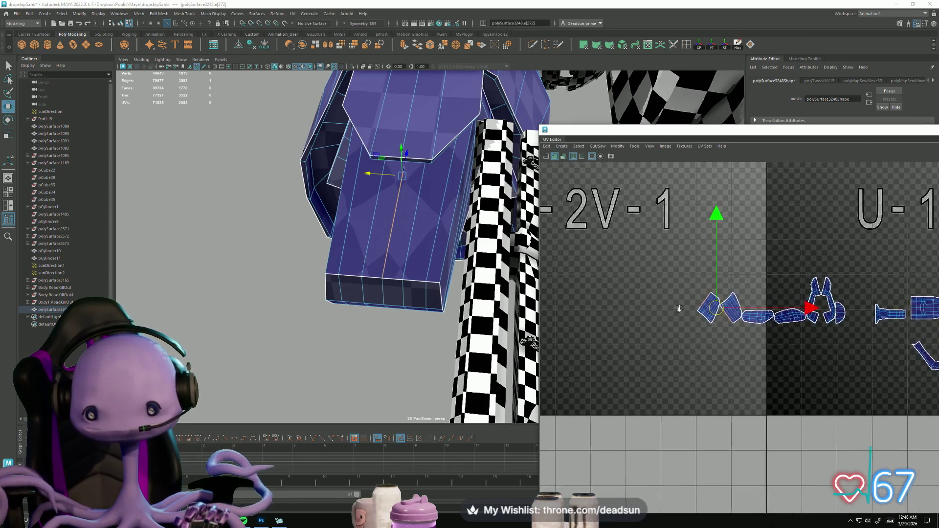
pyautogui.scroll(2, 679, 309)
pyautogui.scroll(3, 694, 323)
pyautogui.keyDown('shift'); pyautogui.click(727, 311); pyautogui.keyUp('shift')
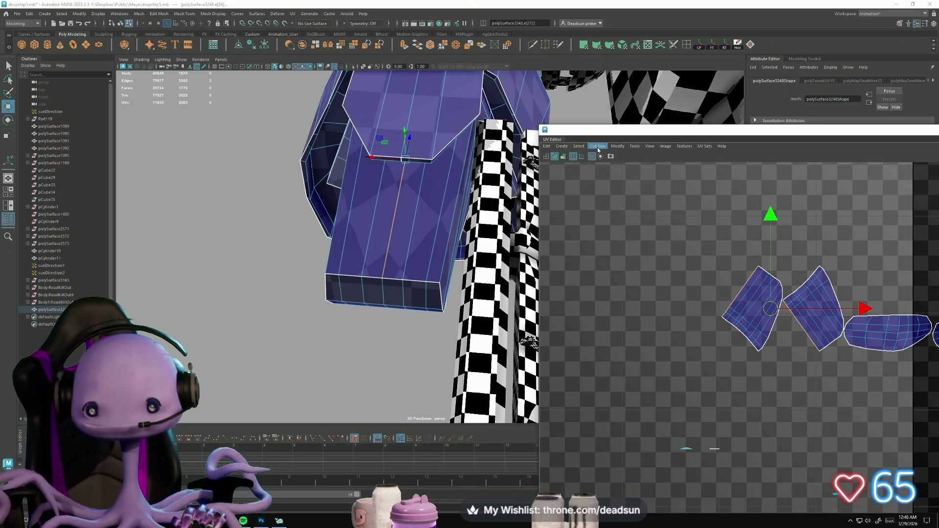
pyautogui.click(598, 148)
pyautogui.click(615, 216)
# Step: Select the leftmost small shell and drag it up toward the tile's upper right
pyautogui.keyDown('alt'); pyautogui.moveTo(745, 335); pyautogui.dragTo(671, 339, button='middle'); pyautogui.keyUp('alt')
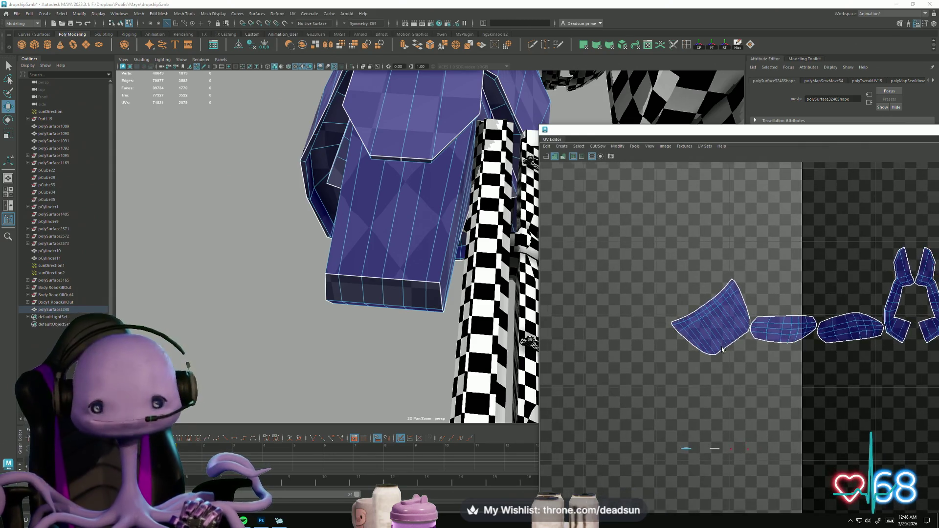
pyautogui.scroll(-3, 671, 339)
pyautogui.keyDown('alt'); pyautogui.moveTo(753, 362); pyautogui.dragTo(635, 363, button='middle'); pyautogui.keyUp('alt')
pyautogui.scroll(1, 592, 343)
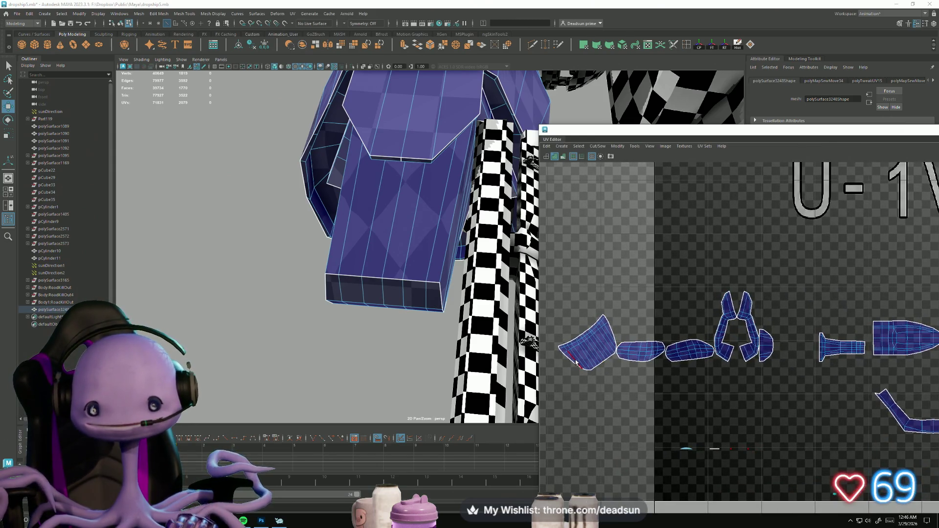
pyautogui.click(588, 342)
pyautogui.moveTo(588, 344)
pyautogui.mouseDown()
pyautogui.moveTo(803, 280)
pyautogui.moveTo(887, 272)
pyautogui.mouseUp()
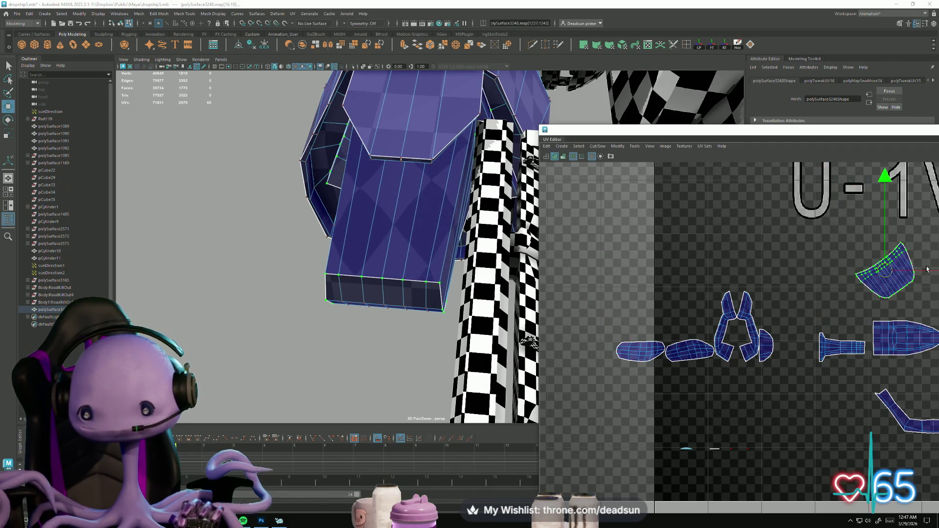
# Step: Rotate the small wedge-shaped shell to a new angle
pyautogui.scroll(-2, 886, 273)
pyautogui.keyDown('alt'); pyautogui.moveTo(886, 272); pyautogui.dragTo(733, 266, button='middle'); pyautogui.keyUp('alt')
pyautogui.press('e')
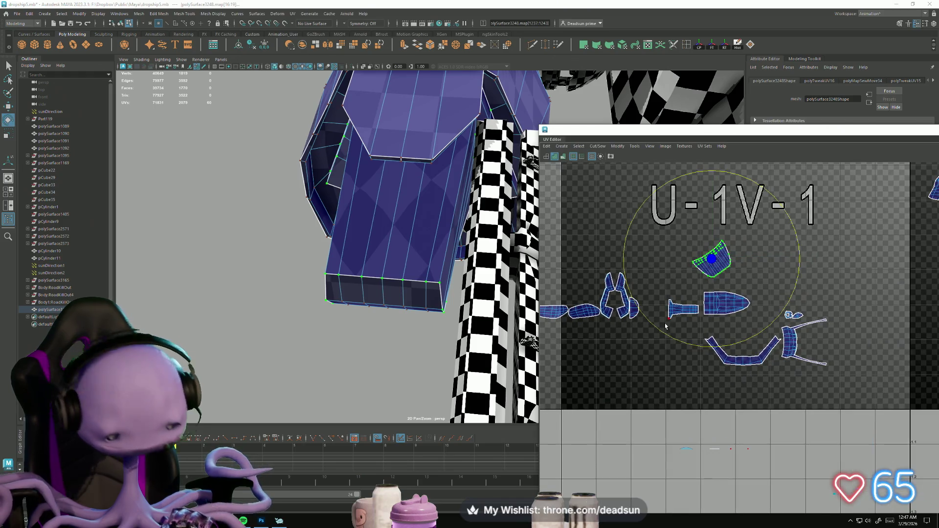
pyautogui.moveTo(658, 334)
pyautogui.mouseDown()
pyautogui.moveTo(754, 335)
pyautogui.moveTo(715, 338)
pyautogui.mouseUp()
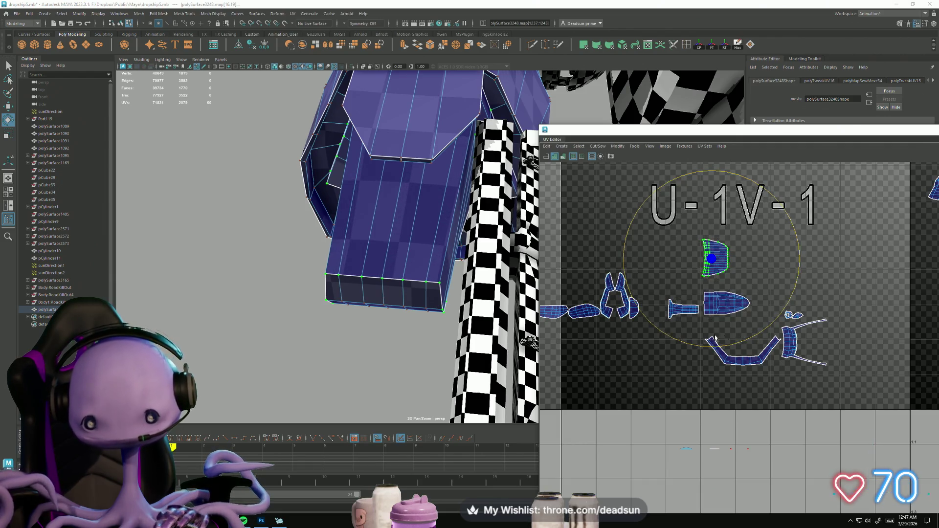
# Step: Move the wedge shell across onto the tile holding the large hull shell
pyautogui.scroll(-2, 730, 319)
pyautogui.moveTo(730, 319)
pyautogui.keyDown('alt'); pyautogui.mouseDown(button='middle')
pyautogui.moveTo(531, 305)
pyautogui.moveTo(669, 306)
pyautogui.mouseUp(button='middle'); pyautogui.keyUp('alt')
pyautogui.press('w')
pyautogui.moveTo(610, 291)
pyautogui.mouseDown()
pyautogui.moveTo(900, 277)
pyautogui.moveTo(936, 237)
pyautogui.mouseUp()
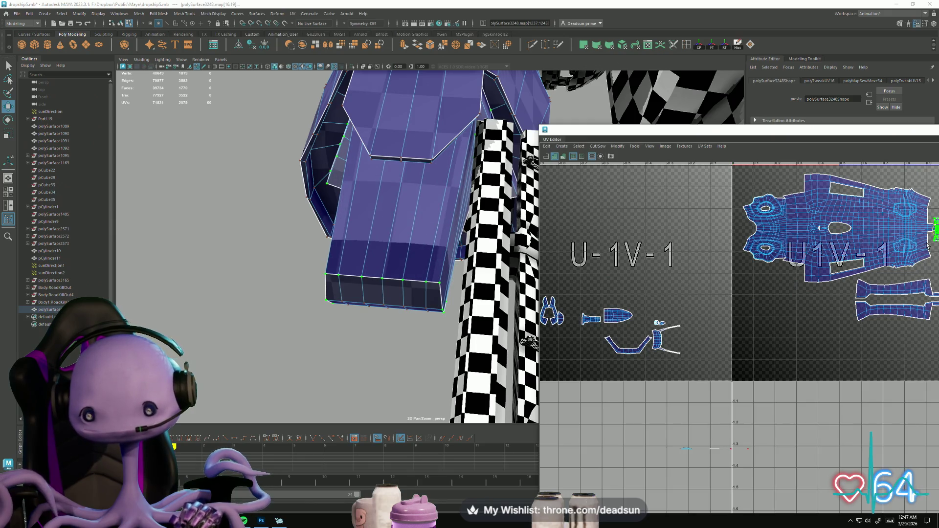
# Step: Zoom in on the small shell and move it up beside the hull
pyautogui.keyDown('alt'); pyautogui.moveTo(928, 246); pyautogui.dragTo(724, 274, button='middle'); pyautogui.keyUp('alt')
pyautogui.scroll(6, 763, 269)
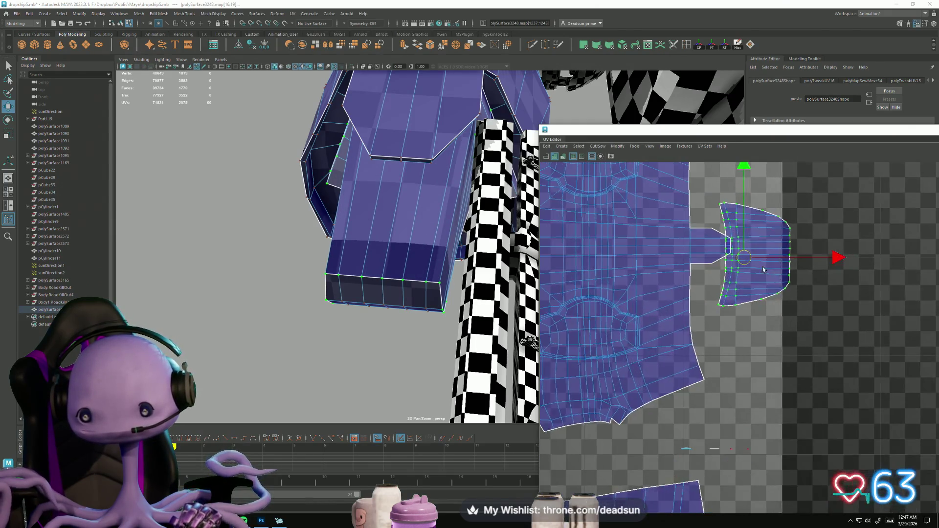
pyautogui.scroll(3, 748, 273)
pyautogui.press('e')
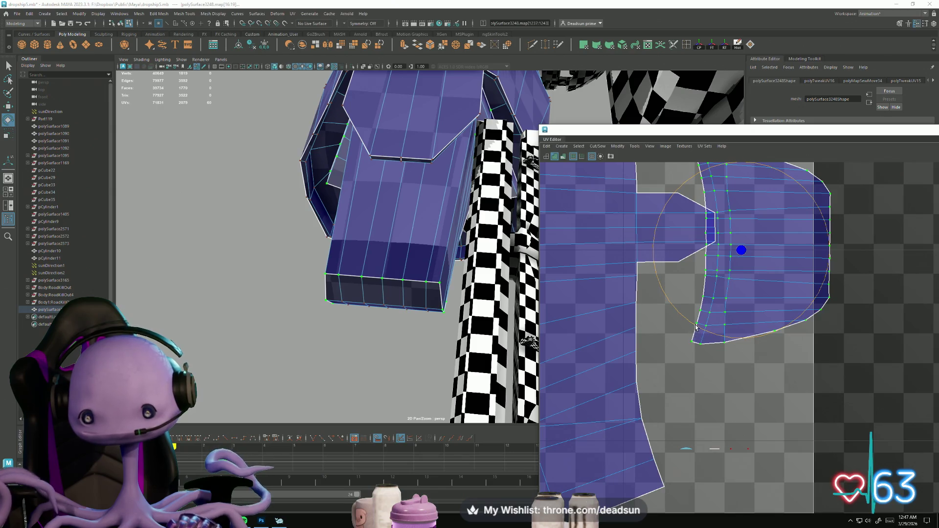
pyautogui.press('w')
pyautogui.moveTo(741, 250)
pyautogui.mouseDown()
pyautogui.moveTo(653, 221)
pyautogui.moveTo(687, 235)
pyautogui.moveTo(734, 310)
pyautogui.moveTo(719, 389)
pyautogui.moveTo(727, 420)
pyautogui.moveTo(708, 338)
pyautogui.moveTo(737, 383)
pyautogui.mouseUp()
pyautogui.scroll(-5, 796, 357)
pyautogui.scroll(-5, 736, 382)
pyautogui.scroll(1, 803, 377)
# Step: Place the small shell in the U1V-1 tile just below the strip shells
pyautogui.moveTo(803, 377)
pyautogui.mouseDown()
pyautogui.moveTo(592, 409)
pyautogui.moveTo(660, 390)
pyautogui.mouseUp()
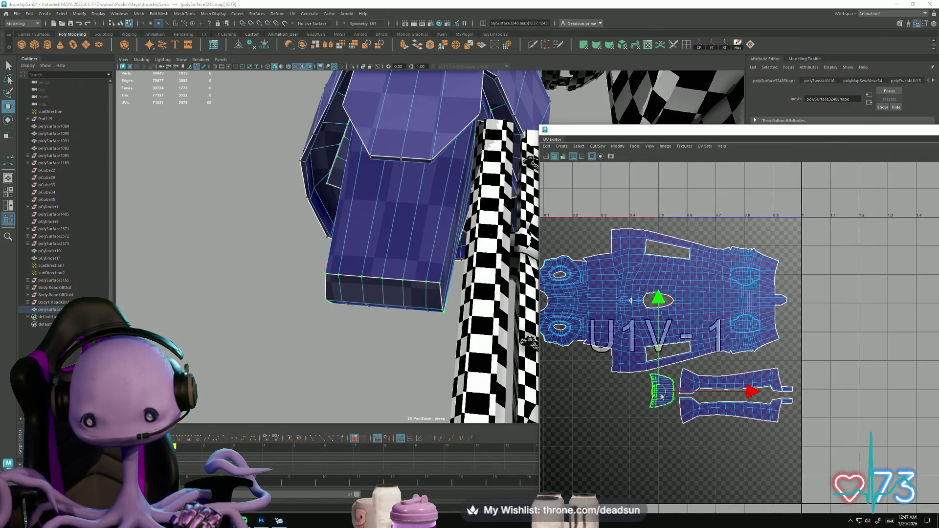
pyautogui.scroll(-1, 660, 390)
pyautogui.keyDown('alt'); pyautogui.moveTo(668, 391); pyautogui.dragTo(912, 264, button='middle'); pyautogui.keyUp('alt')
pyautogui.moveTo(866, 294); pyautogui.dragTo(695, 297)
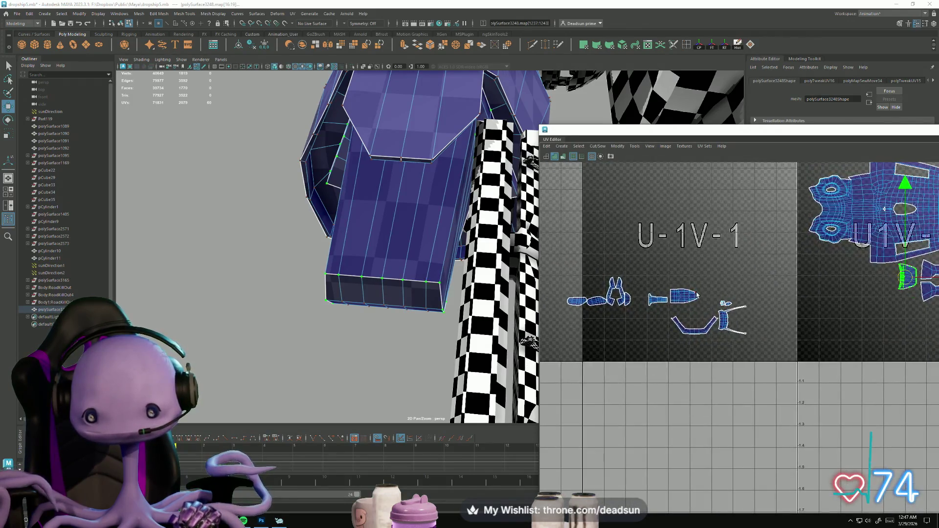
pyautogui.scroll(-1, 695, 297)
pyautogui.keyDown('alt'); pyautogui.moveTo(695, 297); pyautogui.dragTo(622, 345, button='middle'); pyautogui.keyUp('alt')
pyautogui.moveTo(597, 342)
pyautogui.mouseDown()
pyautogui.moveTo(805, 315)
pyautogui.moveTo(829, 320)
pyautogui.moveTo(838, 355)
pyautogui.mouseUp()
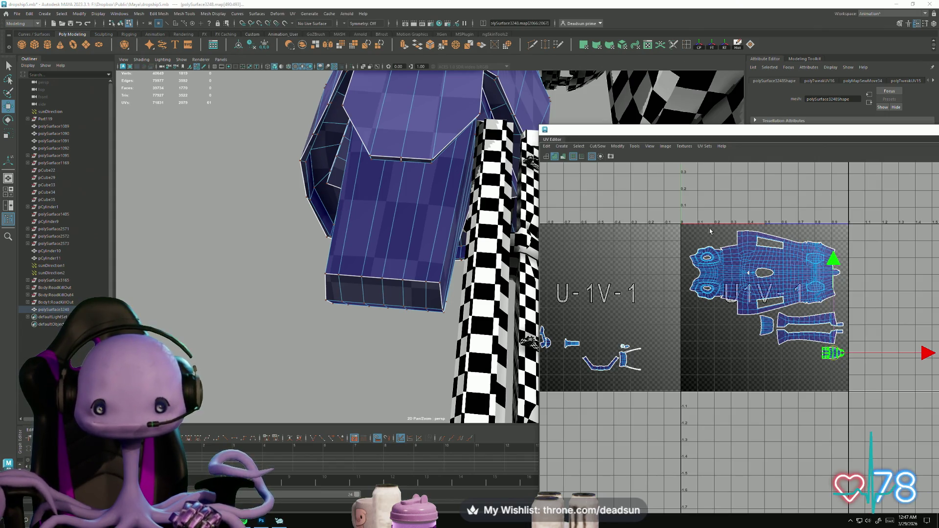
# Step: Zoom in on the U-1V-1 tile and select the arch-shaped shell's UVs
pyautogui.keyDown('alt'); pyautogui.moveTo(579, 319); pyautogui.dragTo(726, 246, button='middle'); pyautogui.keyUp('alt')
pyautogui.scroll(6, 721, 269)
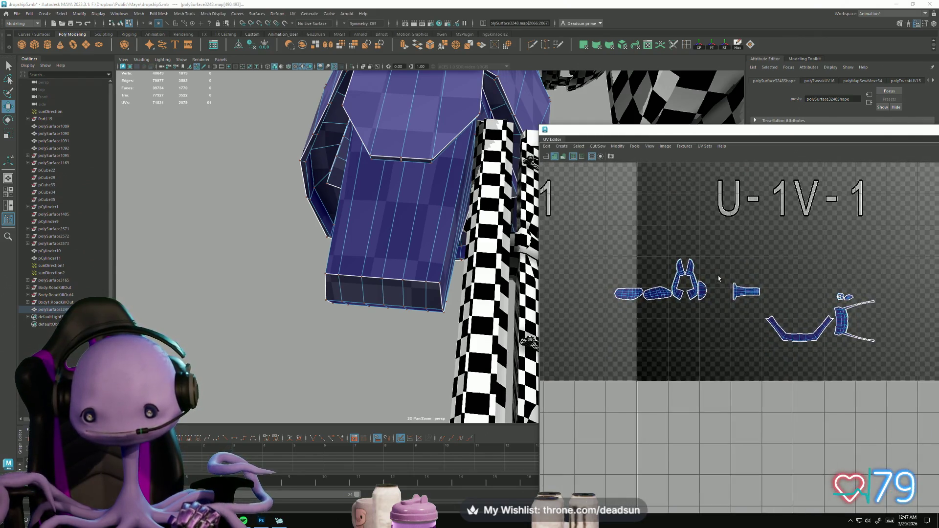
pyautogui.moveTo(677, 269); pyautogui.dragTo(641, 253, button='right')
pyautogui.click(675, 268)
pyautogui.keyDown('alt'); pyautogui.moveTo(674, 290); pyautogui.dragTo(671, 291, button='middle'); pyautogui.keyUp('alt')
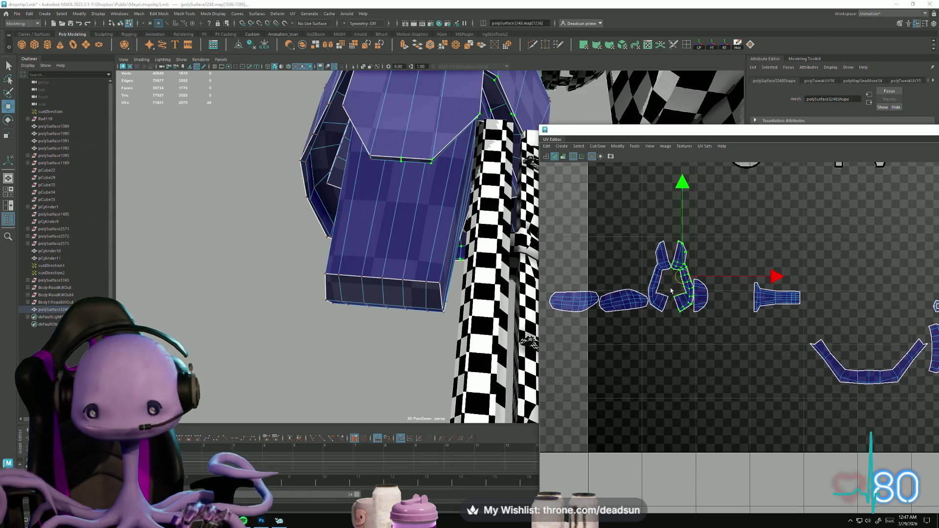
pyautogui.scroll(5, 663, 253)
# Step: Select the two matching seam edges between the split shell's halves
pyautogui.moveTo(675, 290); pyautogui.dragTo(675, 272, button='right')
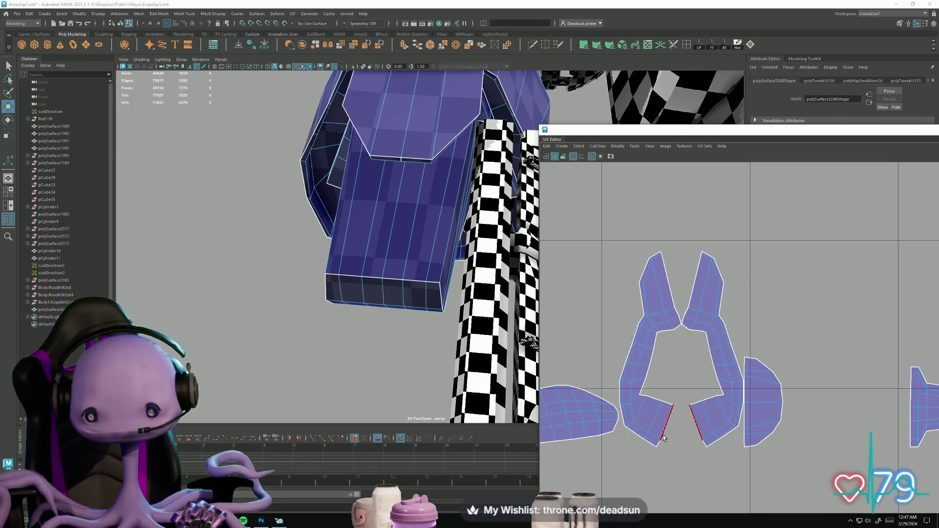
pyautogui.click(662, 438)
pyautogui.click(673, 322)
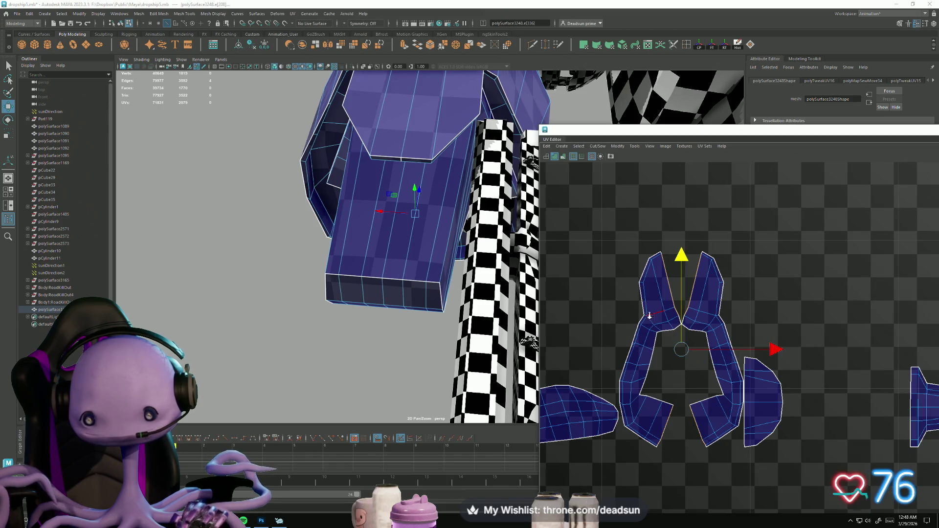
pyautogui.scroll(2, 649, 315)
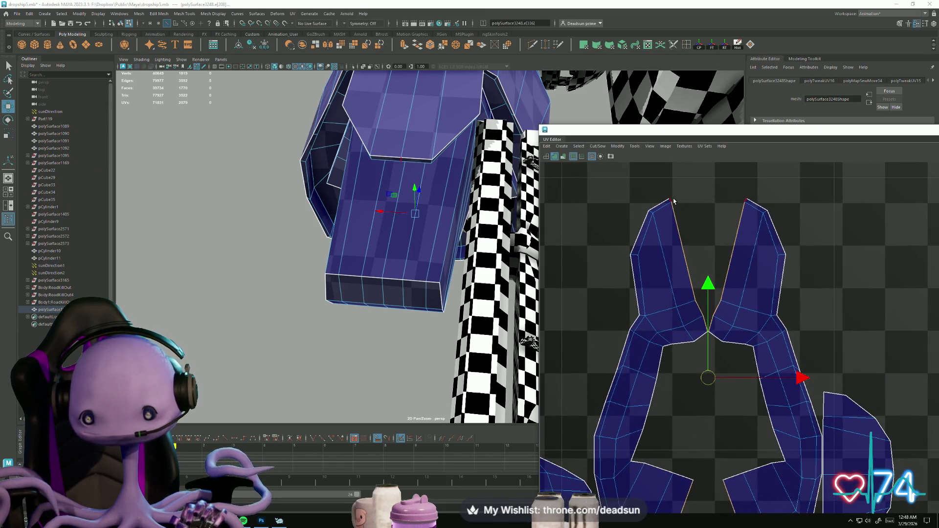
pyautogui.click(580, 147)
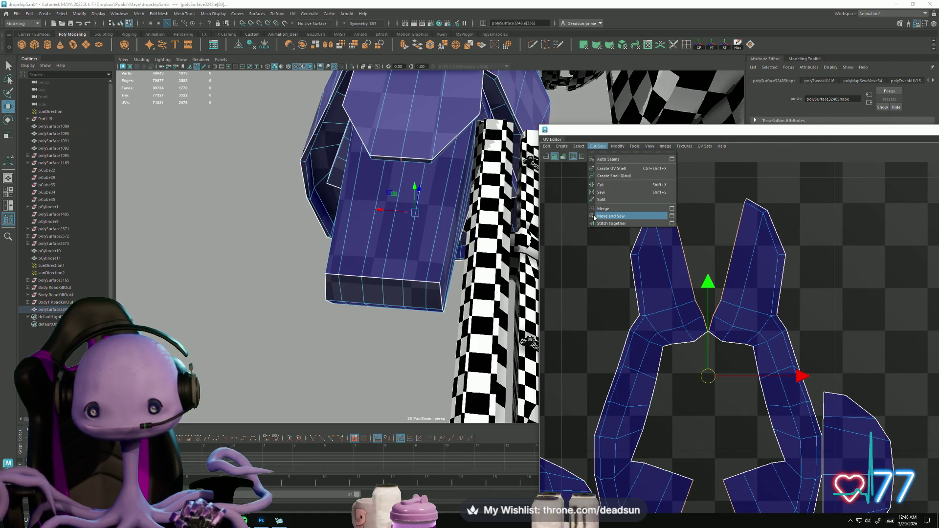
# Step: Try Move and Sew on the arch halves, then undo and narrow to the lower seam edges
pyautogui.click(617, 215)
pyautogui.scroll(2, 760, 335)
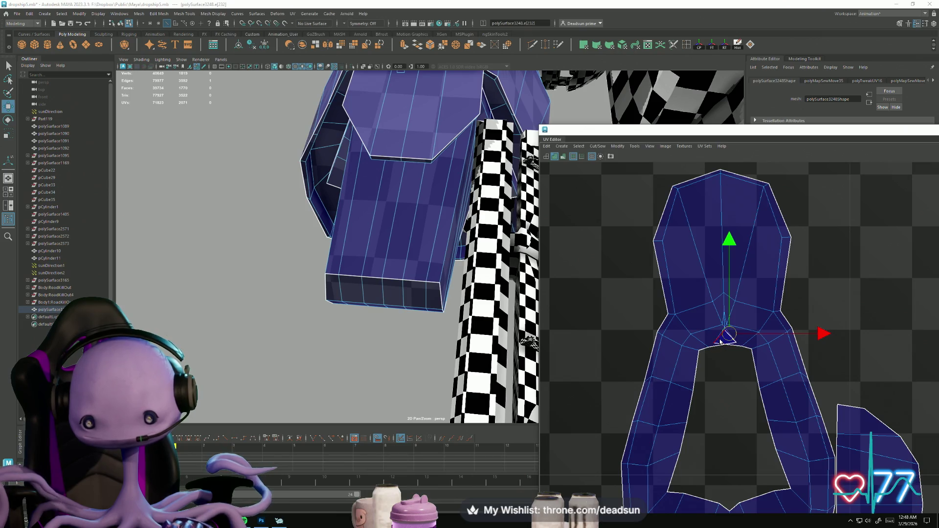
pyautogui.hotkey('ctrl', 'z')
pyautogui.hotkey('ctrl', 'z')
pyautogui.hotkey('ctrl', 'z')
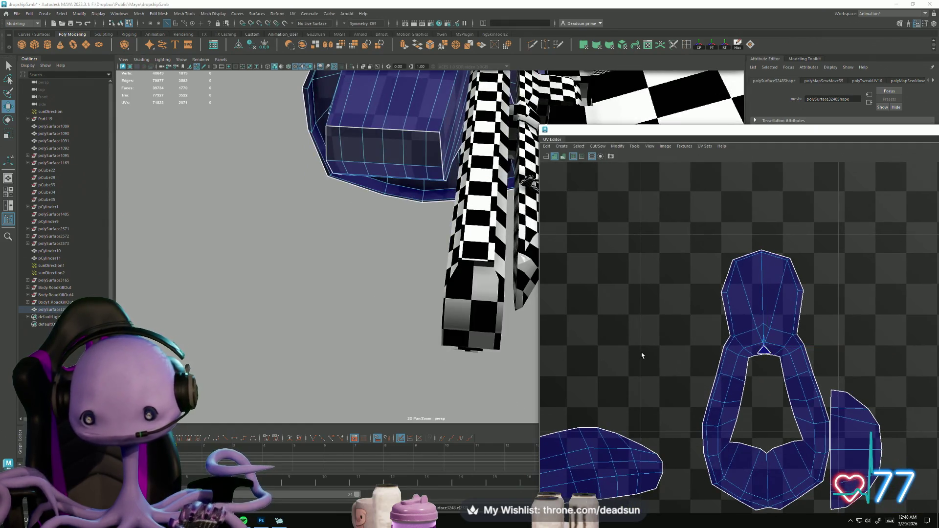
pyautogui.scroll(2, 759, 378)
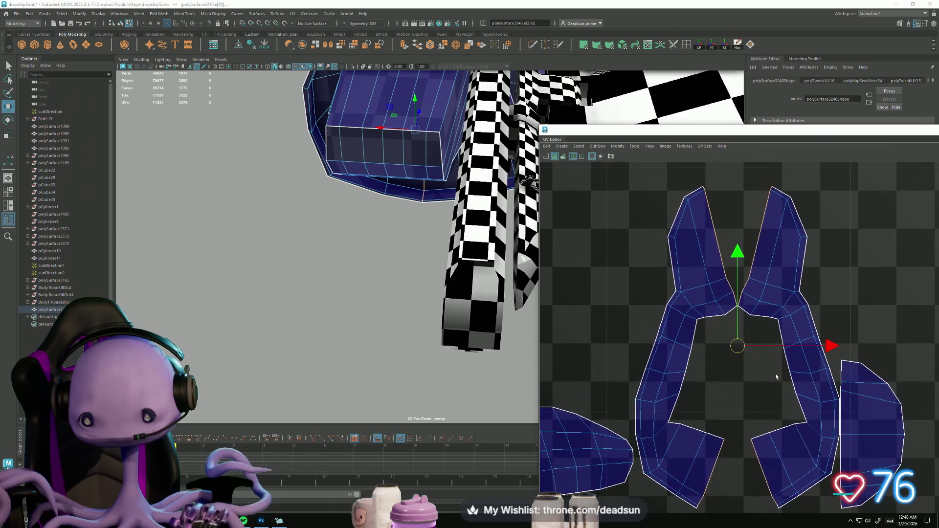
pyautogui.scroll(-2, 769, 376)
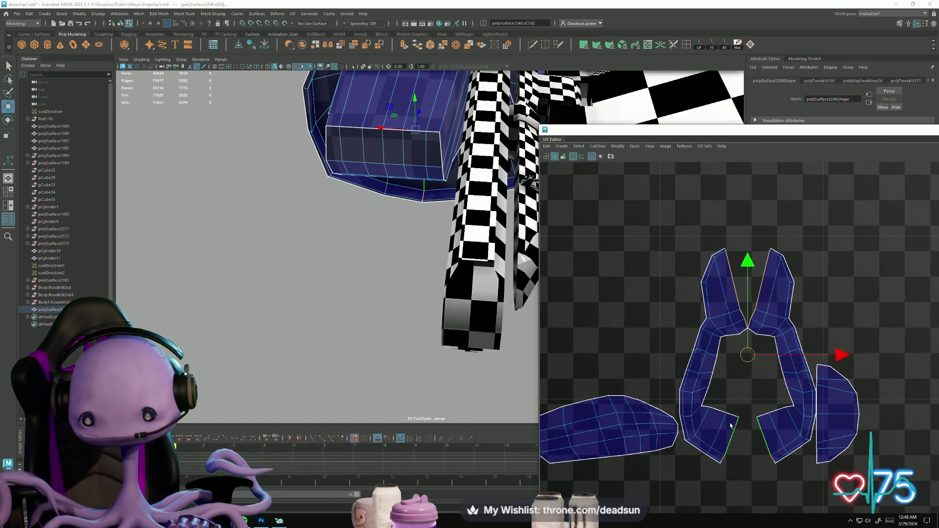
pyautogui.hotkey('ctrl', 'z')
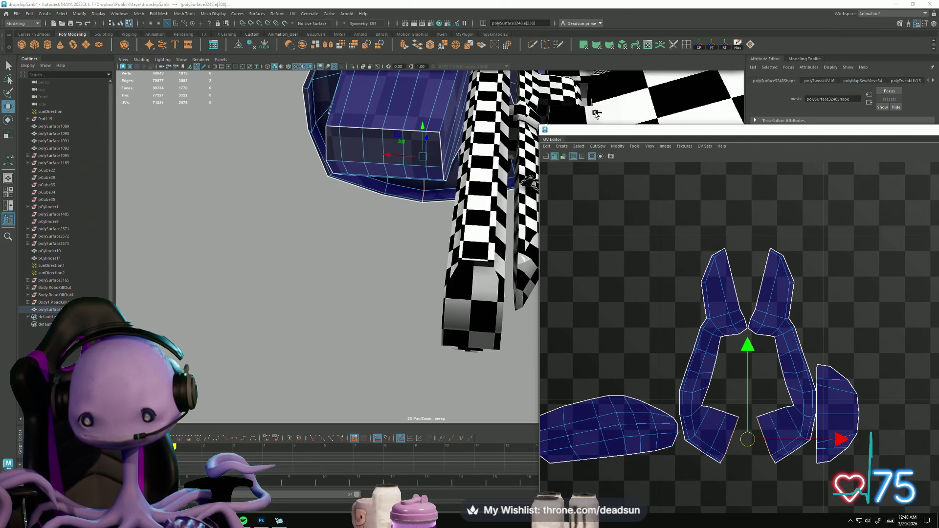
# Step: Move and Sew the halves along the lower seam; test-sew another edge and undo it
pyautogui.click(597, 146)
pyautogui.click(609, 226)
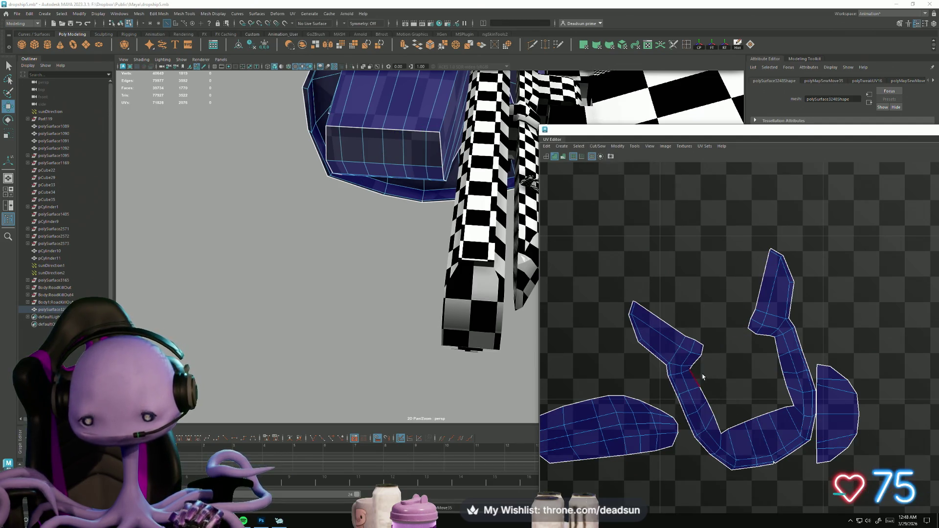
pyautogui.scroll(2, 700, 372)
pyautogui.click(657, 312)
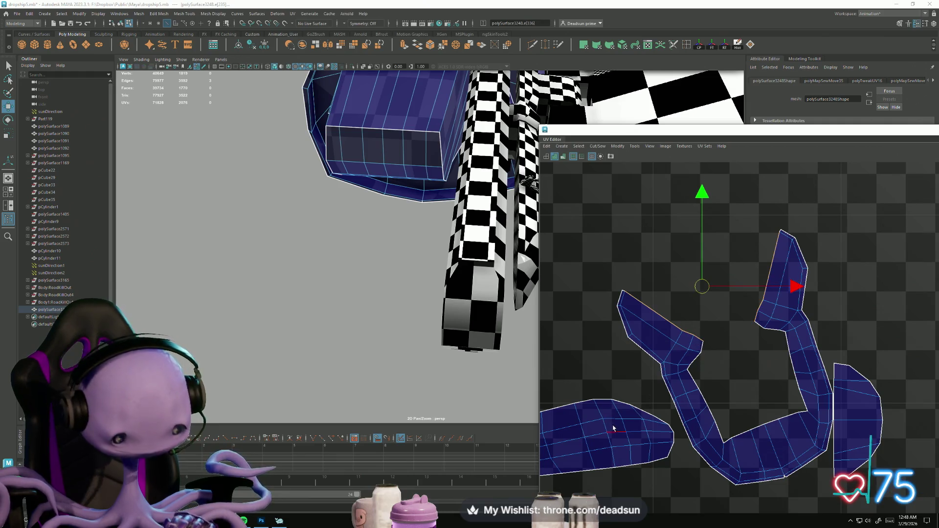
pyautogui.press('g')
pyautogui.hotkey('ctrl', 'z')
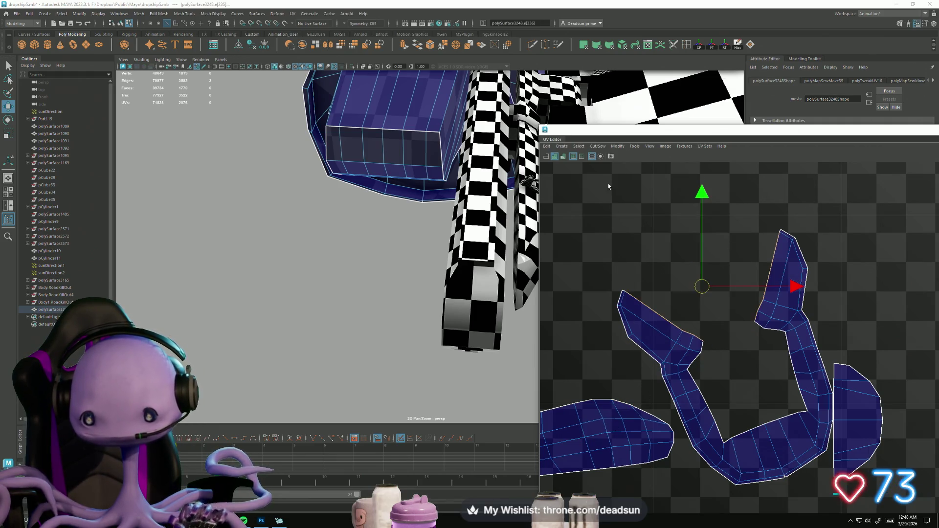
pyautogui.click(598, 146)
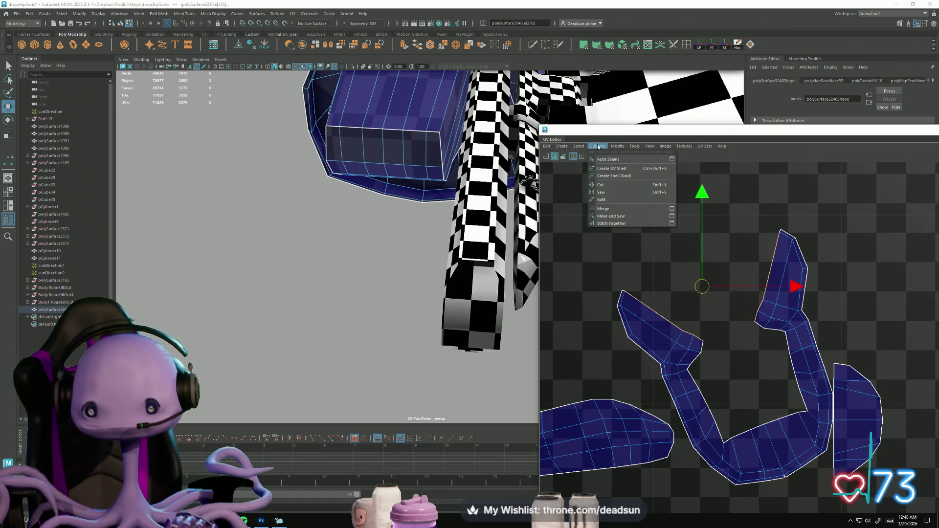
# Step: Undo the stitch, rotate the whole shell upright into a U and move it right
pyautogui.click(619, 223)
pyautogui.hotkey('ctrl', 'z')
pyautogui.scroll(-3, 675, 342)
pyautogui.moveTo(669, 326); pyautogui.dragTo(675, 372, button='right')
pyautogui.press('e')
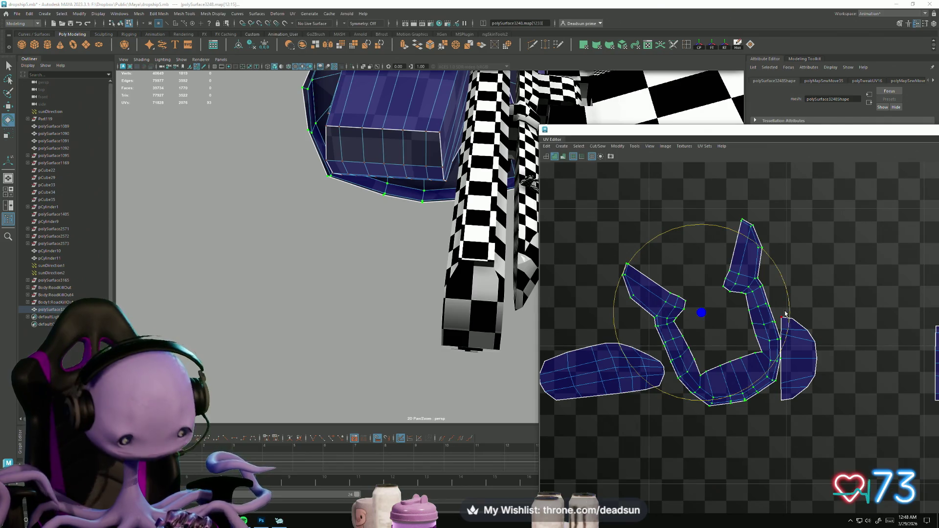
pyautogui.moveTo(789, 308)
pyautogui.mouseDown()
pyautogui.moveTo(783, 335)
pyautogui.moveTo(791, 321)
pyautogui.mouseUp()
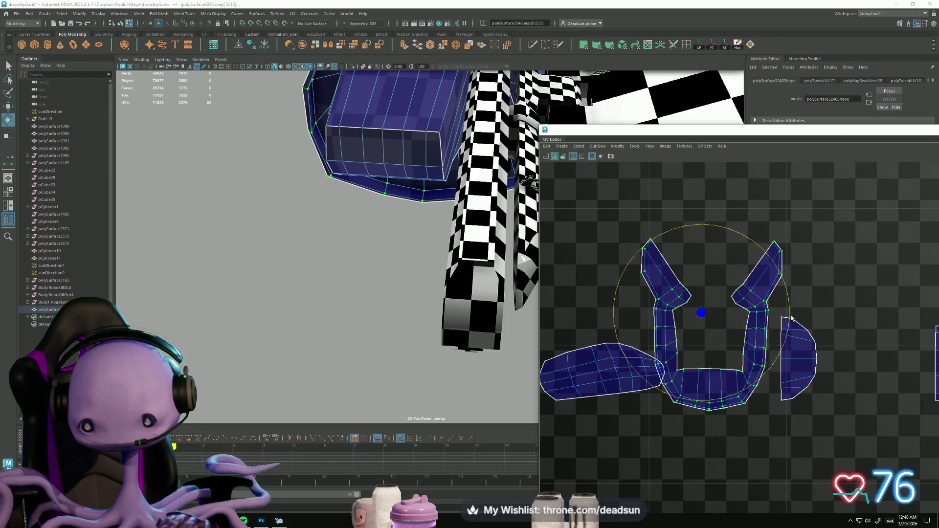
pyautogui.press('w')
pyautogui.scroll(-2, 776, 349)
pyautogui.moveTo(591, 341)
pyautogui.mouseDown()
pyautogui.moveTo(881, 343)
pyautogui.moveTo(865, 373)
pyautogui.mouseUp()
pyautogui.scroll(3, 883, 396)
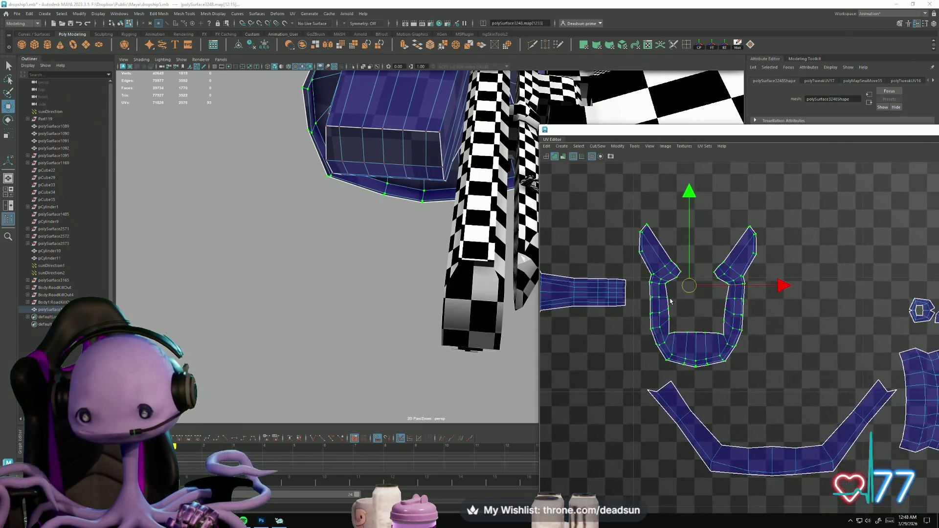
pyautogui.keyDown('alt'); pyautogui.moveTo(673, 262); pyautogui.dragTo(714, 346, button='middle'); pyautogui.keyUp('alt')
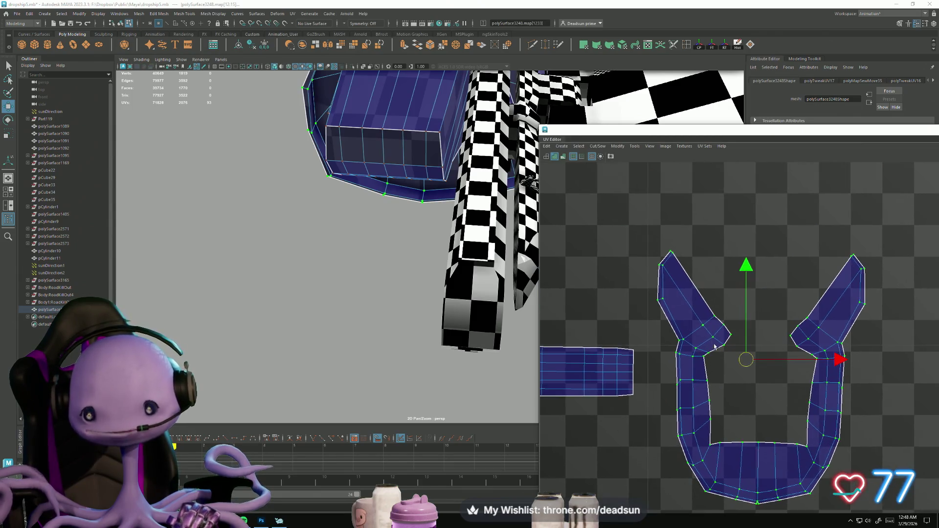
# Step: Bend the left and upper-right arms upright so their tips nearly meet at the top
pyautogui.moveTo(647, 234)
pyautogui.mouseDown()
pyautogui.moveTo(766, 375)
pyautogui.moveTo(715, 399)
pyautogui.moveTo(702, 384)
pyautogui.mouseUp()
pyautogui.press('e')
pyautogui.press('w')
pyautogui.moveTo(695, 312); pyautogui.dragTo(739, 312)
pyautogui.press('e')
pyautogui.moveTo(826, 274); pyautogui.dragTo(827, 277)
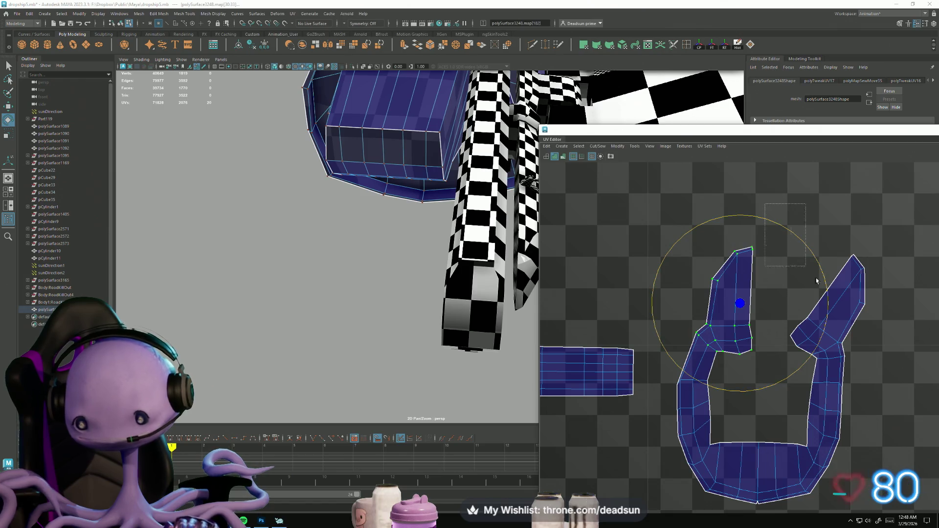
pyautogui.moveTo(893, 372)
pyautogui.mouseDown()
pyautogui.moveTo(804, 387)
pyautogui.moveTo(820, 390)
pyautogui.moveTo(835, 333)
pyautogui.moveTo(778, 304)
pyautogui.mouseUp()
pyautogui.press('w')
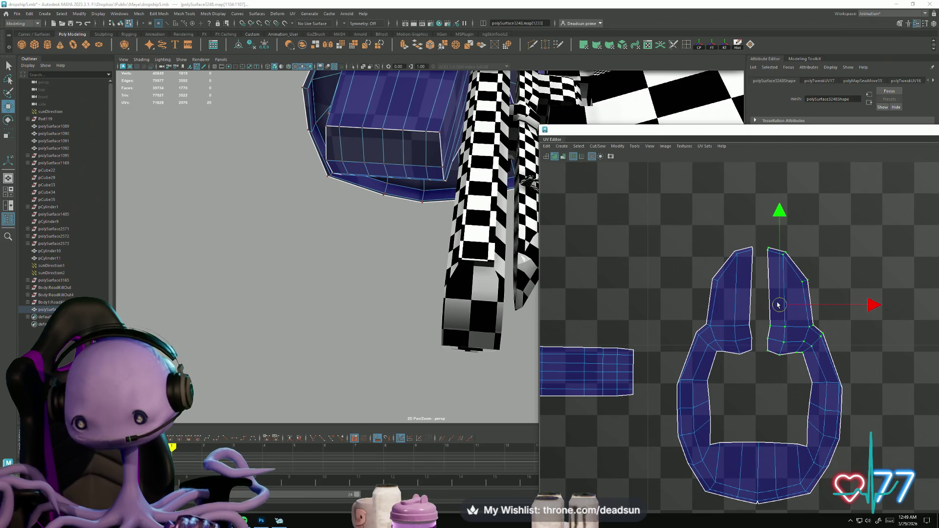
# Step: Select the inner and lower seam edges of the split shell and Sew them together
pyautogui.click(752, 253)
pyautogui.scroll(3, 752, 254)
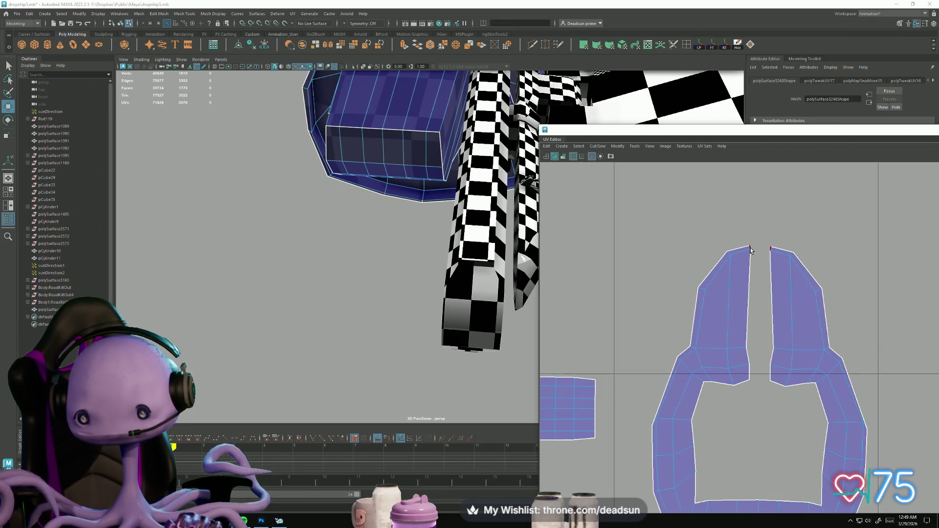
pyautogui.click(747, 267)
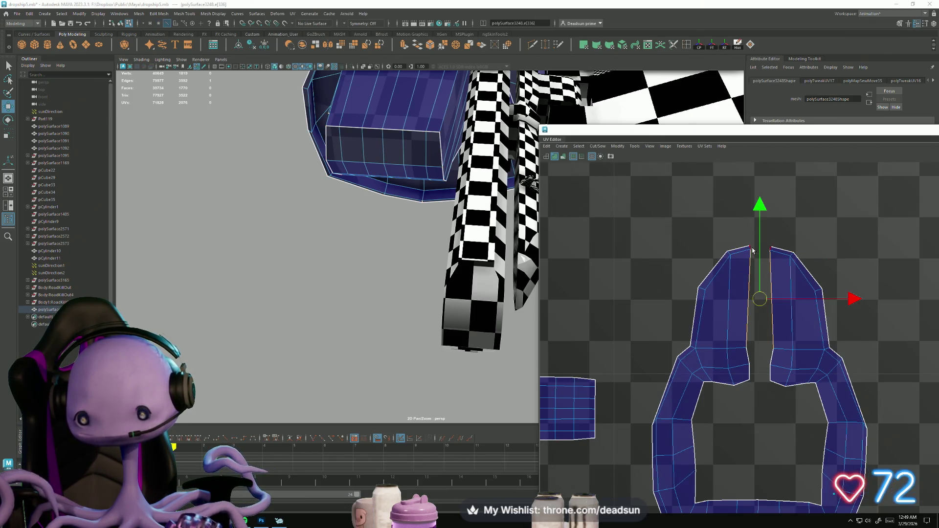
pyautogui.keyDown('shift'); pyautogui.click(749, 363); pyautogui.keyUp('shift')
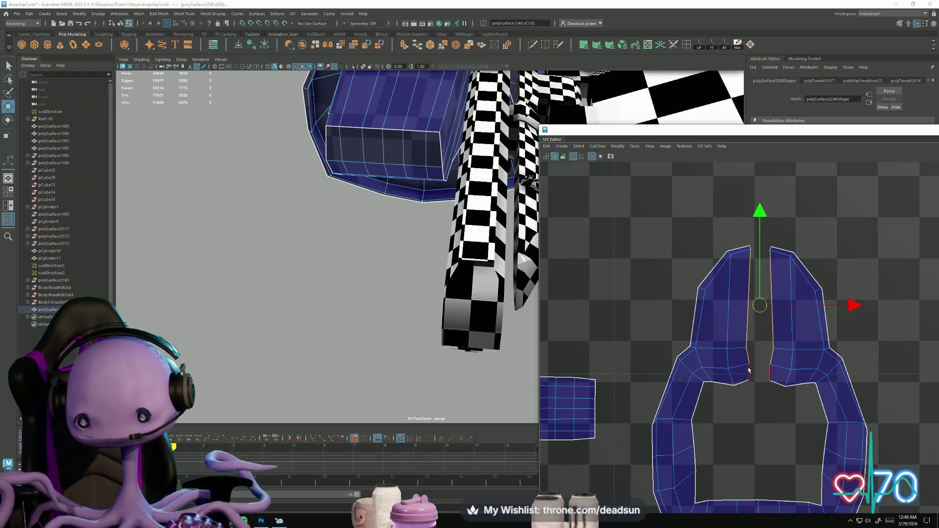
pyautogui.click(597, 146)
pyautogui.click(616, 217)
pyautogui.scroll(-2, 727, 360)
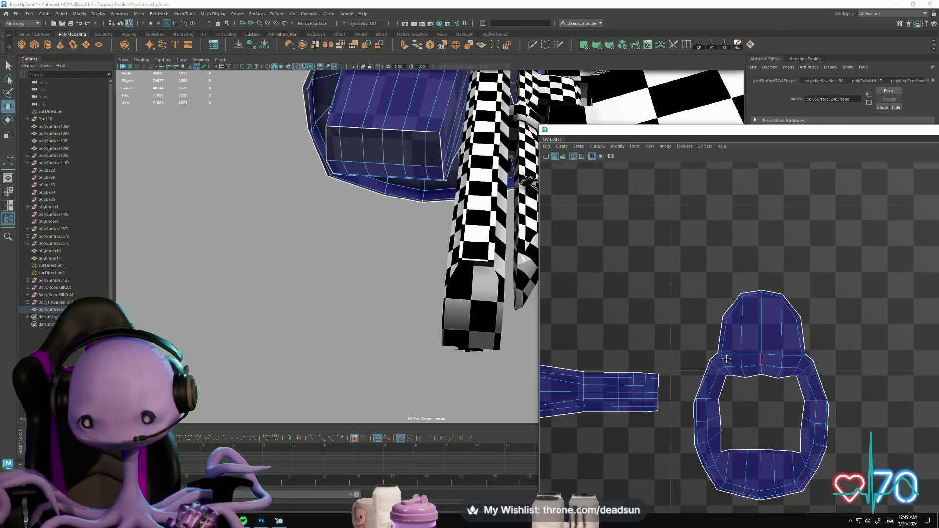
pyautogui.keyDown('alt'); pyautogui.moveTo(727, 360); pyautogui.dragTo(705, 277, button='middle'); pyautogui.keyUp('alt')
pyautogui.moveTo(421, 235)
pyautogui.keyDown('alt'); pyautogui.mouseDown()
pyautogui.moveTo(399, 273)
pyautogui.moveTo(404, 287)
pyautogui.moveTo(390, 209)
pyautogui.moveTo(374, 290)
pyautogui.moveTo(431, 372)
pyautogui.moveTo(486, 351)
pyautogui.moveTo(425, 306)
pyautogui.moveTo(440, 310)
pyautogui.moveTo(429, 314)
pyautogui.moveTo(457, 351)
pyautogui.moveTo(445, 338)
pyautogui.moveTo(455, 323)
pyautogui.moveTo(494, 348)
pyautogui.mouseUp(); pyautogui.keyUp('alt')
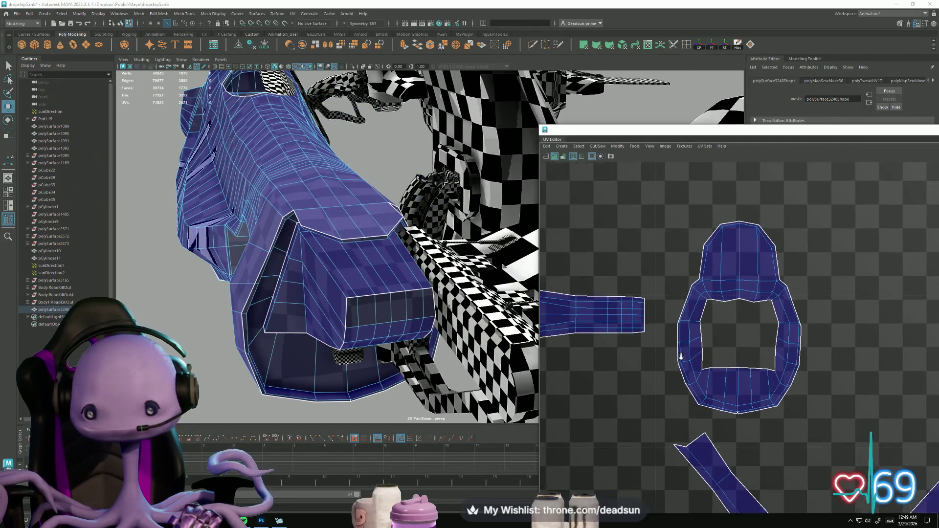
# Step: Select the matching split edge pair on the right shell and Move and Sew it closed
pyautogui.scroll(-5, 680, 357)
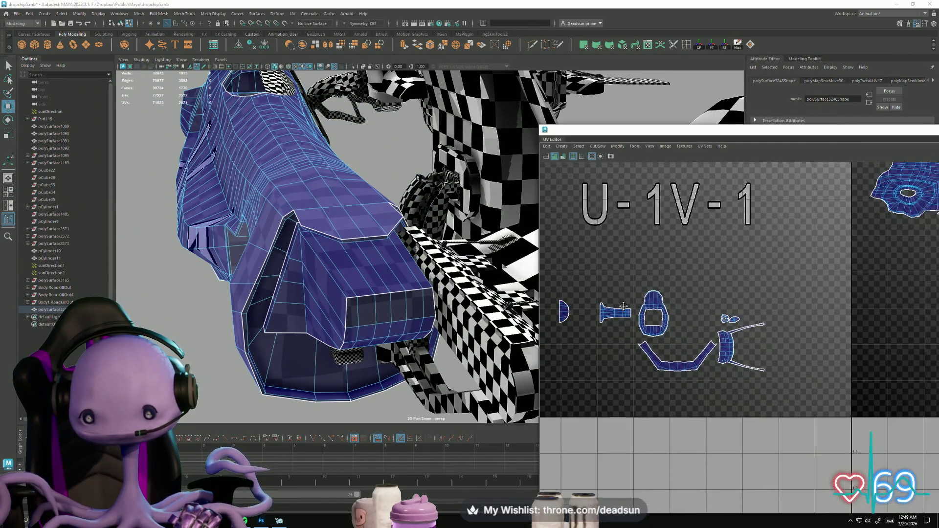
pyautogui.keyDown('alt'); pyautogui.moveTo(624, 306); pyautogui.dragTo(619, 303, button='middle'); pyautogui.keyUp('alt')
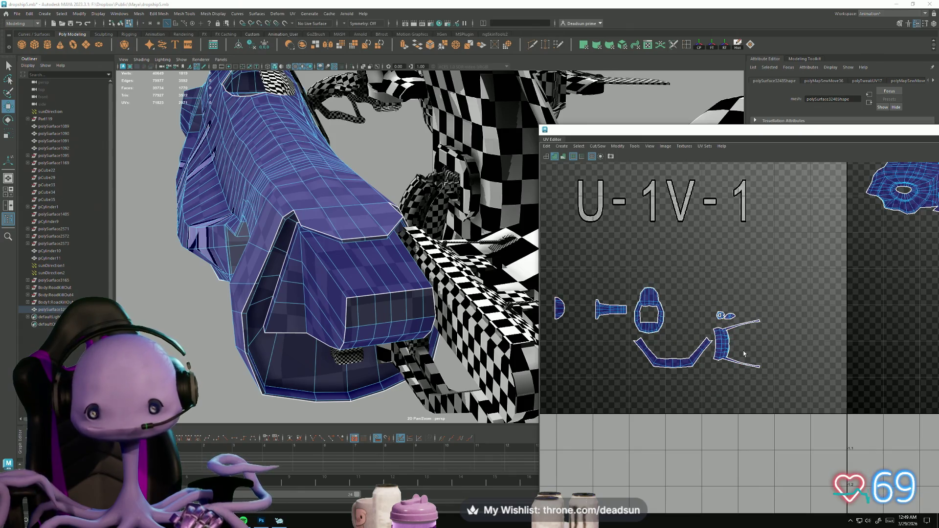
pyautogui.scroll(2, 713, 344)
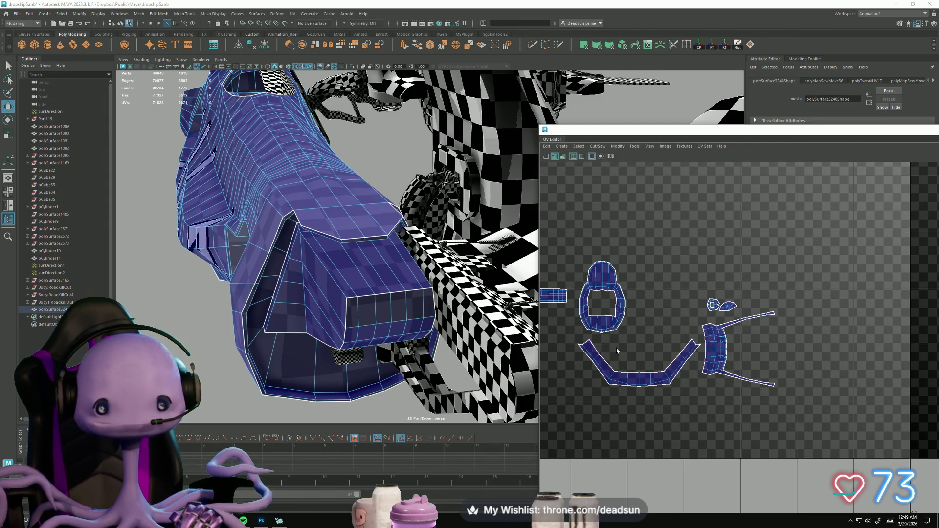
pyautogui.scroll(-3, 616, 348)
pyautogui.scroll(4, 640, 342)
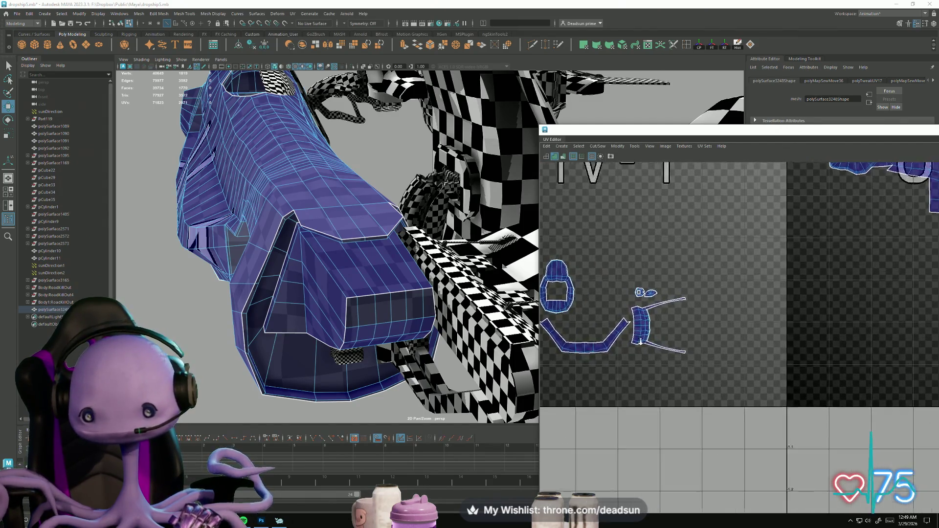
pyautogui.scroll(1, 664, 320)
pyautogui.moveTo(670, 342); pyautogui.dragTo(669, 342)
pyautogui.scroll(-6, 724, 356)
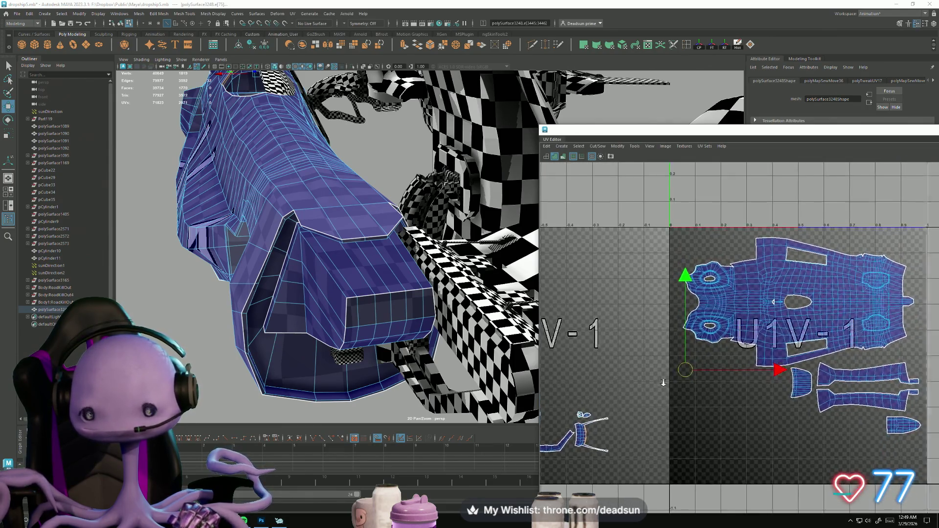
pyautogui.scroll(3, 691, 358)
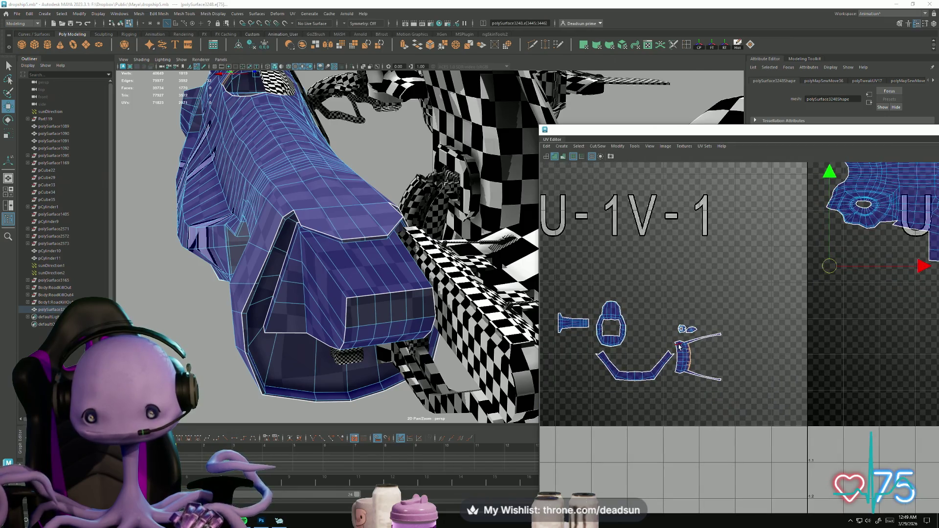
pyautogui.click(684, 369)
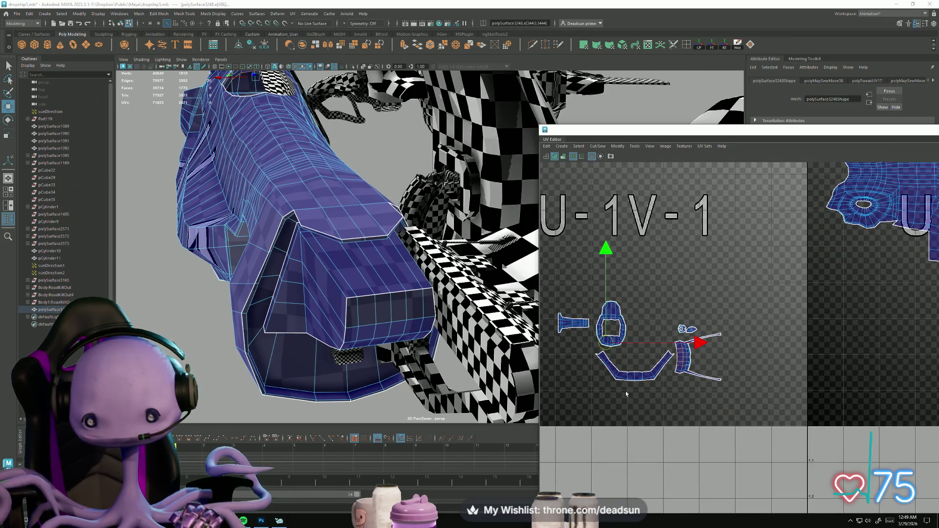
pyautogui.scroll(-2, 703, 334)
pyautogui.scroll(5, 763, 347)
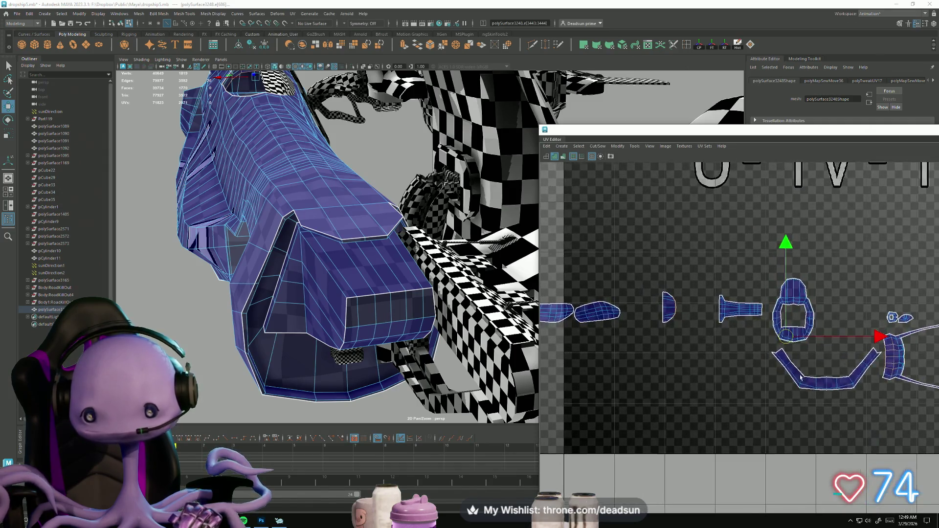
pyautogui.scroll(2, 781, 348)
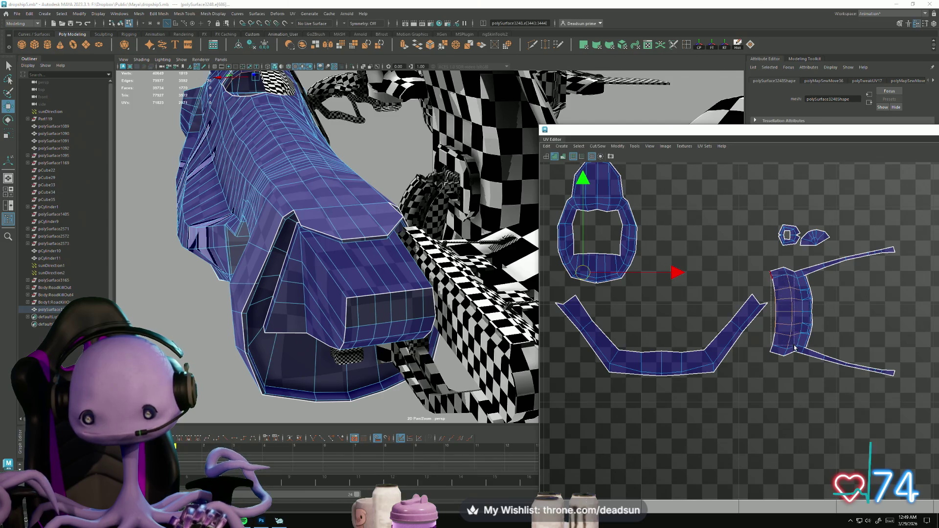
pyautogui.keyDown('shift'); pyautogui.moveTo(785, 349); pyautogui.dragTo(750, 388, button='right'); pyautogui.keyUp('shift')
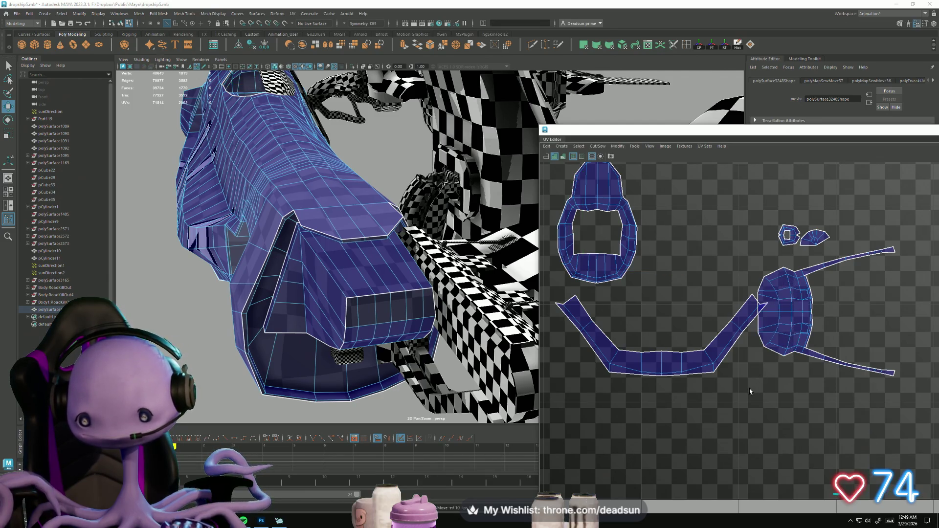
pyautogui.keyDown('alt'); pyautogui.moveTo(488, 306); pyautogui.dragTo(416, 264); pyautogui.keyUp('alt')
# Step: Move the green shell and the bottle-shaped shell up into the U1 tile
pyautogui.moveTo(790, 357); pyautogui.dragTo(793, 333, button='right')
pyautogui.click(792, 322)
pyautogui.doubleClick(793, 323)
pyautogui.scroll(-3, 793, 323)
pyautogui.keyDown('alt'); pyautogui.moveTo(793, 323); pyautogui.dragTo(677, 318, button='middle'); pyautogui.keyUp('alt')
pyautogui.moveTo(677, 318); pyautogui.dragTo(774, 253)
pyautogui.scroll(-5, 730, 311)
pyautogui.moveTo(832, 342)
pyautogui.keyDown('alt'); pyautogui.mouseDown(button='middle')
pyautogui.moveTo(673, 366)
pyautogui.moveTo(703, 375)
pyautogui.moveTo(651, 347)
pyautogui.mouseUp(button='middle'); pyautogui.keyUp('alt')
pyautogui.moveTo(634, 349); pyautogui.dragTo(725, 336)
pyautogui.moveTo(594, 370)
pyautogui.keyDown('alt'); pyautogui.mouseDown(button='middle')
pyautogui.moveTo(714, 352)
pyautogui.moveTo(706, 345)
pyautogui.mouseUp(button='middle'); pyautogui.keyUp('alt')
pyautogui.click(673, 327)
pyautogui.moveTo(674, 327); pyautogui.dragTo(827, 290)
# Step: Enlarge the vent shells left in the left tile and move them into the 0–1 tile
pyautogui.scroll(2, 825, 289)
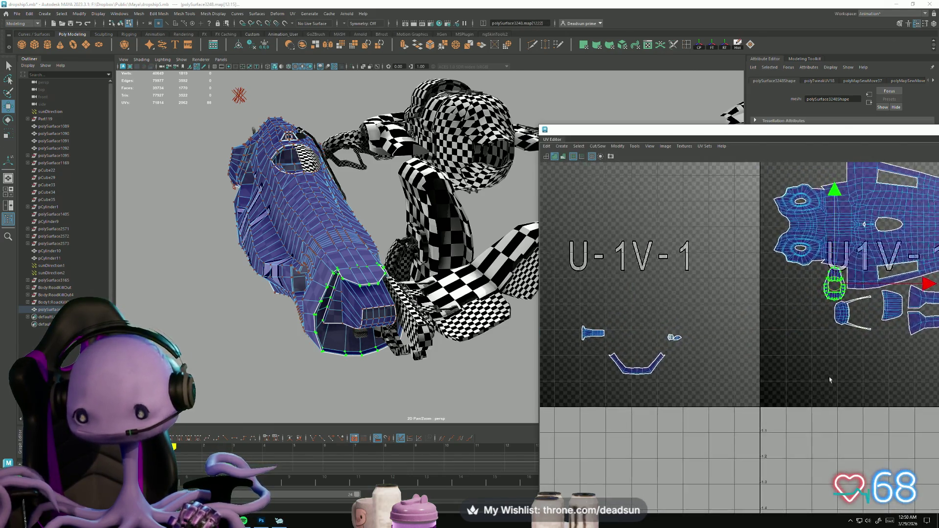
pyautogui.scroll(-1, 596, 313)
pyautogui.moveTo(538, 304)
pyautogui.keyDown('alt'); pyautogui.mouseDown(button='middle')
pyautogui.moveTo(592, 295)
pyautogui.moveTo(581, 291)
pyautogui.mouseUp(button='middle'); pyautogui.keyUp('alt')
pyautogui.moveTo(563, 281); pyautogui.dragTo(783, 400)
pyautogui.keyDown('alt'); pyautogui.moveTo(708, 362); pyautogui.dragTo(690, 359, button='middle'); pyautogui.keyUp('alt')
pyautogui.press('r')
pyautogui.moveTo(649, 338); pyautogui.dragTo(607, 349)
pyautogui.moveTo(560, 306)
pyautogui.mouseDown()
pyautogui.moveTo(614, 347)
pyautogui.moveTo(672, 319)
pyautogui.mouseUp()
pyautogui.press('w')
pyautogui.moveTo(591, 326); pyautogui.dragTo(849, 339)
pyautogui.keyDown('alt'); pyautogui.moveTo(834, 337); pyautogui.dragTo(710, 308, button='middle'); pyautogui.keyUp('alt')
pyautogui.scroll(3, 746, 328)
# Step: Straighten both vent shells slightly and place them side by side
pyautogui.click(749, 296)
pyautogui.press('e')
pyautogui.moveTo(823, 336); pyautogui.dragTo(815, 345)
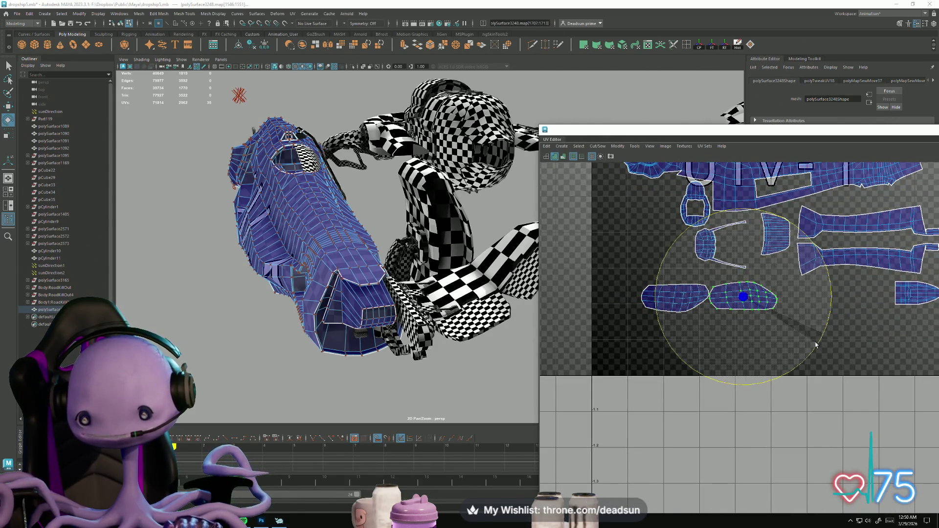
pyautogui.press('w')
pyautogui.moveTo(744, 299)
pyautogui.mouseDown()
pyautogui.moveTo(605, 325)
pyautogui.moveTo(629, 329)
pyautogui.mouseUp()
pyautogui.click(675, 297)
pyautogui.press('e')
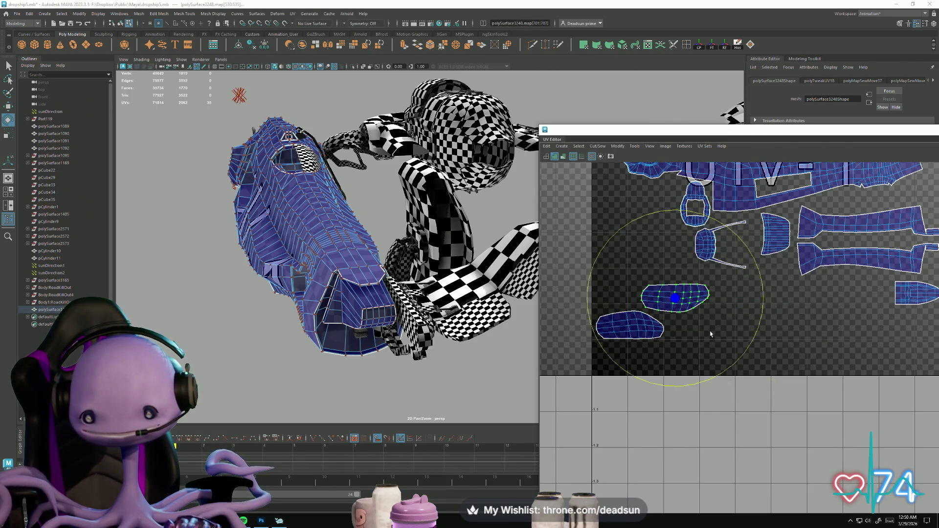
pyautogui.moveTo(753, 346); pyautogui.dragTo(748, 349)
pyautogui.press('w')
pyautogui.moveTo(675, 301); pyautogui.dragTo(625, 361)
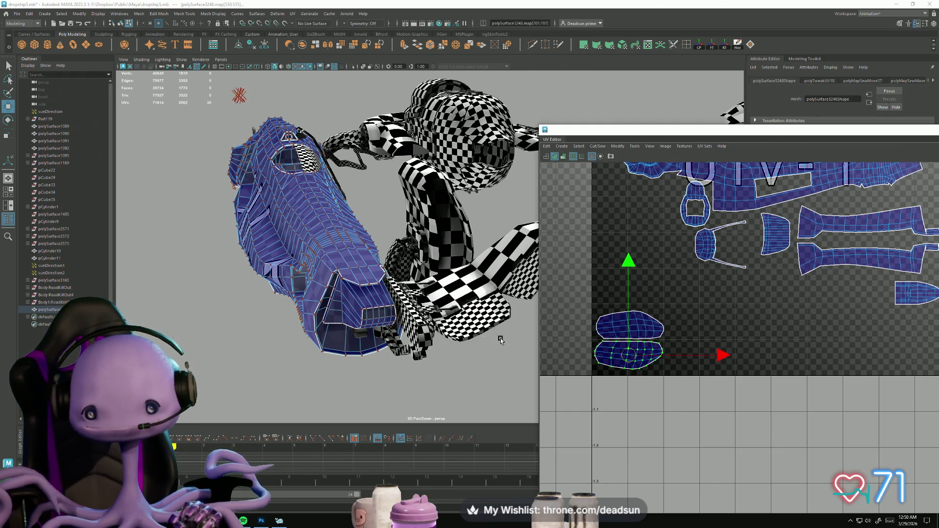
# Step: Scale the two vent shells up slightly together
pyautogui.moveTo(590, 324)
pyautogui.keyDown('shift'); pyautogui.mouseDown()
pyautogui.moveTo(691, 386)
pyautogui.moveTo(683, 213)
pyautogui.mouseUp(); pyautogui.keyUp('shift')
pyautogui.scroll(-5, 691, 387)
pyautogui.press('r')
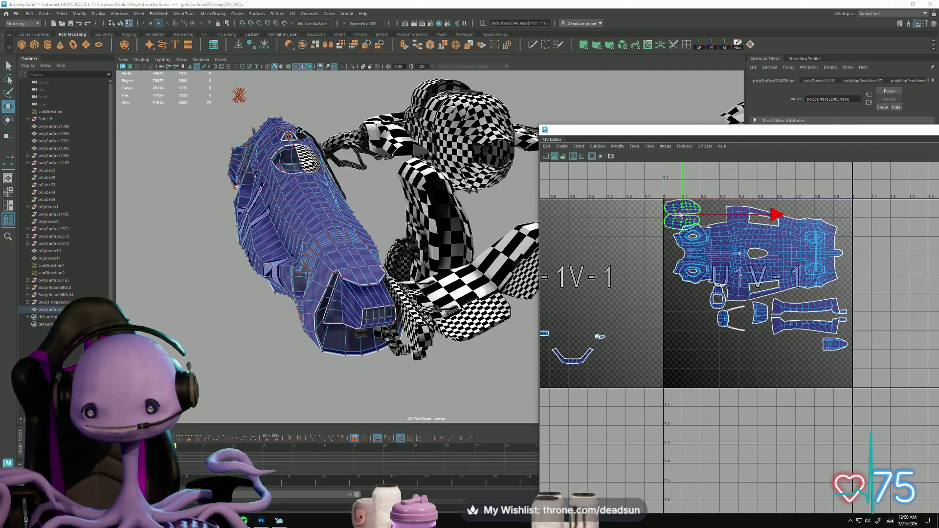
pyautogui.press('w')
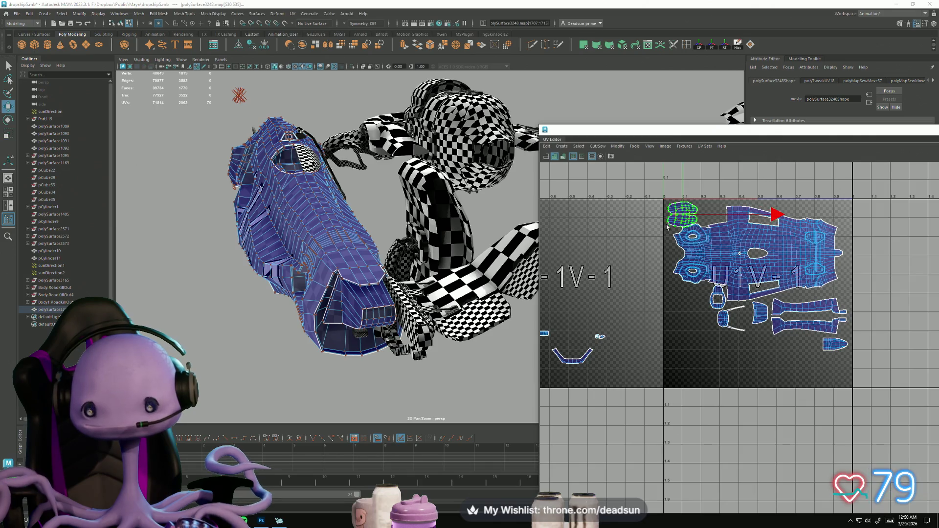
pyautogui.scroll(5, 692, 235)
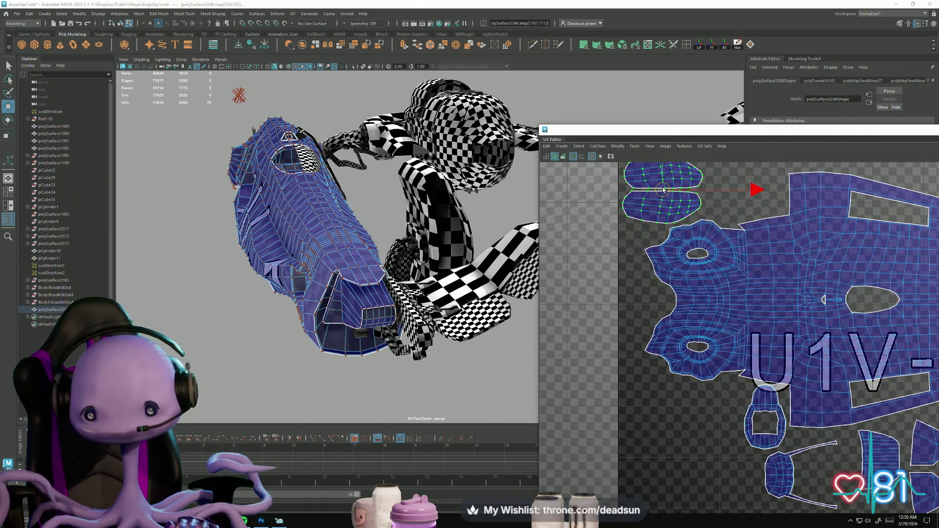
pyautogui.scroll(-5, 662, 192)
pyautogui.scroll(4, 697, 248)
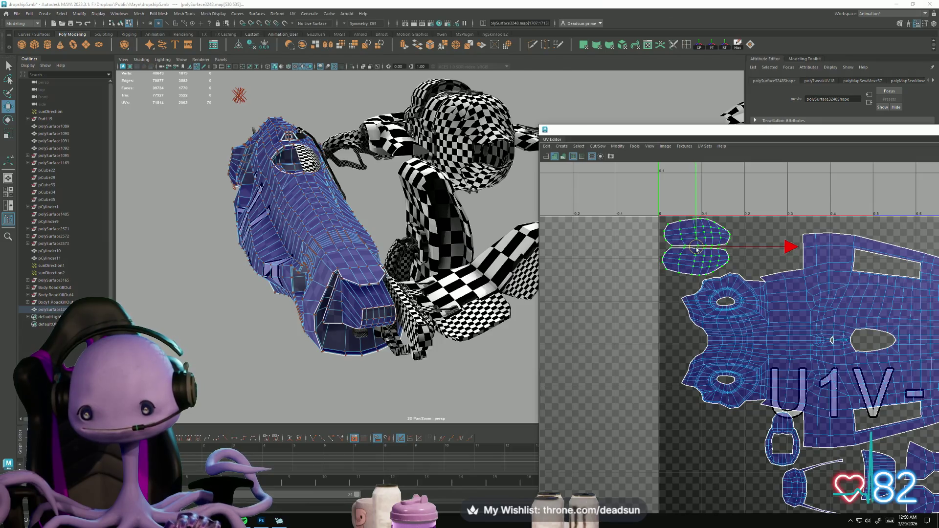
pyautogui.press('r')
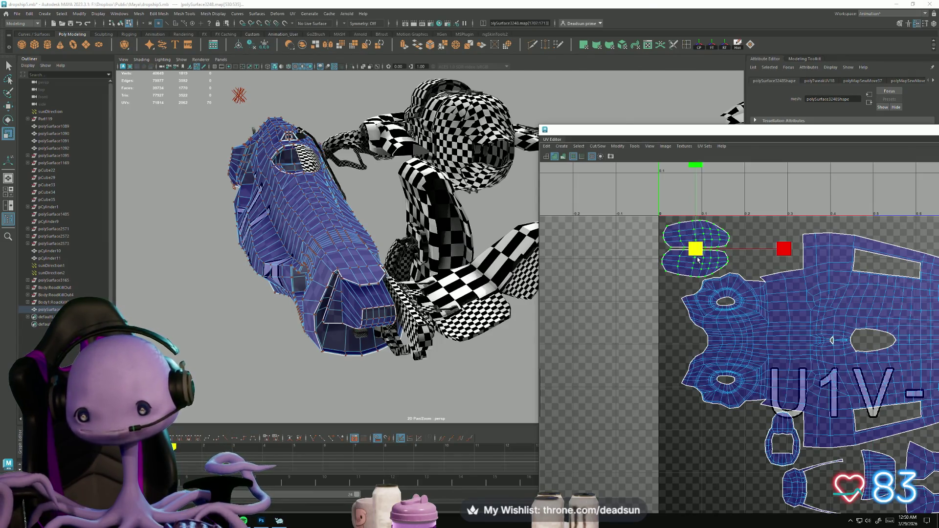
pyautogui.moveTo(697, 251); pyautogui.dragTo(702, 251)
pyautogui.press('e')
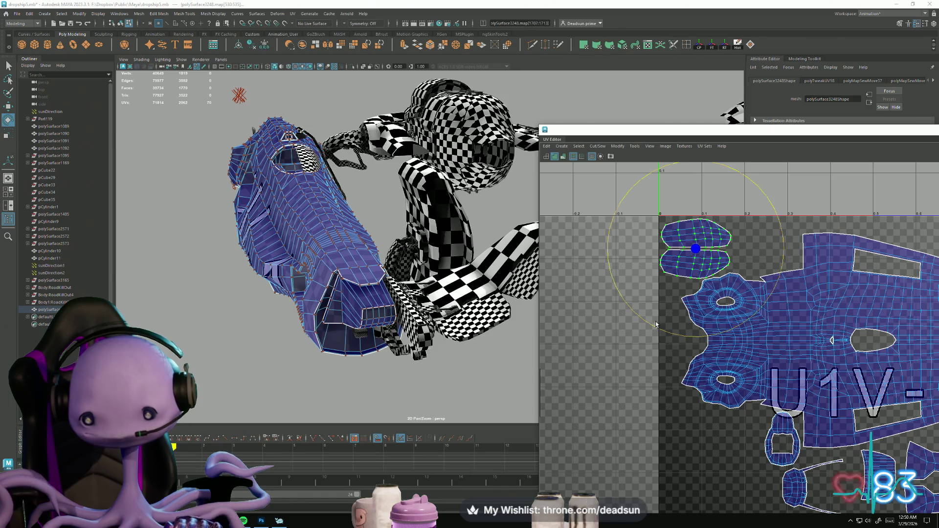
# Step: Shift the main hull shell and its surrounding smaller shells slightly down and left
pyautogui.doubleClick(769, 375)
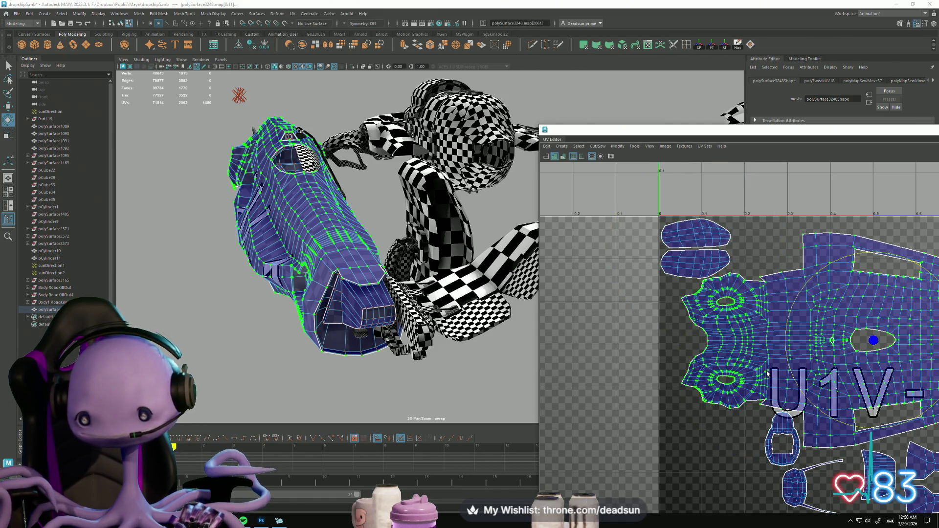
pyautogui.scroll(-3, 769, 375)
pyautogui.keyDown('shift'); pyautogui.doubleClick(617, 309); pyautogui.keyUp('shift')
pyautogui.keyDown('shift'); pyautogui.doubleClick(634, 350); pyautogui.keyUp('shift')
pyautogui.keyDown('shift'); pyautogui.doubleClick(693, 341); pyautogui.keyUp('shift')
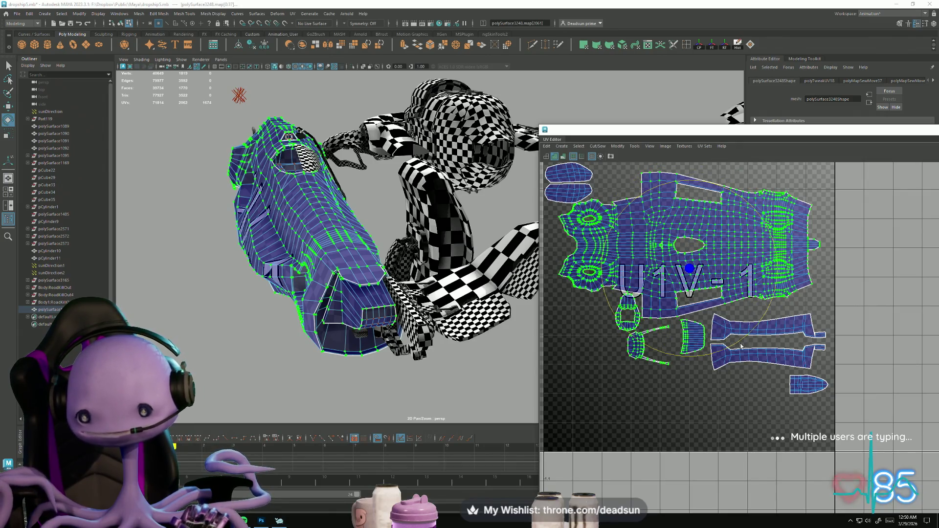
pyautogui.keyDown('shift'); pyautogui.doubleClick(793, 337); pyautogui.keyUp('shift')
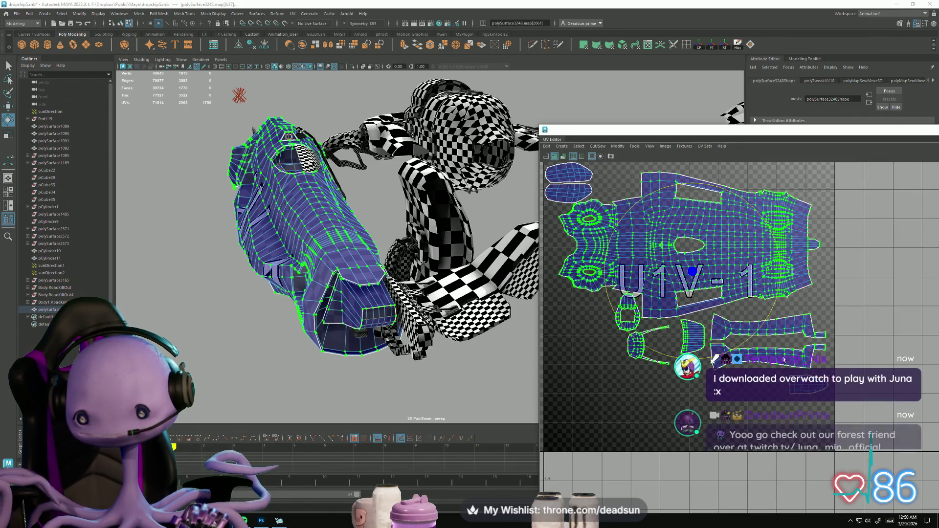
pyautogui.keyDown('shift'); pyautogui.doubleClick(686, 263); pyautogui.keyUp('shift')
pyautogui.press('w')
pyautogui.moveTo(690, 197); pyautogui.dragTo(700, 215)
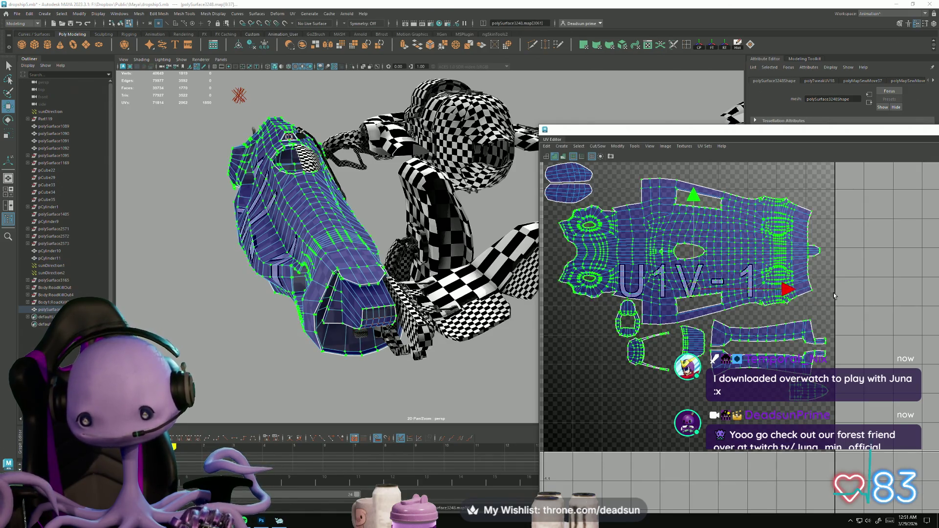
pyautogui.moveTo(793, 289); pyautogui.dragTo(780, 289)
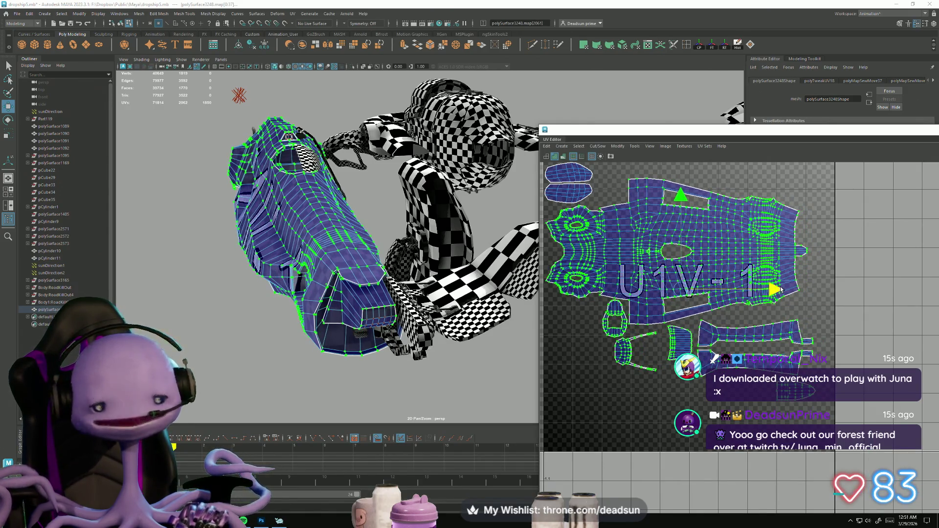
pyautogui.keyDown('alt'); pyautogui.moveTo(758, 298); pyautogui.dragTo(836, 290, button='middle'); pyautogui.keyUp('alt')
pyautogui.moveTo(651, 289); pyautogui.dragTo(763, 353)
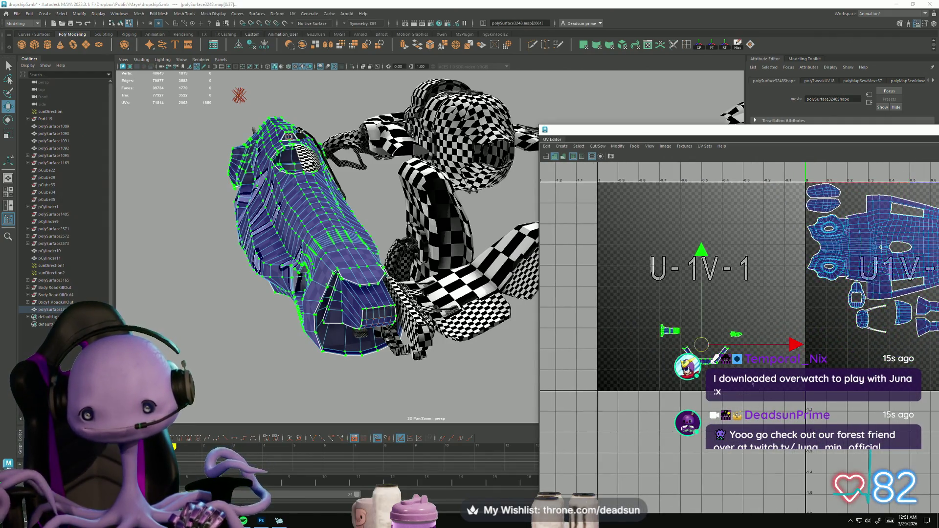
# Step: Move the two small shells to the top of the 0–1 tile and lower the left vent shell
pyautogui.moveTo(701, 343); pyautogui.dragTo(896, 181)
pyautogui.press('f')
pyautogui.scroll(2, 652, 257)
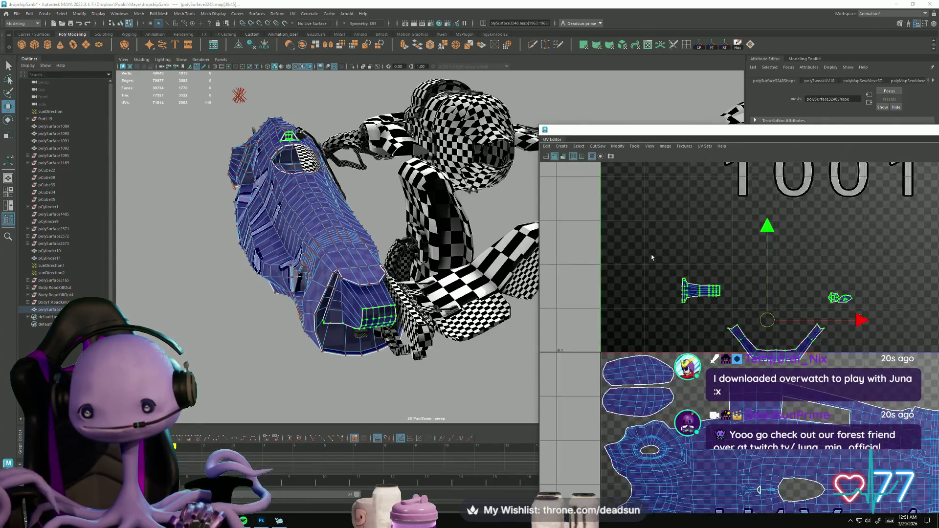
pyautogui.moveTo(730, 307); pyautogui.dragTo(707, 405)
pyautogui.press('r')
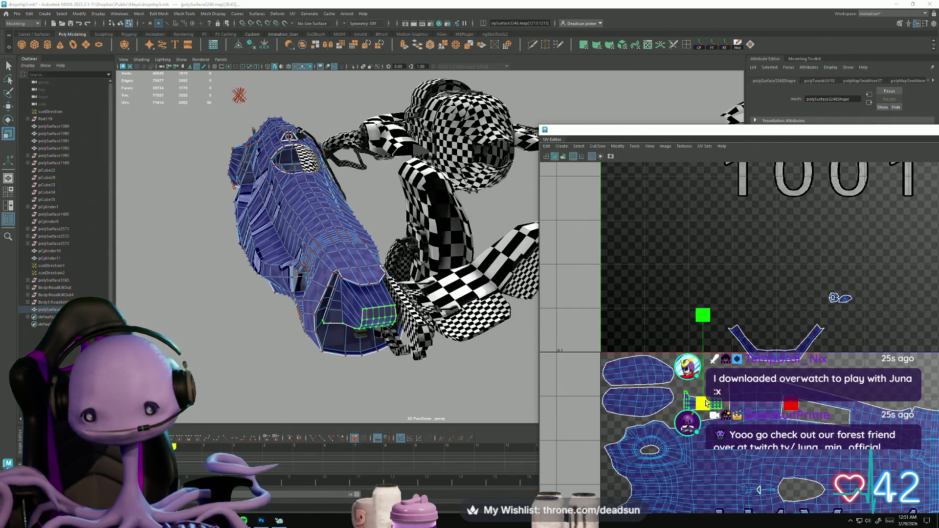
pyautogui.press('w')
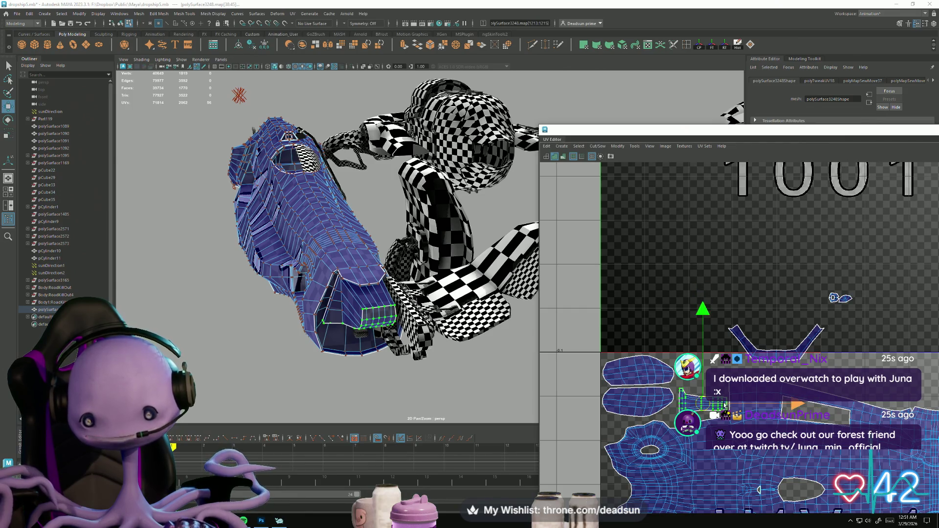
pyautogui.moveTo(703, 405); pyautogui.dragTo(702, 407)
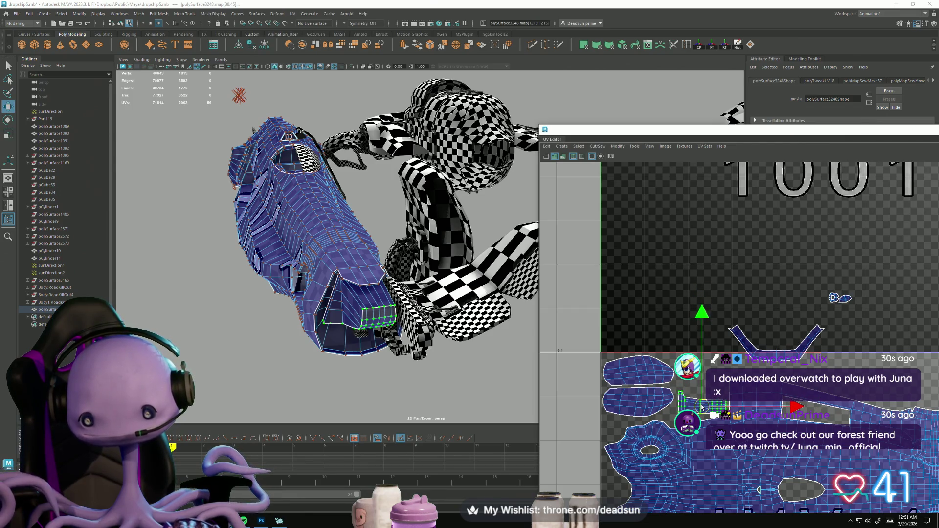
# Step: Enlarge the smaller vent shell and place it down-right inside the tile
pyautogui.keyDown('alt'); pyautogui.moveTo(838, 345); pyautogui.dragTo(696, 327, button='middle'); pyautogui.keyUp('alt')
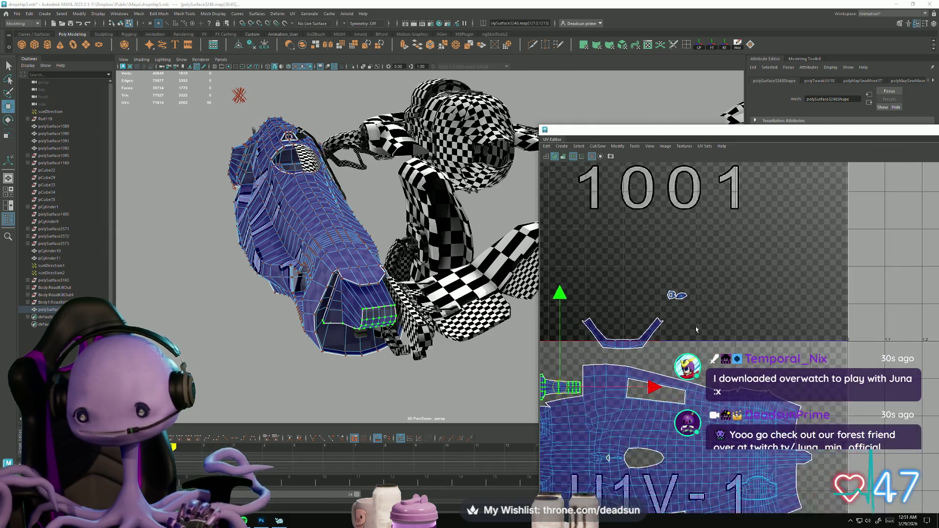
pyautogui.moveTo(690, 309)
pyautogui.mouseDown()
pyautogui.moveTo(707, 310)
pyautogui.moveTo(695, 293)
pyautogui.moveTo(875, 274)
pyautogui.mouseUp()
pyautogui.press('r')
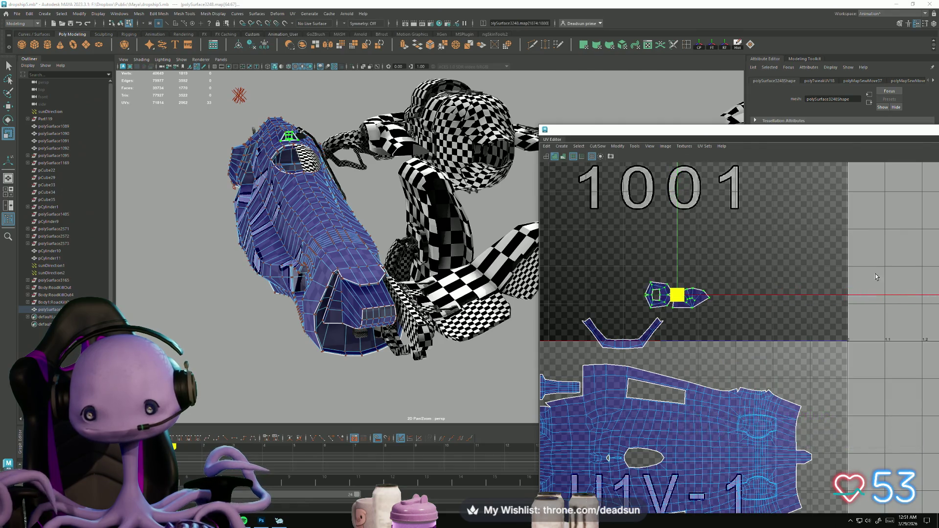
pyautogui.press('w')
pyautogui.moveTo(675, 300); pyautogui.dragTo(737, 362)
pyautogui.moveTo(391, 293)
pyautogui.keyDown('alt'); pyautogui.mouseDown()
pyautogui.moveTo(444, 341)
pyautogui.moveTo(599, 349)
pyautogui.moveTo(655, 293)
pyautogui.mouseUp(); pyautogui.keyUp('alt')
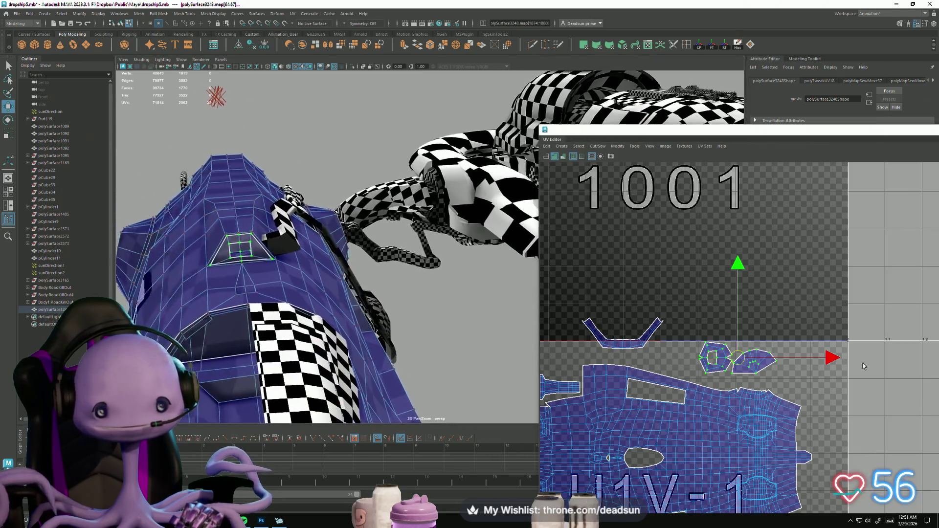
# Step: Move and Sew the left vent shell's seam edge into a closed ring, then shift it slightly right
pyautogui.scroll(3, 659, 288)
pyautogui.keyDown('alt'); pyautogui.moveTo(754, 392); pyautogui.dragTo(676, 297, button='middle'); pyautogui.keyUp('alt')
pyautogui.scroll(2, 677, 297)
pyautogui.moveTo(700, 338); pyautogui.dragTo(699, 308, button='right')
pyautogui.click(657, 332)
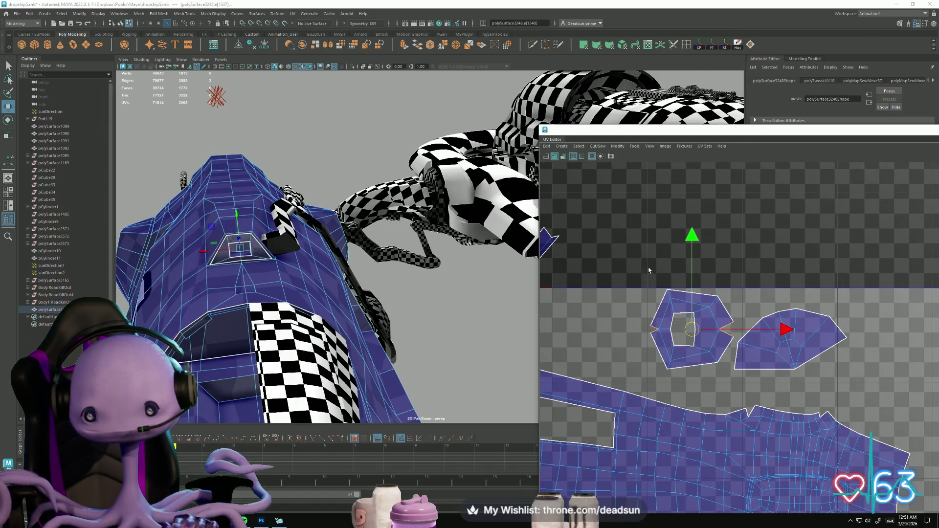
pyautogui.click(579, 146)
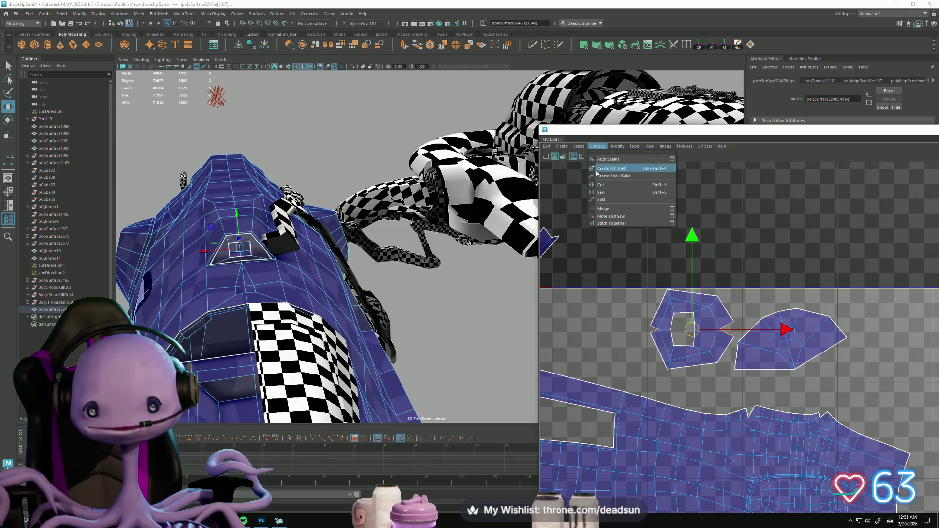
pyautogui.click(613, 217)
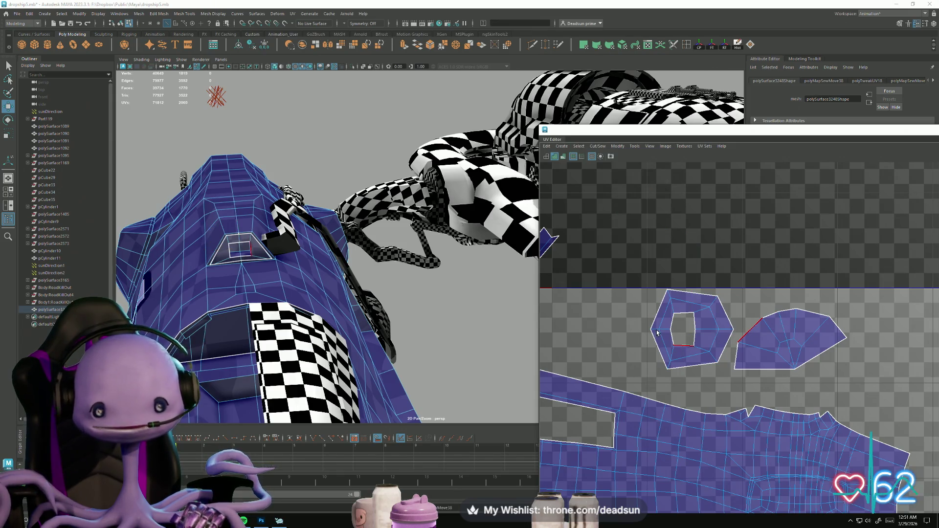
pyautogui.moveTo(652, 325); pyautogui.dragTo(632, 327, button='right')
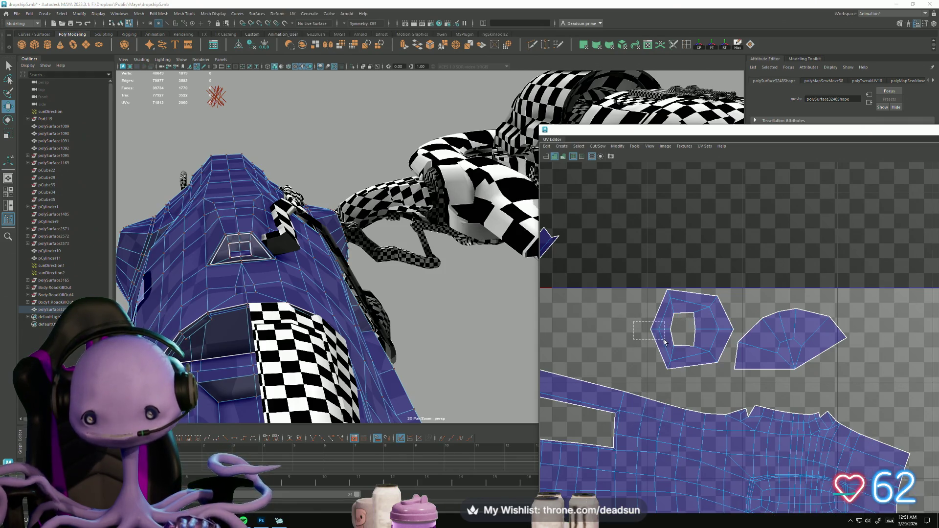
pyautogui.moveTo(718, 332); pyautogui.dragTo(724, 331)
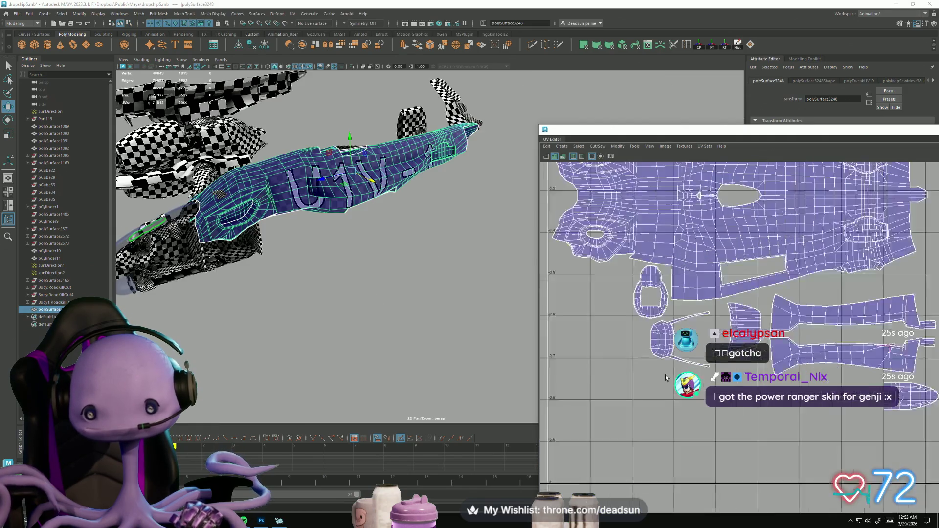
# Step: Remove the separate stray object sitting left of the ship
pyautogui.scroll(-5, 343, 206)
pyautogui.moveTo(420, 237)
pyautogui.keyDown('alt'); pyautogui.mouseDown()
pyautogui.moveTo(474, 242)
pyautogui.moveTo(245, 245)
pyautogui.mouseUp(); pyautogui.keyUp('alt')
pyautogui.click(340, 251)
pyautogui.click(252, 262)
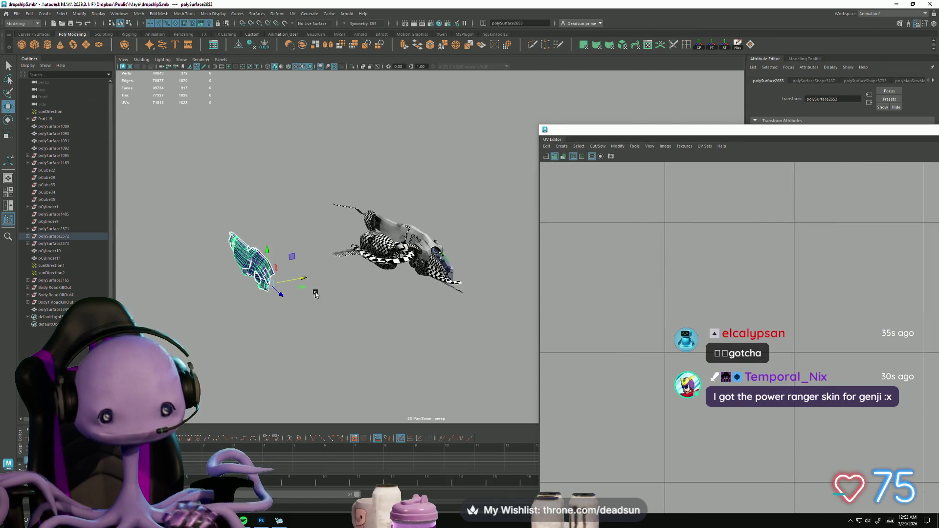
pyautogui.hotkey('ctrl', 'z')
pyautogui.hotkey('ctrl', 'z')
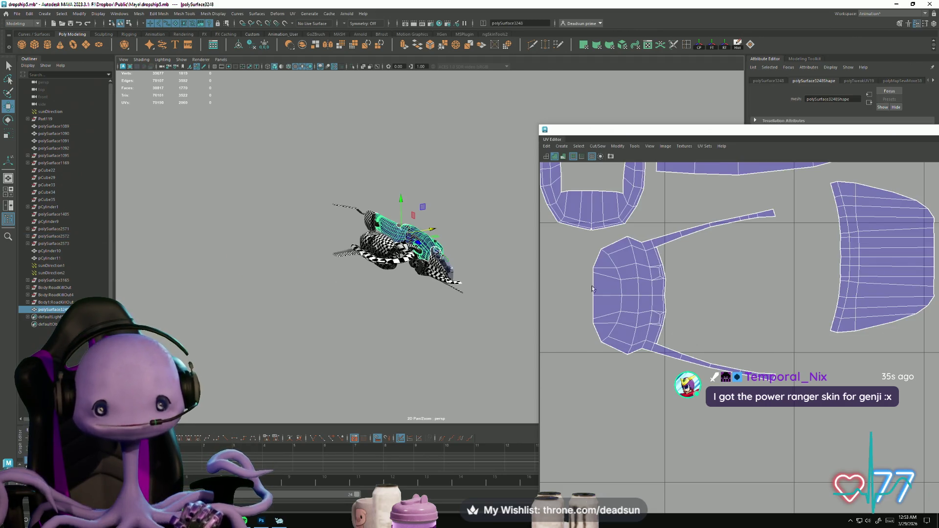
# Step: Frame the ship and select the lower side panel to inspect its checker UVs
pyautogui.scroll(-5, 731, 247)
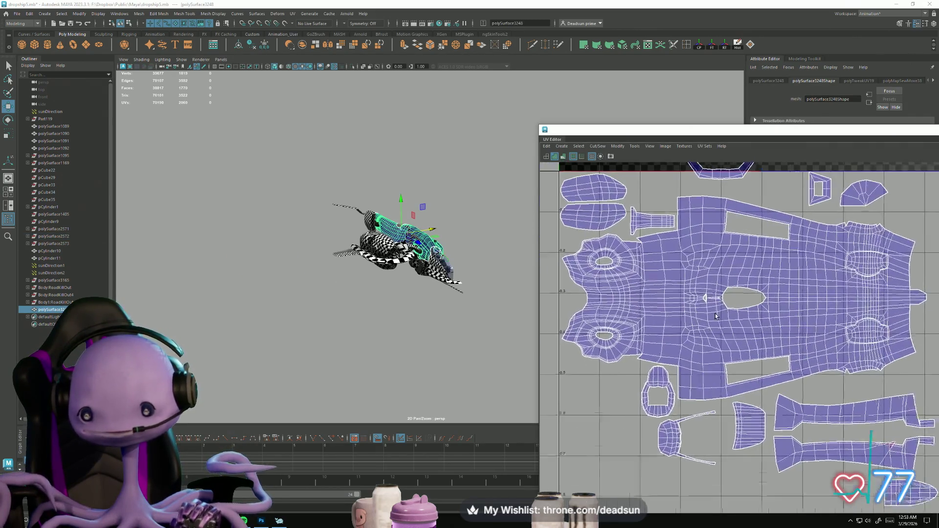
pyautogui.scroll(8, 713, 291)
pyautogui.scroll(5, 713, 291)
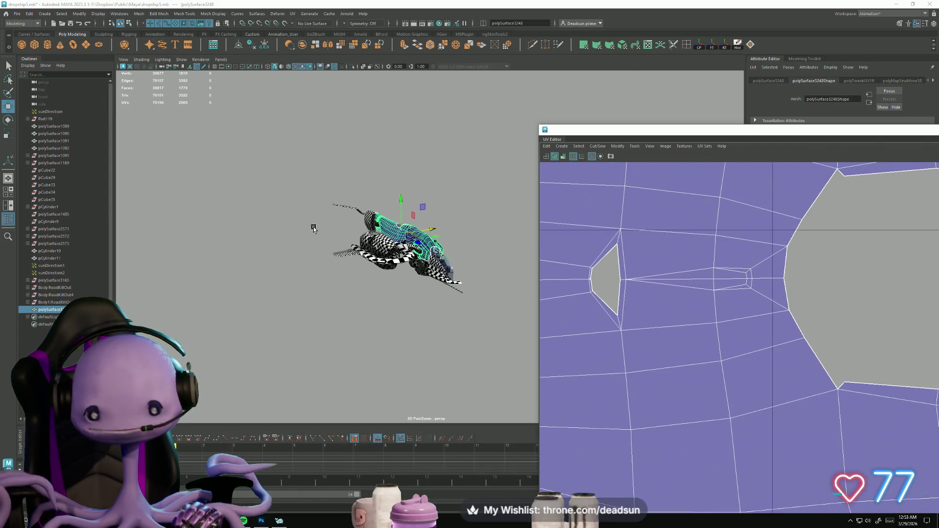
pyautogui.keyDown('alt'); pyautogui.moveTo(314, 230); pyautogui.dragTo(335, 268); pyautogui.keyUp('alt')
pyautogui.scroll(10, 335, 268)
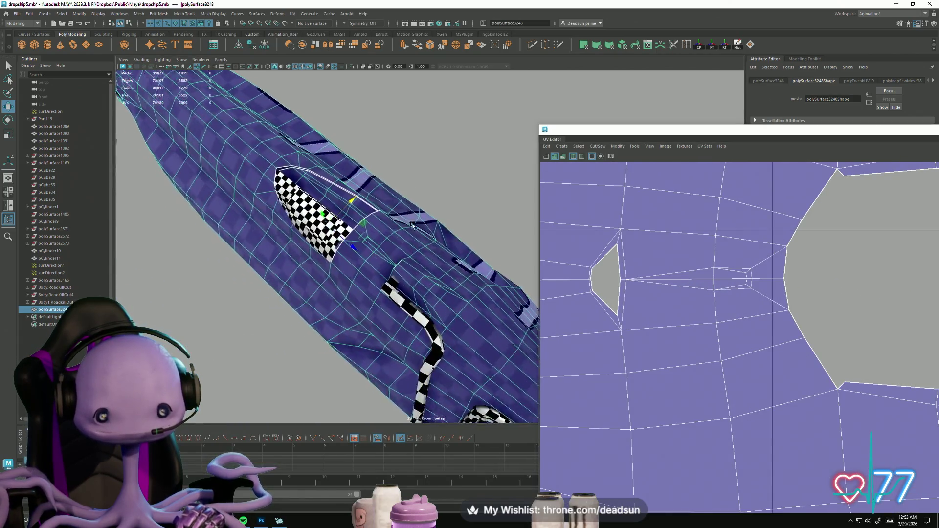
pyautogui.scroll(4, 469, 324)
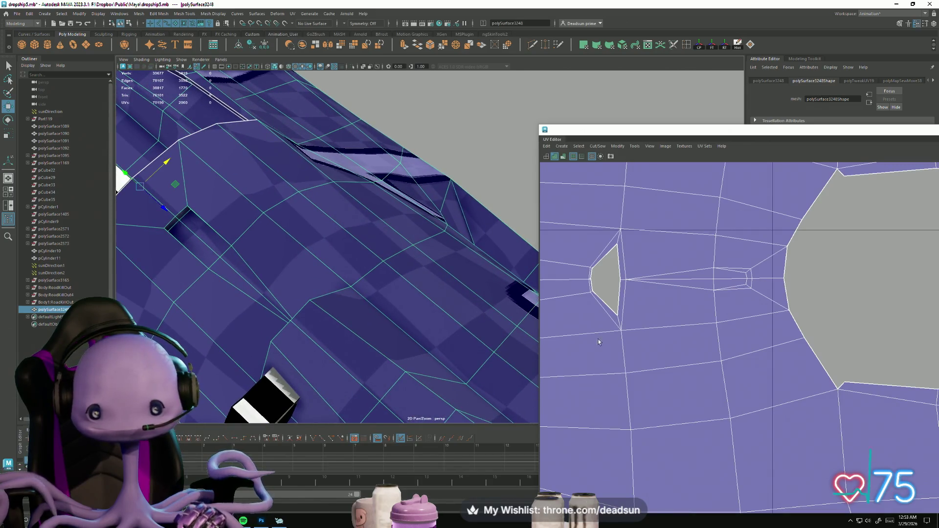
pyautogui.scroll(-10, 287, 288)
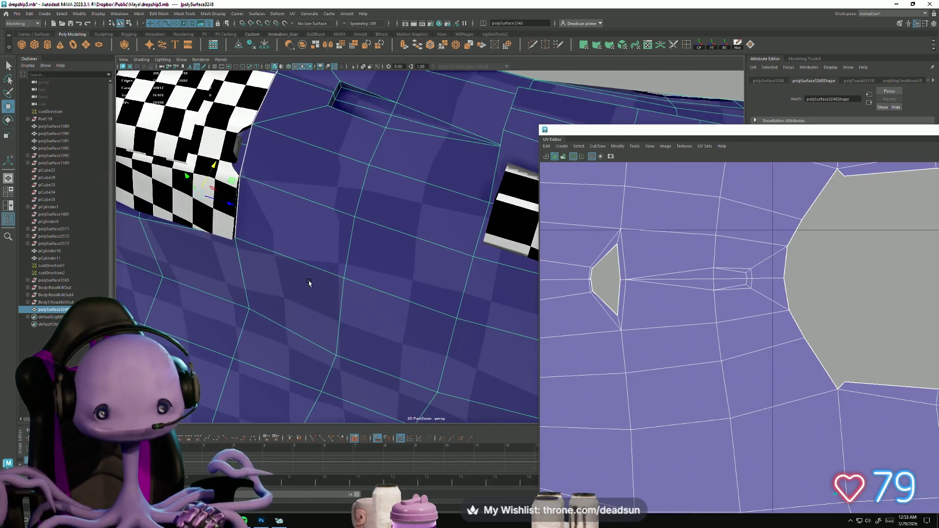
pyautogui.moveTo(365, 274)
pyautogui.keyDown('alt'); pyautogui.mouseDown()
pyautogui.moveTo(273, 252)
pyautogui.moveTo(465, 310)
pyautogui.mouseUp(); pyautogui.keyUp('alt')
pyautogui.scroll(-3, 676, 239)
pyautogui.scroll(-10, 676, 239)
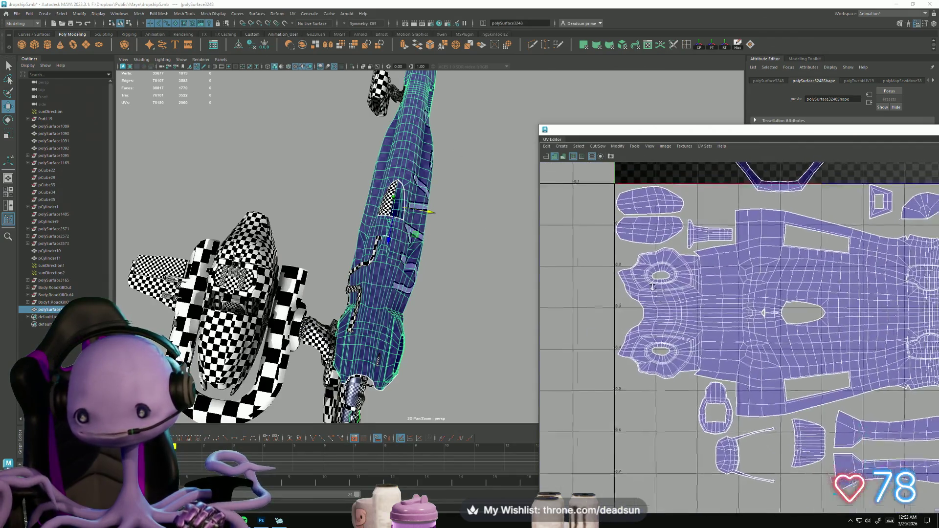
pyautogui.moveTo(313, 304)
pyautogui.keyDown('alt'); pyautogui.mouseDown()
pyautogui.moveTo(262, 307)
pyautogui.moveTo(252, 294)
pyautogui.moveTo(246, 191)
pyautogui.moveTo(251, 213)
pyautogui.mouseUp(); pyautogui.keyUp('alt')
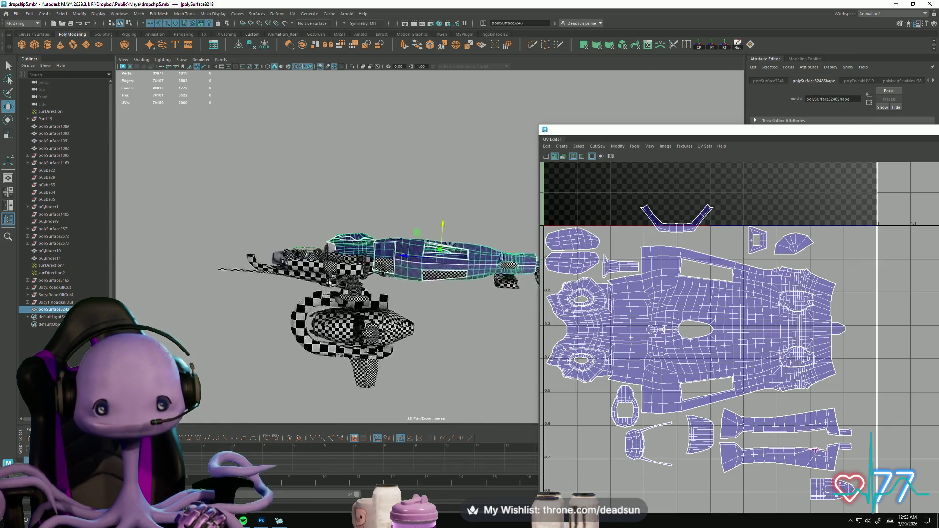
pyautogui.press('f')
pyautogui.click(431, 381)
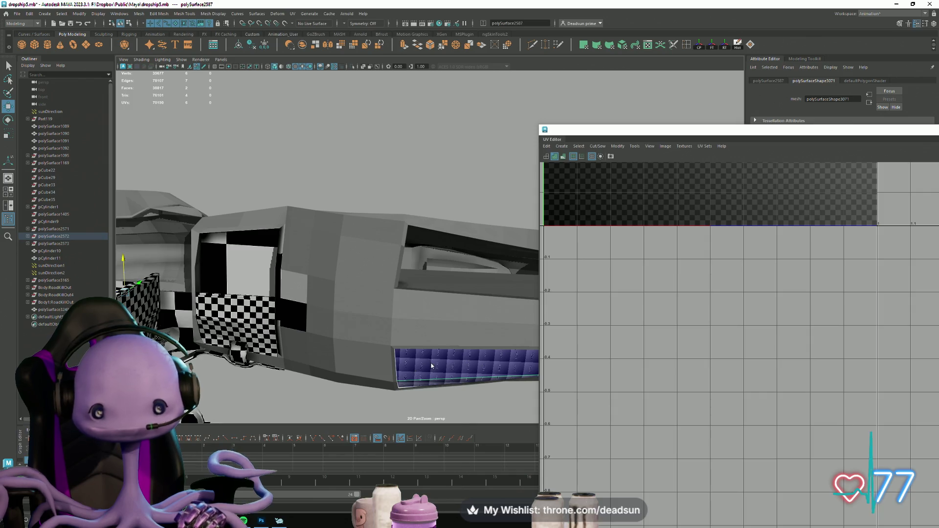
# Step: Select a face of the lower side panel and scale its UV shell down to a tiny size
pyautogui.rightClick(431, 314)
pyautogui.click(431, 333)
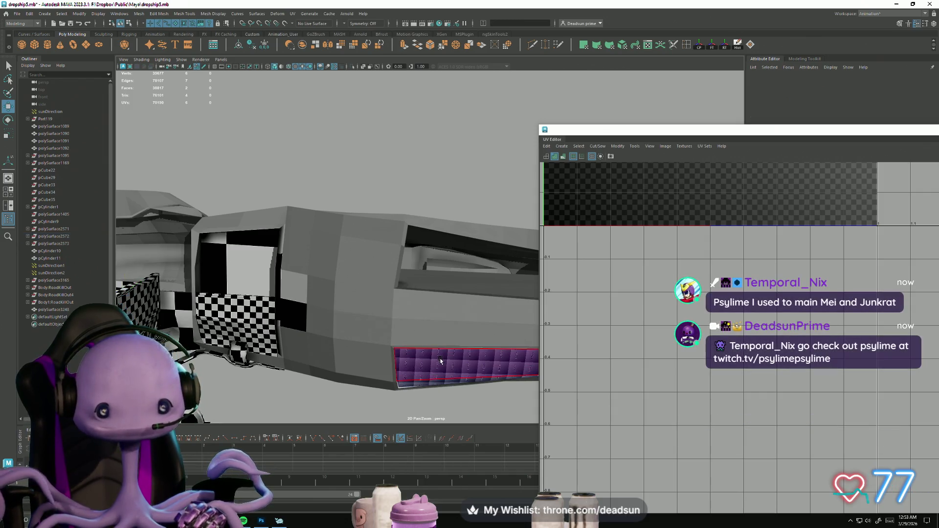
pyautogui.click(443, 368)
pyautogui.scroll(-5, 725, 364)
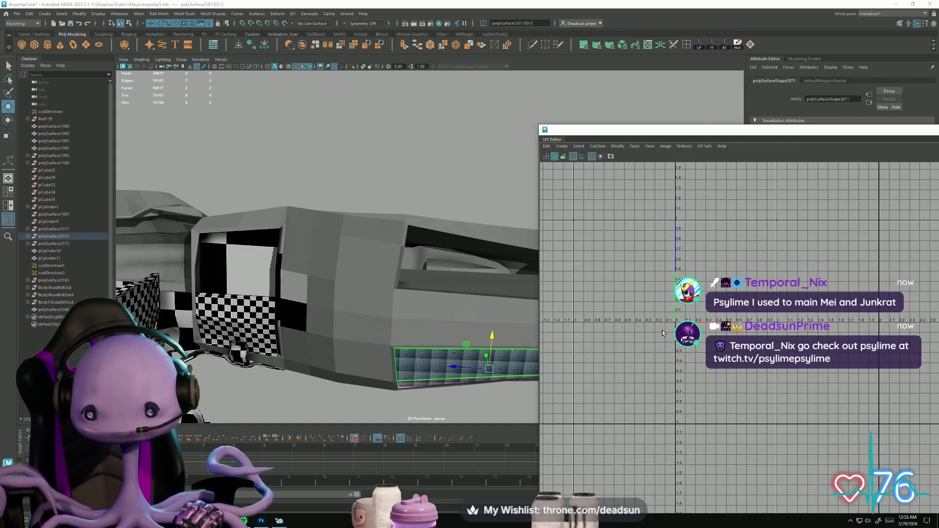
pyautogui.press('f')
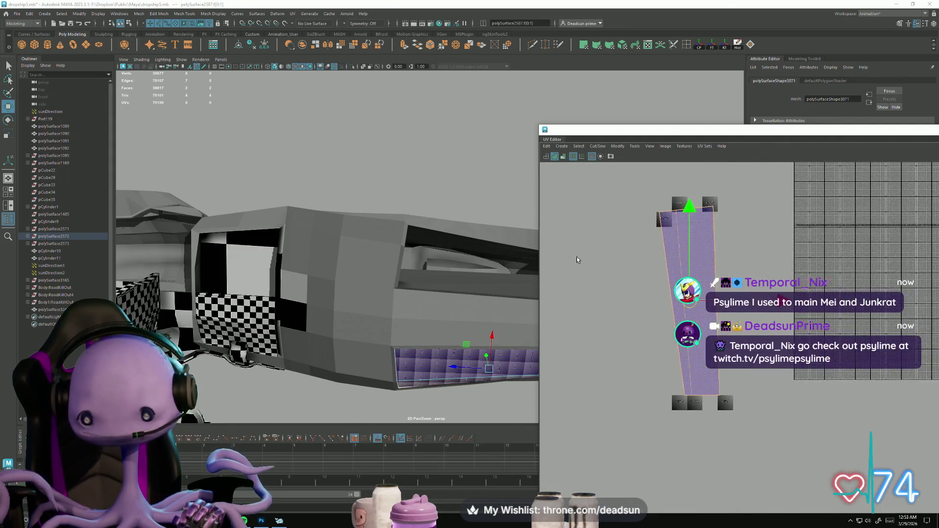
pyautogui.keyDown('alt'); pyautogui.moveTo(680, 288); pyautogui.dragTo(611, 318, button='middle'); pyautogui.keyUp('alt')
pyautogui.moveTo(609, 321); pyautogui.dragTo(526, 350)
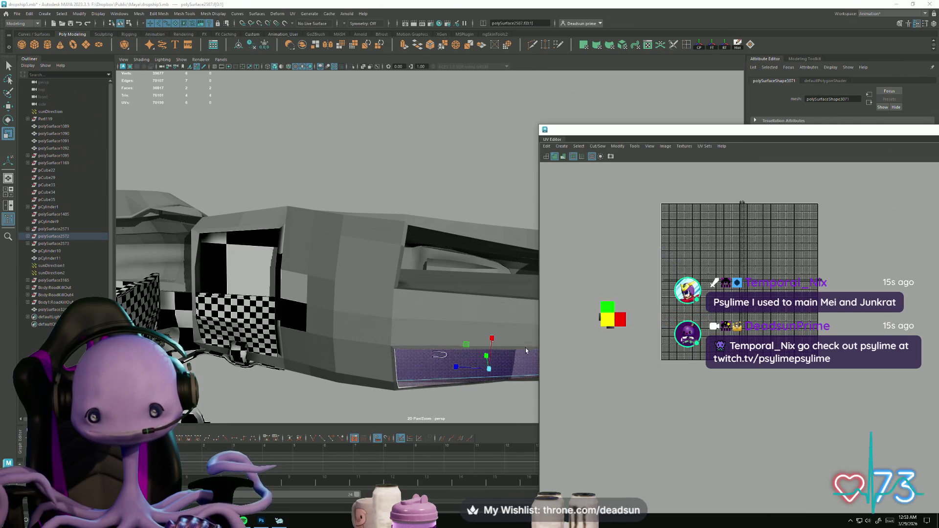
# Step: Move the shrunken shell right and up, then reselect the hull object
pyautogui.press('w')
pyautogui.moveTo(608, 319); pyautogui.dragTo(740, 290)
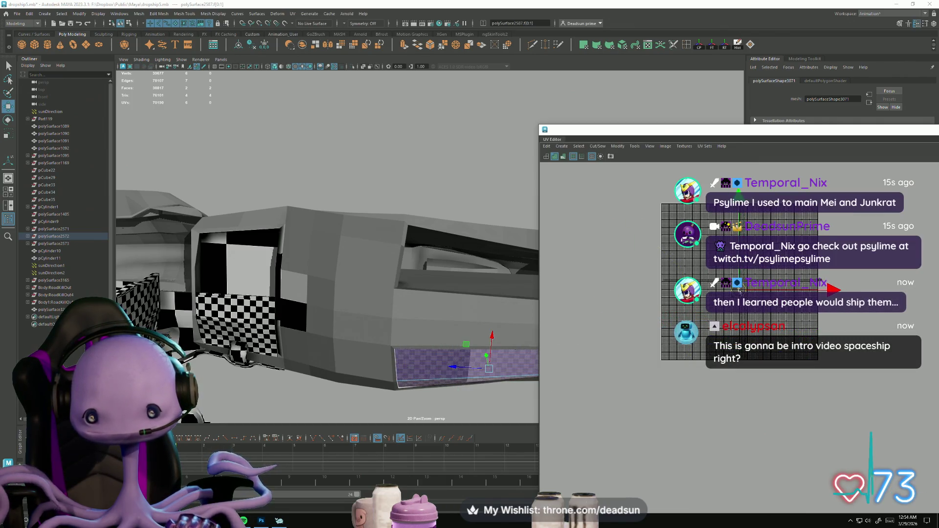
pyautogui.click(379, 295)
pyautogui.moveTo(624, 320)
pyautogui.keyDown('alt'); pyautogui.mouseDown(button='right')
pyautogui.moveTo(758, 276)
pyautogui.moveTo(703, 281)
pyautogui.mouseUp(button='right'); pyautogui.keyUp('alt')
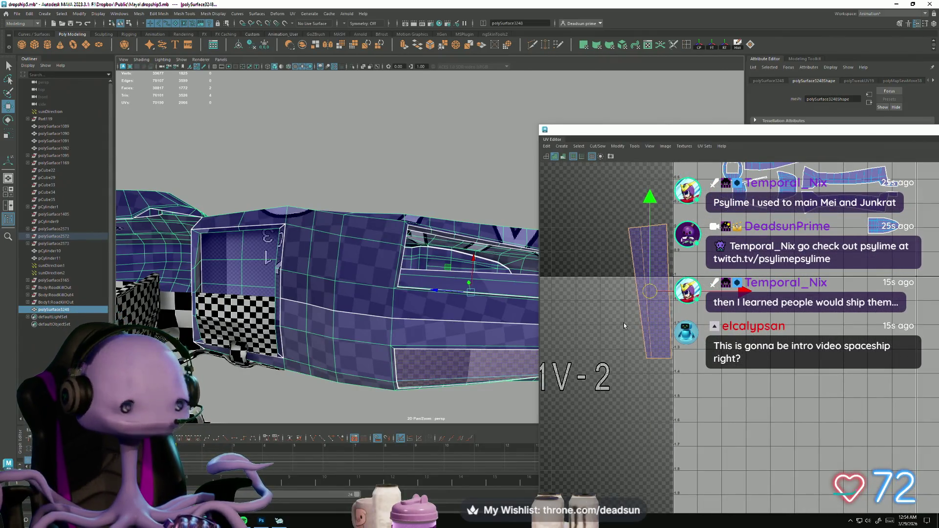
# Step: Rotate the slot's UV shell from vertical to horizontal and shrink it
pyautogui.press('e')
pyautogui.moveTo(596, 368)
pyautogui.mouseDown()
pyautogui.moveTo(636, 362)
pyautogui.moveTo(677, 316)
pyautogui.mouseUp()
pyautogui.press('r')
pyautogui.scroll(-3, 677, 316)
pyautogui.keyDown('alt'); pyautogui.moveTo(613, 273); pyautogui.dragTo(628, 359, button='middle'); pyautogui.keyUp('alt')
pyautogui.moveTo(643, 359); pyautogui.dragTo(612, 364)
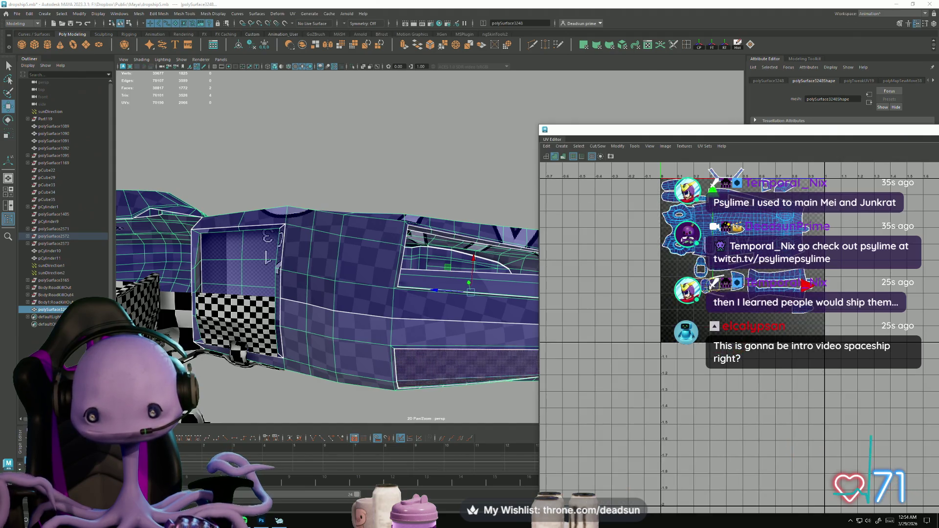
# Step: Fine-tune the slot shell's size, rotation and position to line up with the hull layout
pyautogui.scroll(5, 613, 382)
pyautogui.scroll(2, 741, 242)
pyautogui.press('r')
pyautogui.moveTo(732, 272); pyautogui.dragTo(697, 277)
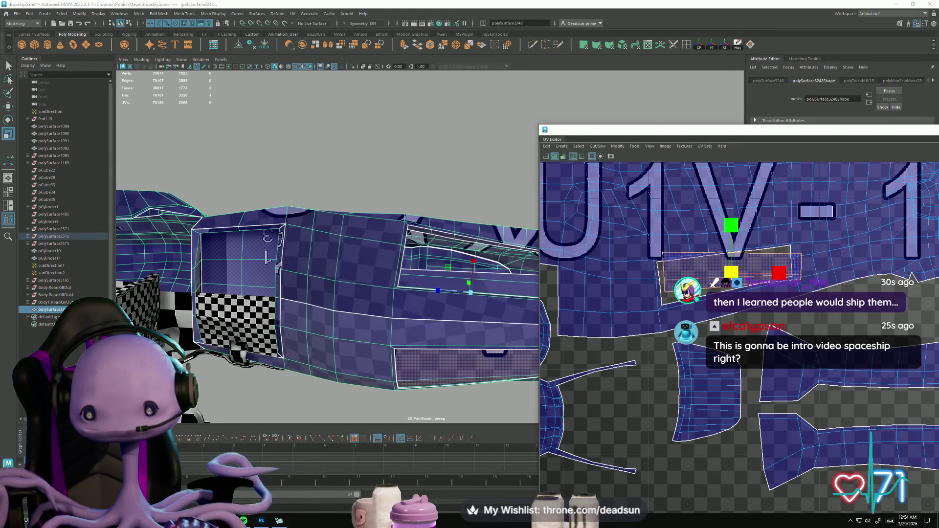
pyautogui.press('e')
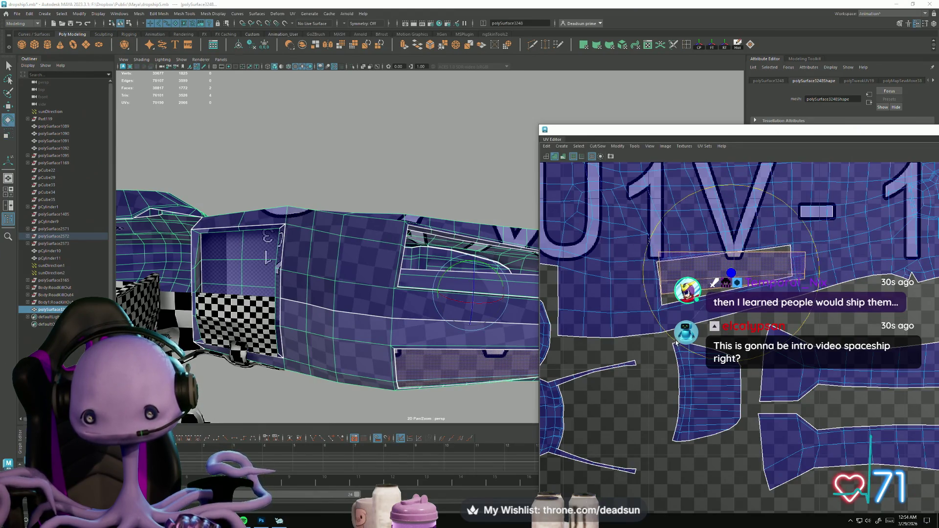
pyautogui.press('r')
pyautogui.moveTo(715, 282); pyautogui.dragTo(712, 284)
pyautogui.press('w')
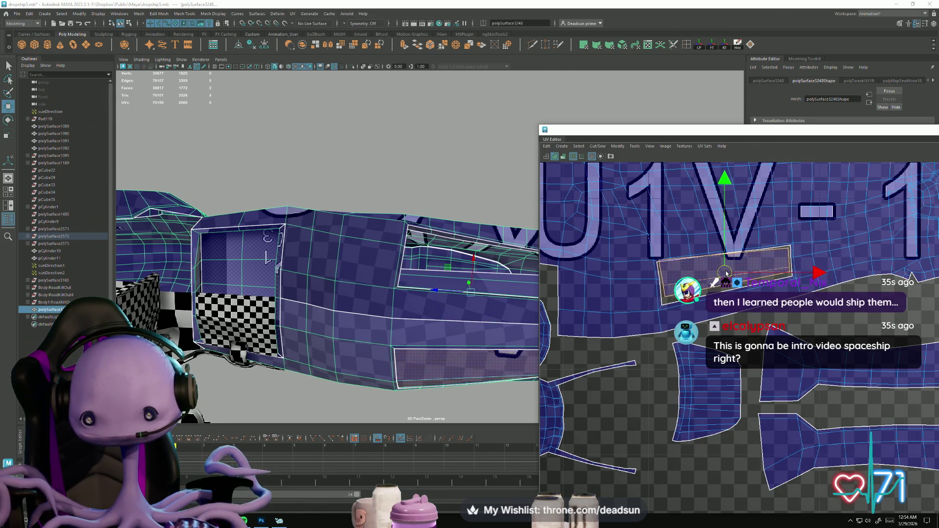
pyautogui.press('e')
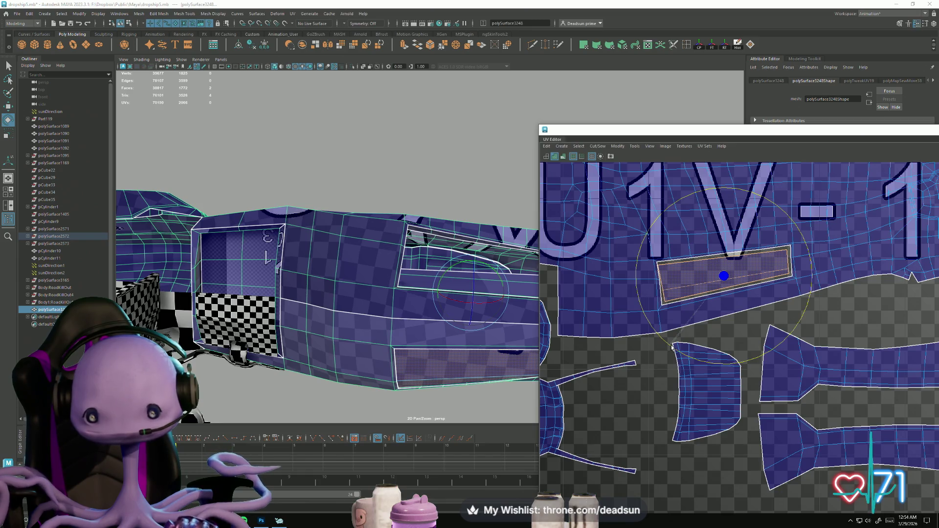
pyautogui.press('w')
# Step: Return to Object Mode and orbit the ship to reach the side vent panel
pyautogui.scroll(3, 727, 285)
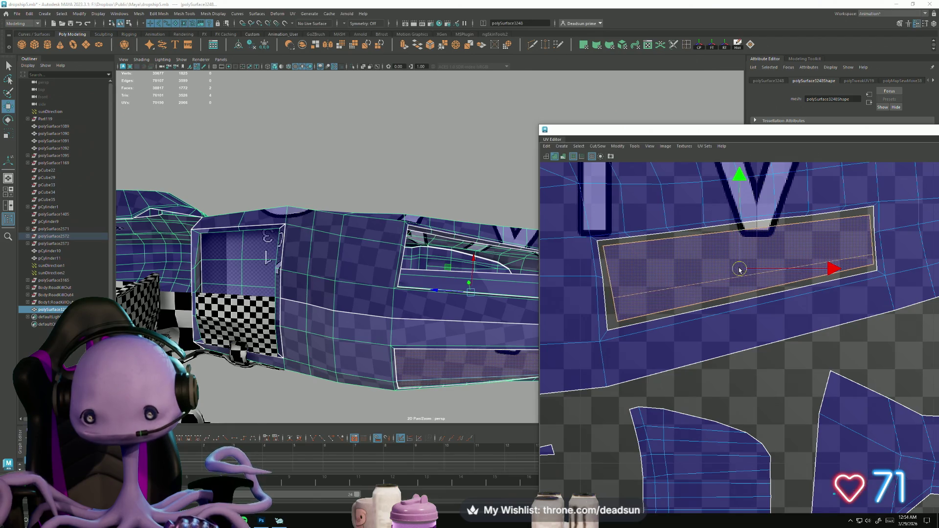
pyautogui.moveTo(371, 313)
pyautogui.keyDown('alt'); pyautogui.mouseDown()
pyautogui.moveTo(324, 320)
pyautogui.moveTo(388, 283)
pyautogui.moveTo(390, 363)
pyautogui.mouseUp(); pyautogui.keyUp('alt')
pyautogui.moveTo(413, 273); pyautogui.dragTo(449, 246, button='right')
pyautogui.moveTo(441, 254)
pyautogui.keyDown('alt'); pyautogui.mouseDown()
pyautogui.moveTo(388, 308)
pyautogui.moveTo(405, 240)
pyautogui.mouseUp(); pyautogui.keyUp('alt')
pyautogui.moveTo(404, 238); pyautogui.dragTo(438, 203, button='right')
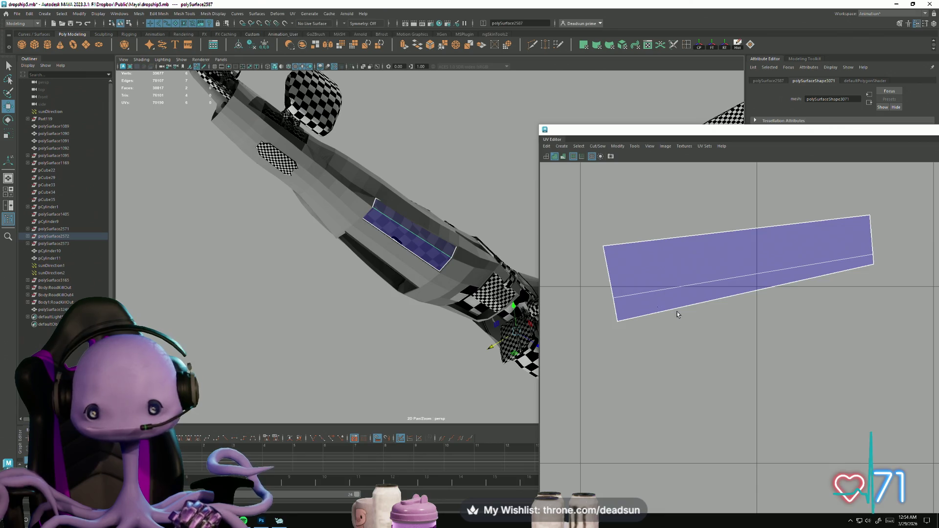
# Step: Mirror the side vent panel onto the hull's opposite side with Mesh > Mirror
pyautogui.scroll(-8, 677, 314)
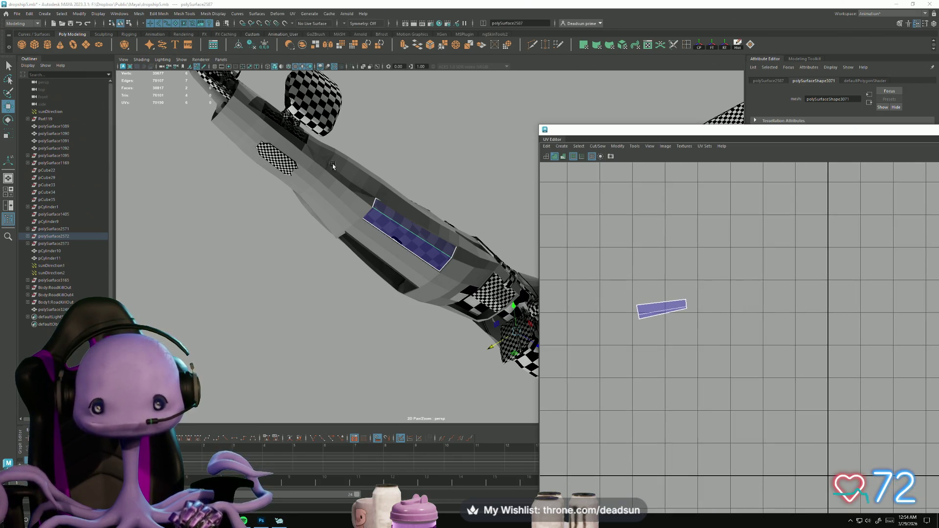
pyautogui.moveTo(365, 220); pyautogui.dragTo(409, 185, button='right')
pyautogui.keyDown('alt'); pyautogui.moveTo(415, 314); pyautogui.dragTo(273, 235); pyautogui.keyUp('alt')
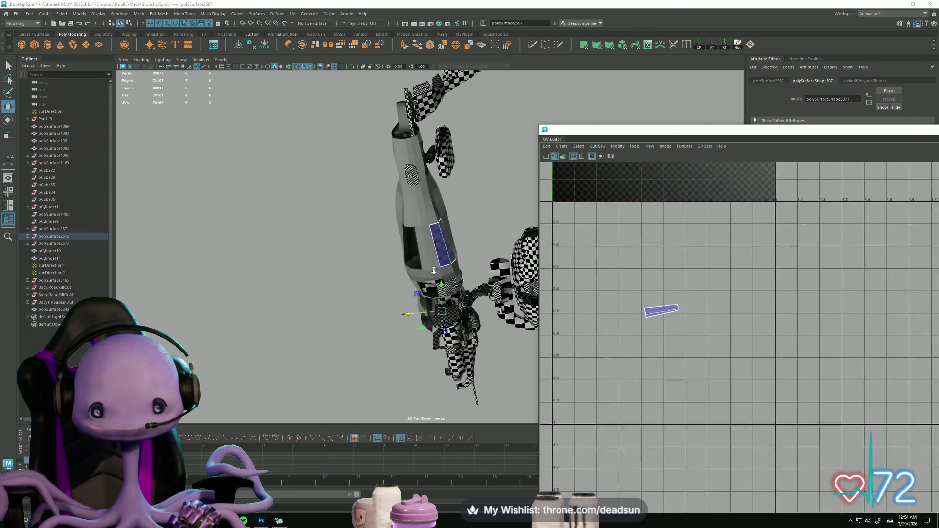
pyautogui.click(139, 14)
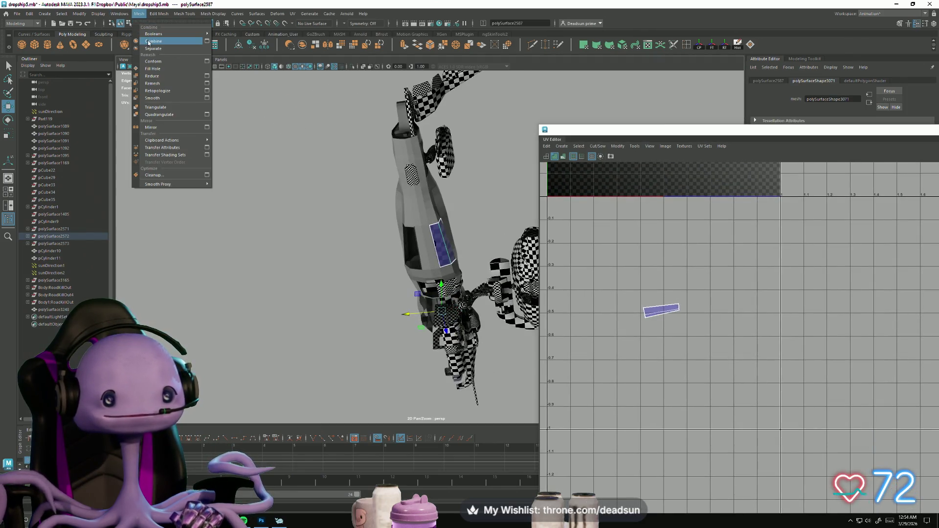
pyautogui.click(158, 128)
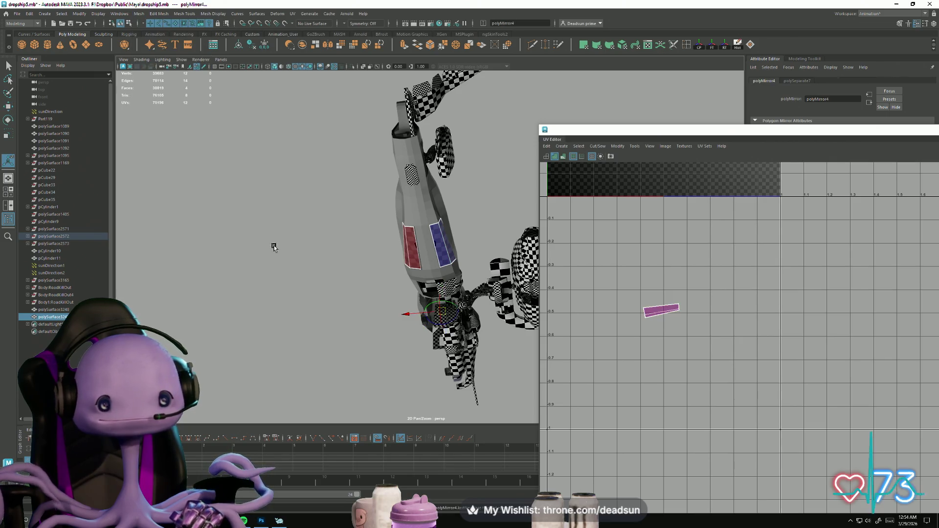
# Step: Select the mirrored panel's face and flip its UVs with Modify > Flip
pyautogui.click(380, 281)
pyautogui.scroll(3, 391, 258)
pyautogui.click(393, 257)
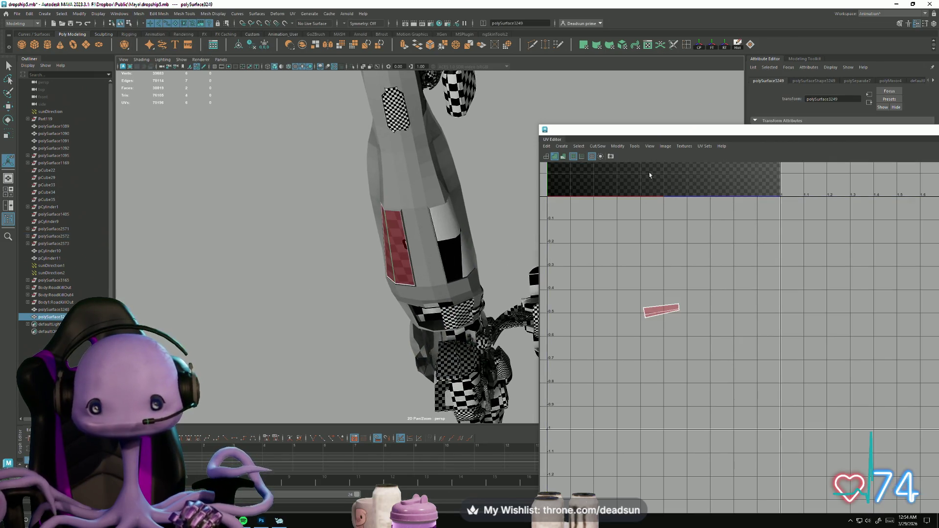
pyautogui.click(617, 146)
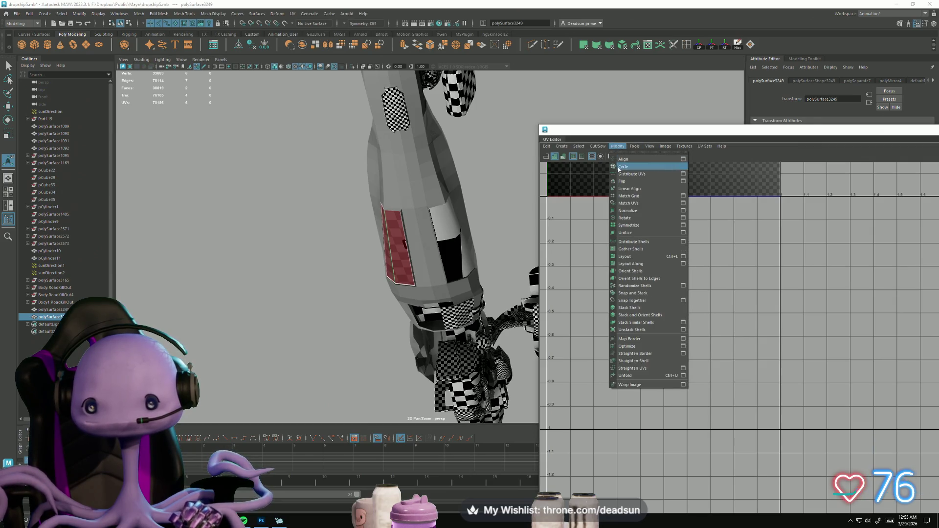
pyautogui.click(636, 182)
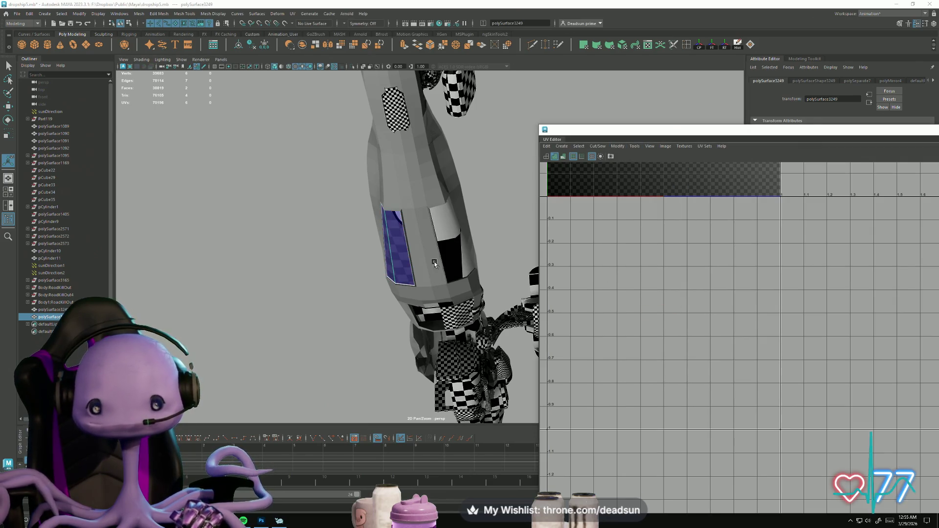
# Step: Select both side vent panels together with the hull
pyautogui.click(448, 255)
pyautogui.keyDown('shift'); pyautogui.click(400, 251); pyautogui.keyUp('shift')
pyautogui.click(425, 279)
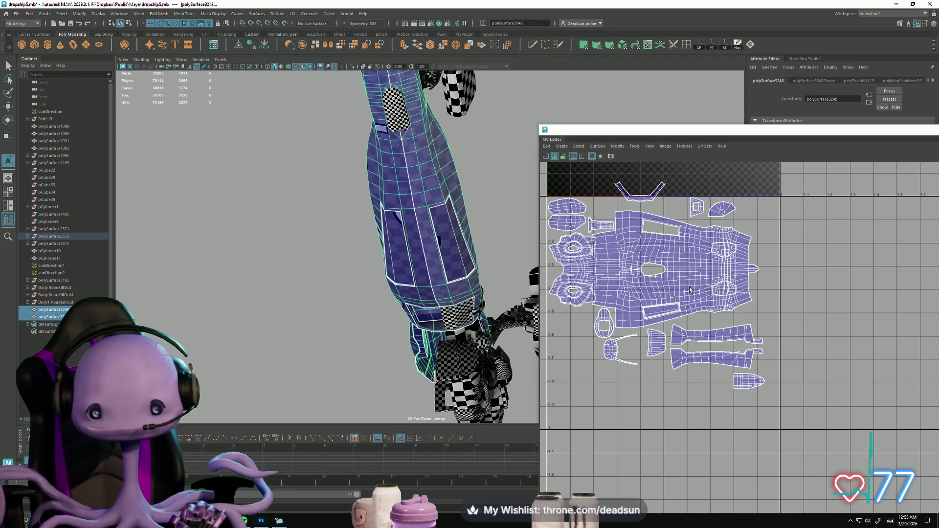
# Step: In UV mode, move the mirrored vent panel's rectangular shell down into its slot in the U1V-1 hull shell
pyautogui.scroll(5, 690, 291)
pyautogui.scroll(5, 386, 273)
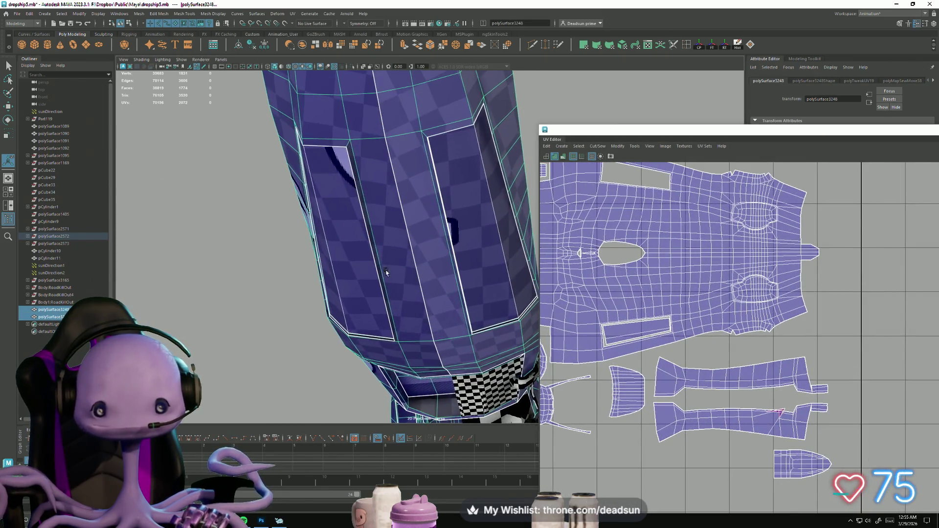
pyautogui.moveTo(628, 332); pyautogui.dragTo(635, 335, button='right')
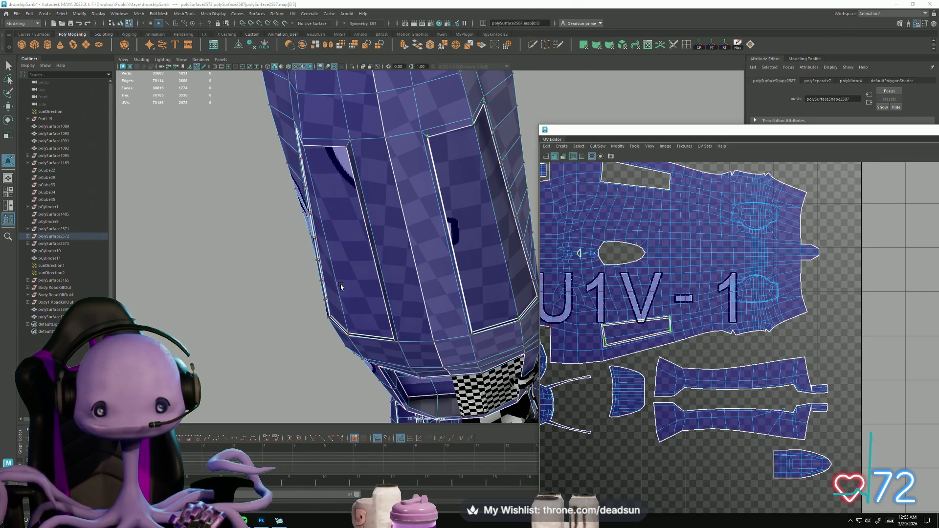
pyautogui.click(346, 326)
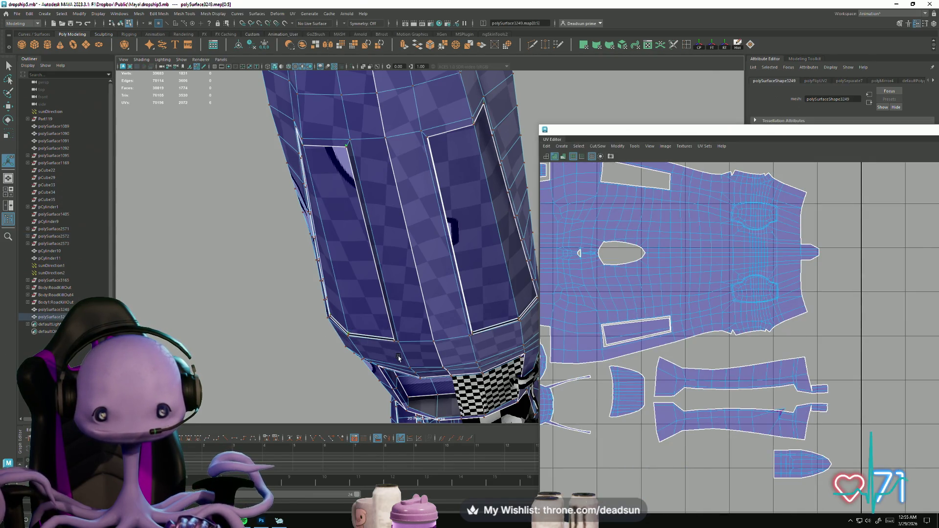
pyautogui.scroll(-5, 636, 313)
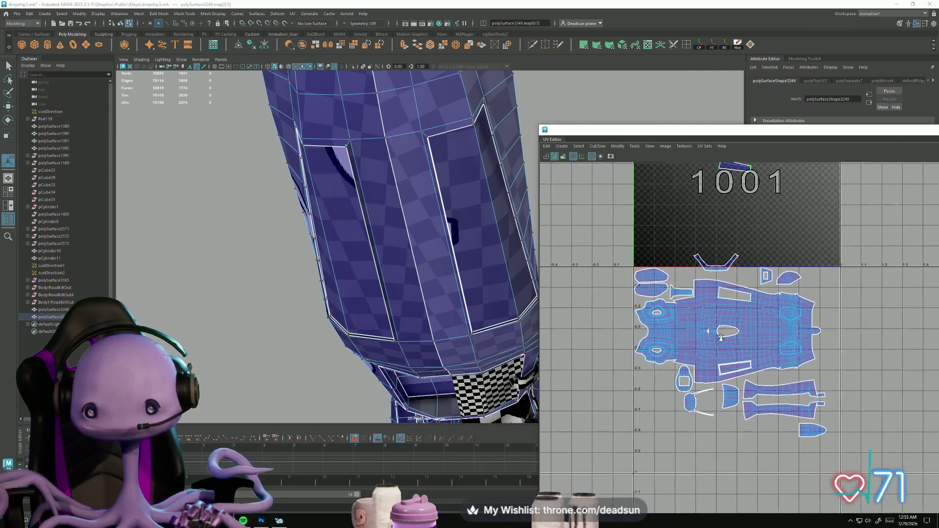
pyautogui.keyDown('alt'); pyautogui.moveTo(656, 276); pyautogui.dragTo(653, 279, button='middle'); pyautogui.keyUp('alt')
pyautogui.moveTo(664, 221); pyautogui.dragTo(663, 319)
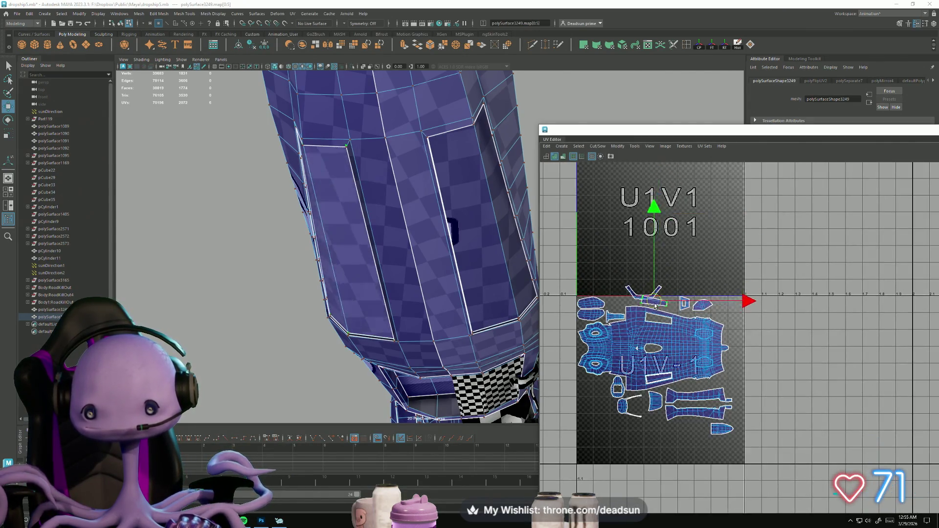
pyautogui.scroll(4, 662, 320)
pyautogui.scroll(4, 662, 319)
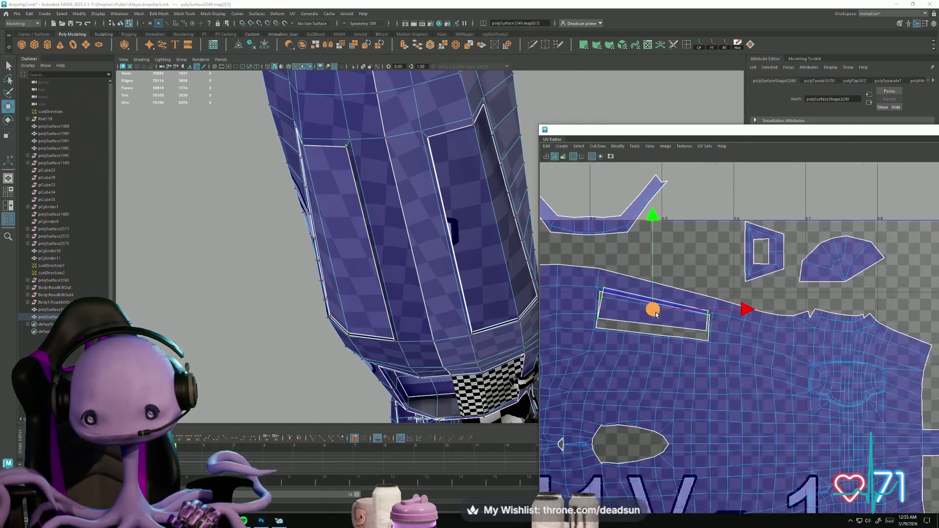
pyautogui.moveTo(648, 307); pyautogui.dragTo(650, 316)
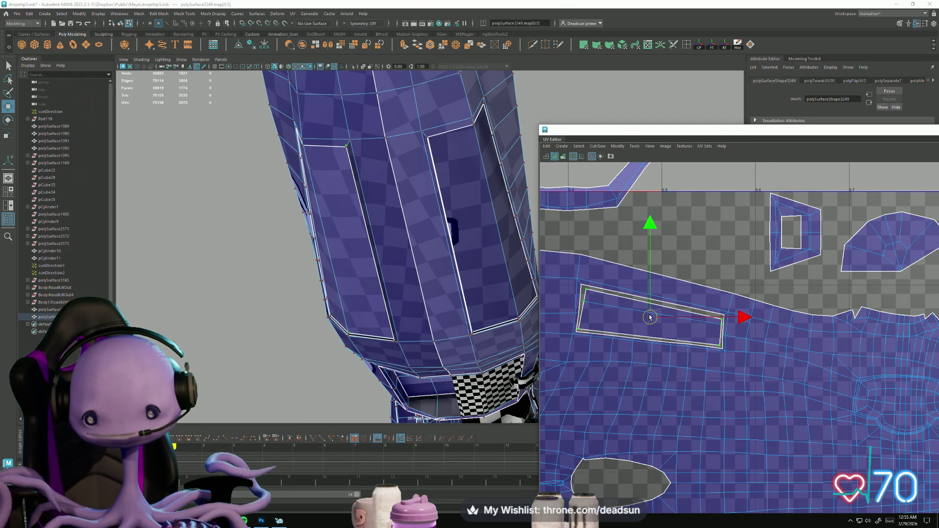
pyautogui.press('e')
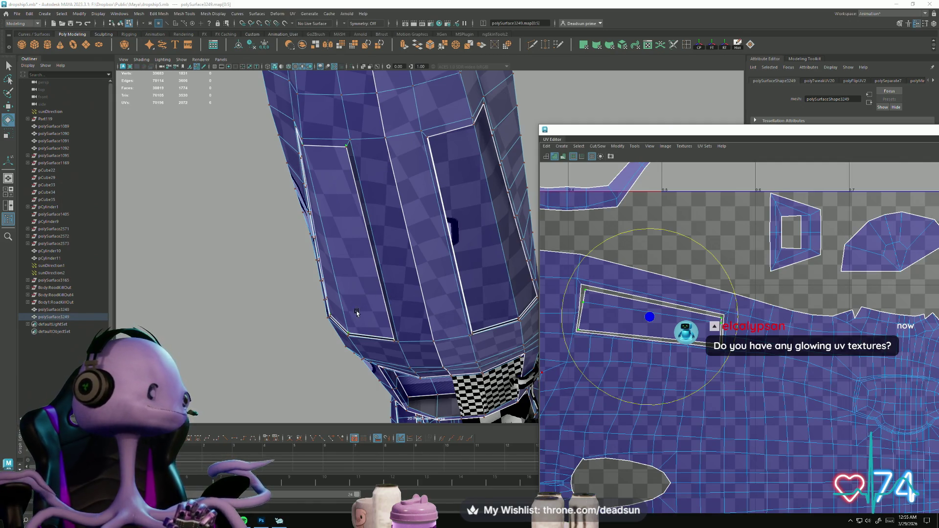
pyautogui.scroll(-10, 680, 344)
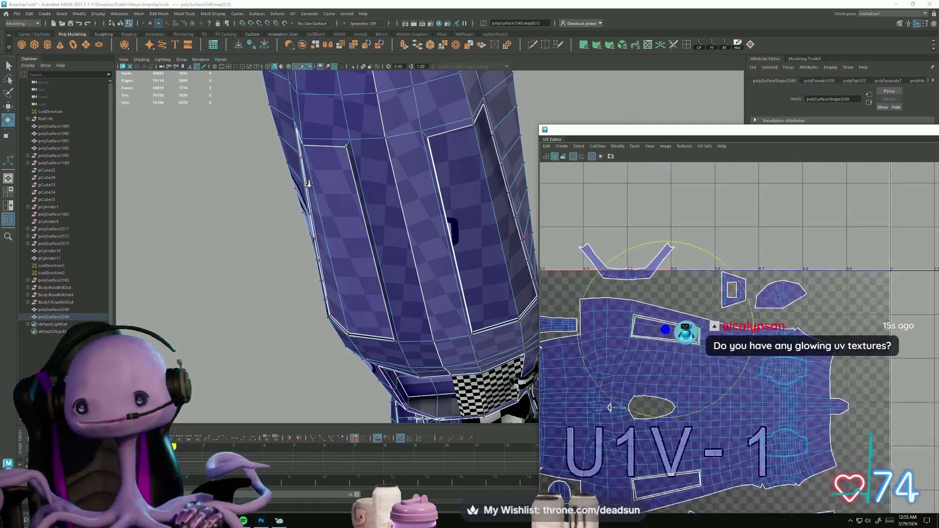
# Step: Select the small top-right vent shell, shrink it, and rotate it to sit level
pyautogui.scroll(-1, 759, 289)
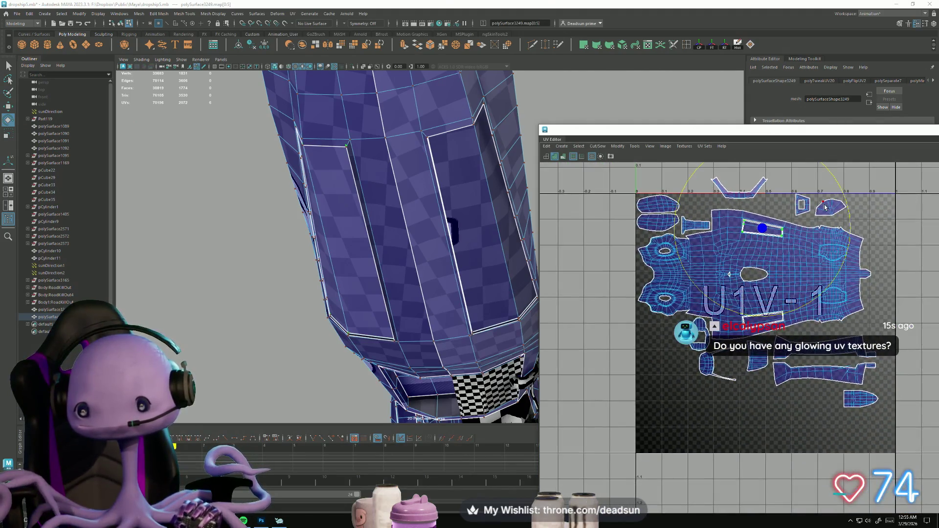
pyautogui.click(826, 207)
pyautogui.press('f')
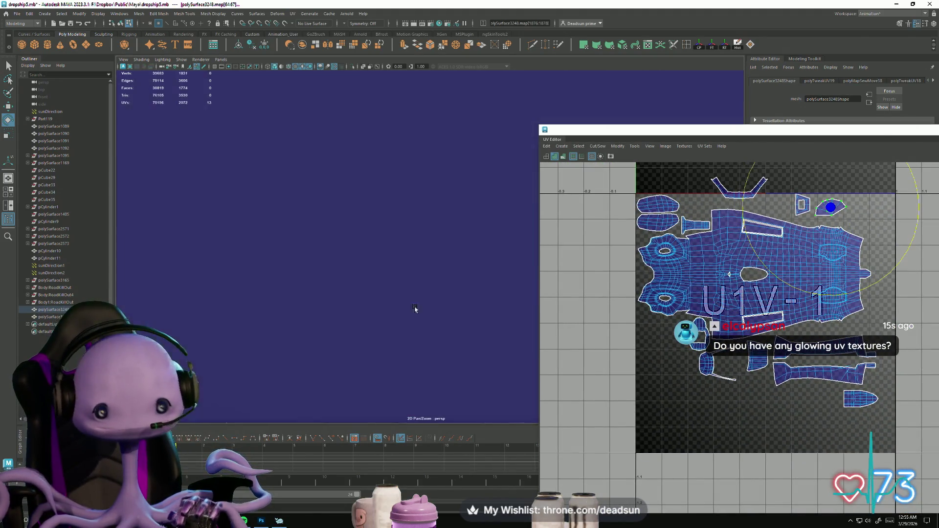
pyautogui.moveTo(327, 287)
pyautogui.keyDown('alt'); pyautogui.mouseDown()
pyautogui.moveTo(294, 313)
pyautogui.moveTo(265, 294)
pyautogui.mouseUp(); pyautogui.keyUp('alt')
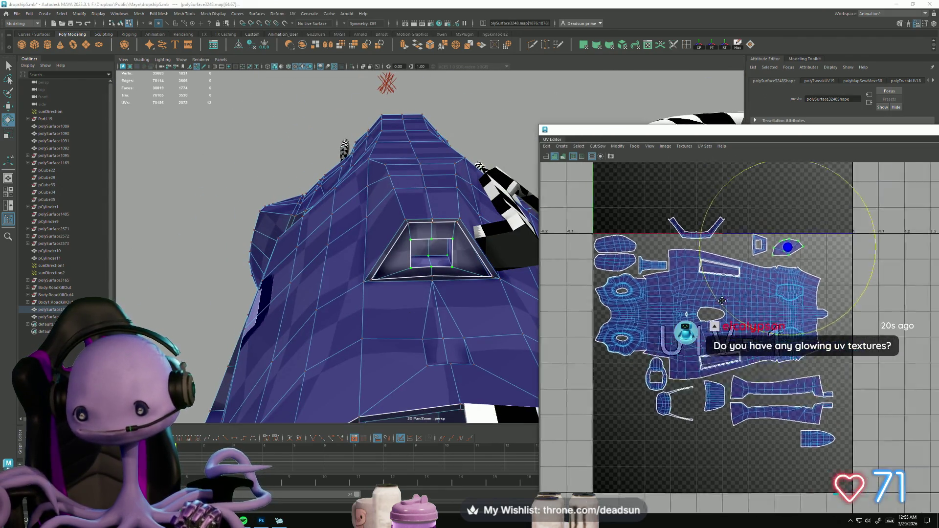
pyautogui.scroll(10, 759, 293)
pyautogui.scroll(1, 758, 286)
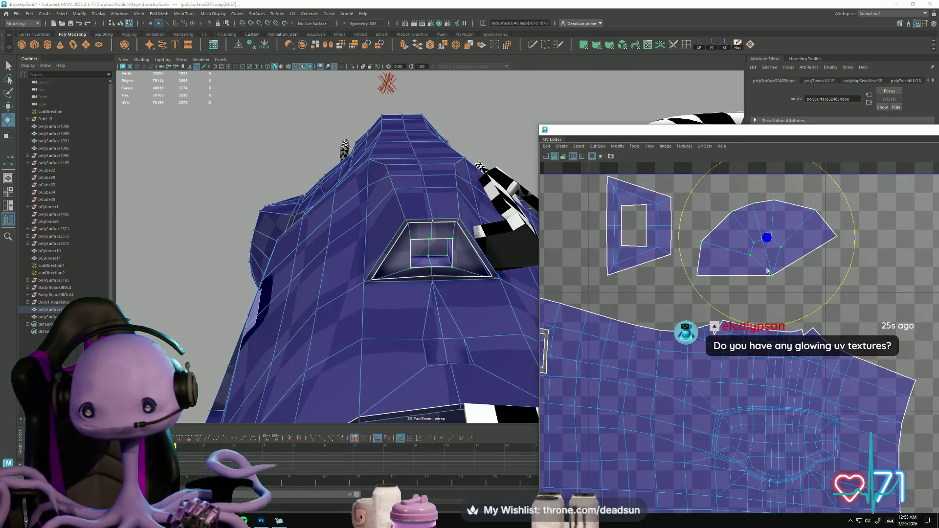
pyautogui.press('r')
pyautogui.moveTo(761, 260)
pyautogui.mouseDown(button='middle')
pyautogui.moveTo(752, 253)
pyautogui.moveTo(714, 272)
pyautogui.moveTo(822, 230)
pyautogui.moveTo(757, 254)
pyautogui.mouseUp(button='middle')
pyautogui.press('e')
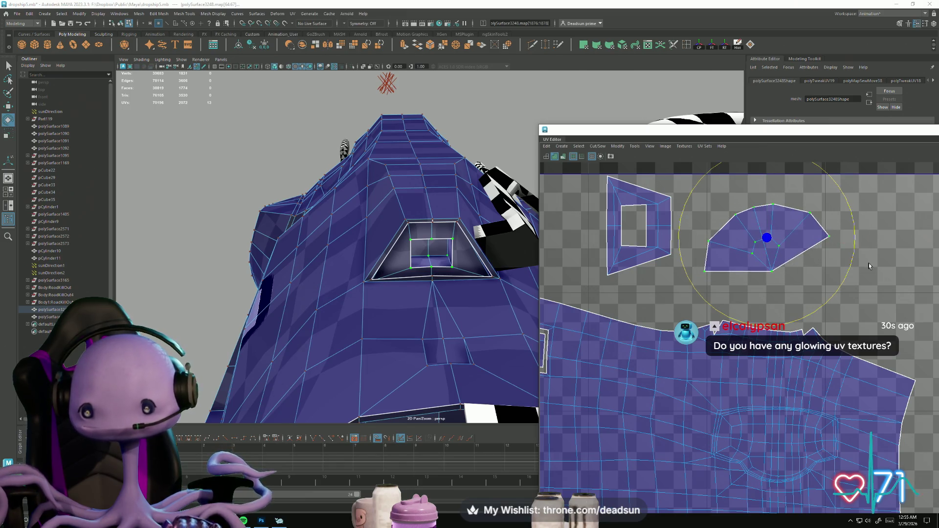
pyautogui.moveTo(846, 273); pyautogui.dragTo(826, 289, button='middle')
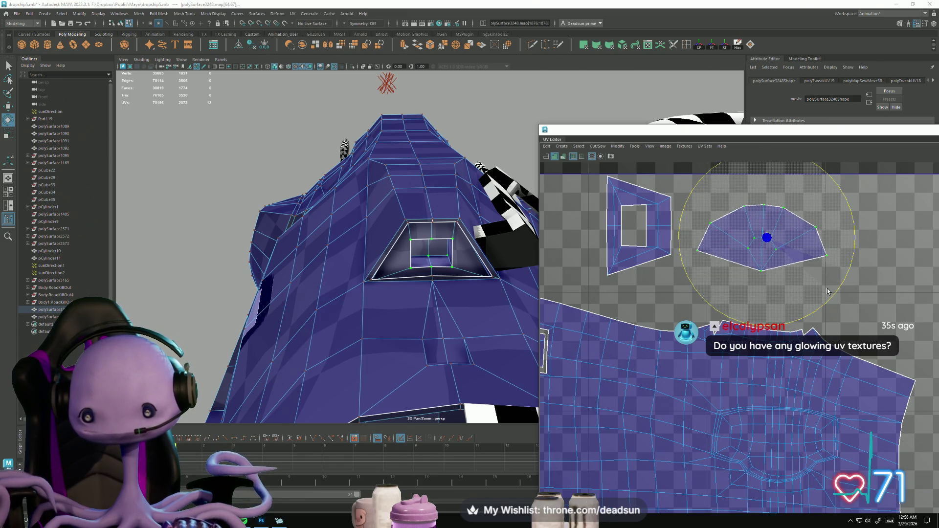
# Step: Shrink the vent shell further and move it beside the trapezoid shell
pyautogui.press('r')
pyautogui.moveTo(771, 248); pyautogui.dragTo(719, 251, button='middle')
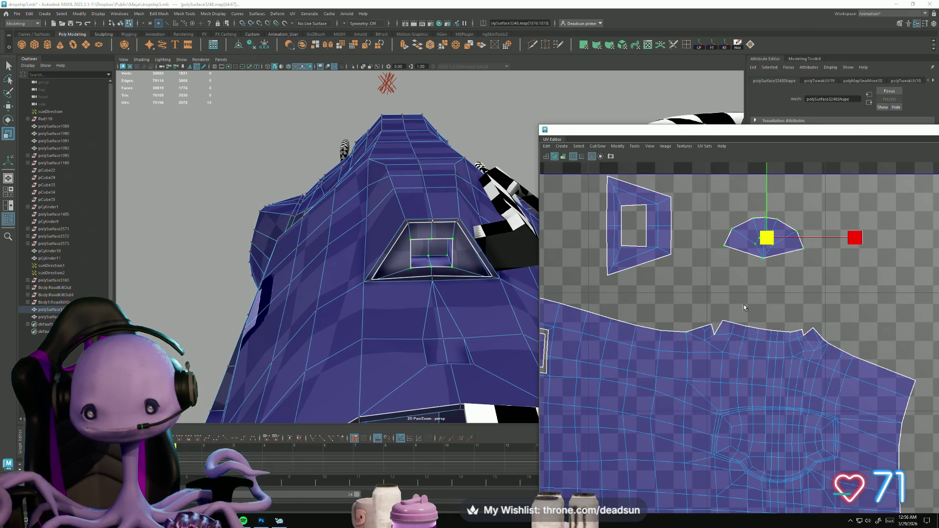
pyautogui.scroll(-2, 744, 307)
pyautogui.press('w')
pyautogui.moveTo(767, 253); pyautogui.dragTo(729, 237)
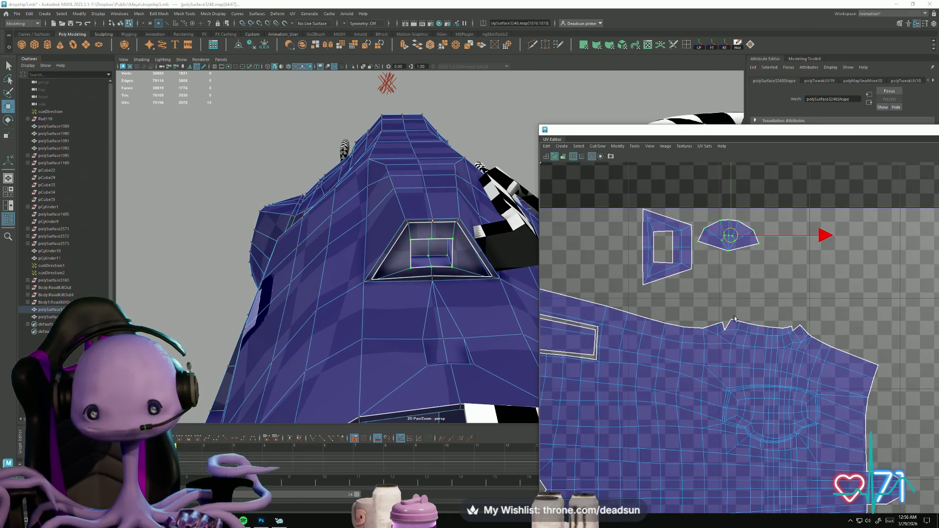
# Step: Return to Object Mode and reselect the hull object
pyautogui.scroll(-2, 735, 319)
pyautogui.moveTo(377, 256)
pyautogui.keyDown('alt'); pyautogui.mouseDown()
pyautogui.moveTo(225, 264)
pyautogui.moveTo(342, 309)
pyautogui.moveTo(398, 287)
pyautogui.mouseUp(); pyautogui.keyUp('alt')
pyautogui.moveTo(399, 286); pyautogui.dragTo(440, 259, button='right')
pyautogui.moveTo(476, 244)
pyautogui.keyDown('alt'); pyautogui.mouseDown()
pyautogui.moveTo(325, 304)
pyautogui.moveTo(399, 295)
pyautogui.moveTo(373, 308)
pyautogui.moveTo(385, 290)
pyautogui.moveTo(360, 387)
pyautogui.moveTo(279, 329)
pyautogui.moveTo(310, 347)
pyautogui.moveTo(279, 365)
pyautogui.moveTo(313, 342)
pyautogui.mouseUp(); pyautogui.keyUp('alt')
pyautogui.scroll(5, 386, 294)
pyautogui.click(377, 294)
pyautogui.click(378, 314)
pyautogui.click(385, 225)
pyautogui.scroll(5, 489, 196)
# Step: Select a face on the lettered hull side in face mode
pyautogui.moveTo(489, 195)
pyautogui.keyDown('alt'); pyautogui.mouseDown()
pyautogui.moveTo(470, 200)
pyautogui.moveTo(485, 191)
pyautogui.moveTo(447, 169)
pyautogui.mouseUp(); pyautogui.keyUp('alt')
pyautogui.moveTo(447, 169); pyautogui.dragTo(455, 152, button='right')
pyautogui.click(456, 144)
pyautogui.keyDown('alt'); pyautogui.moveTo(429, 221); pyautogui.dragTo(475, 360); pyautogui.keyUp('alt')
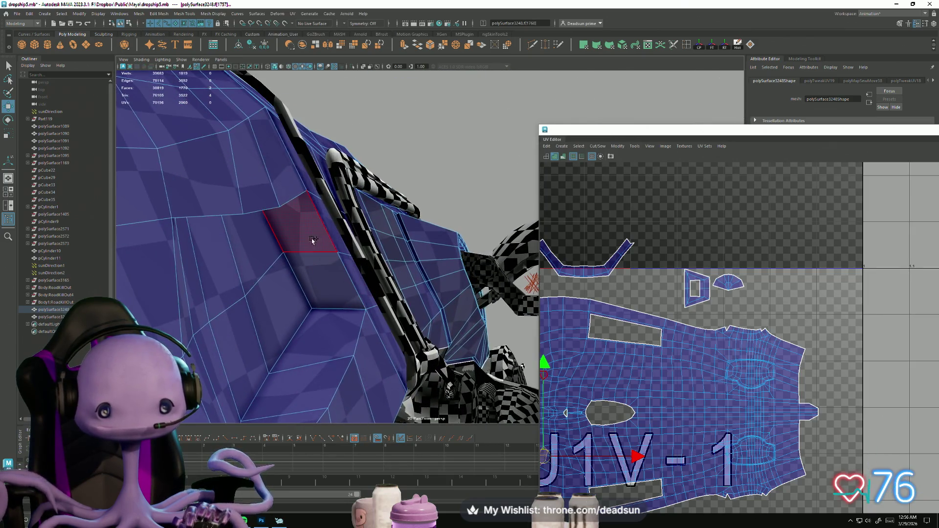
pyautogui.click(313, 259)
pyautogui.moveTo(313, 259)
pyautogui.keyDown('alt'); pyautogui.mouseDown()
pyautogui.moveTo(262, 363)
pyautogui.moveTo(313, 274)
pyautogui.mouseUp(); pyautogui.keyUp('alt')
# Step: Locate that face's UVs in the layout and bring the spaceship reference image back up
pyautogui.scroll(-4, 734, 392)
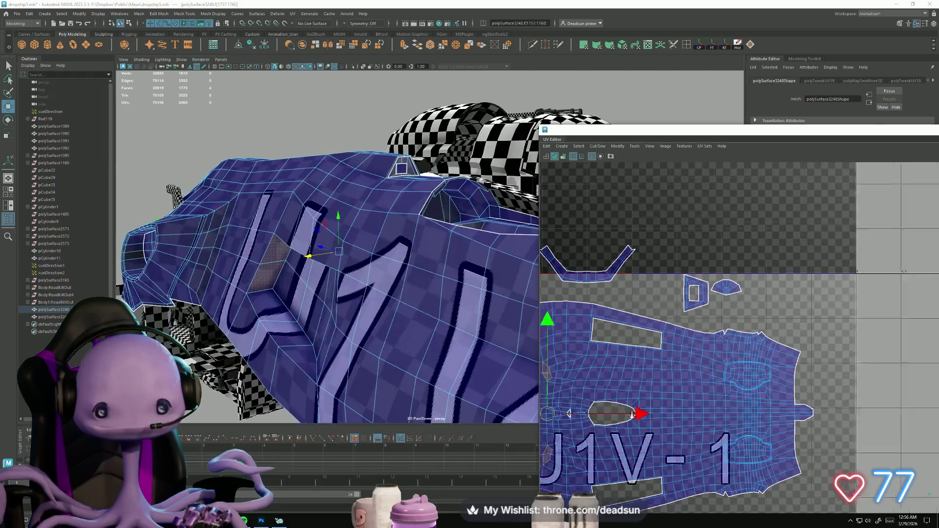
pyautogui.scroll(6, 777, 402)
pyautogui.keyDown('alt'); pyautogui.moveTo(776, 402); pyautogui.dragTo(745, 375, button='middle'); pyautogui.keyUp('alt')
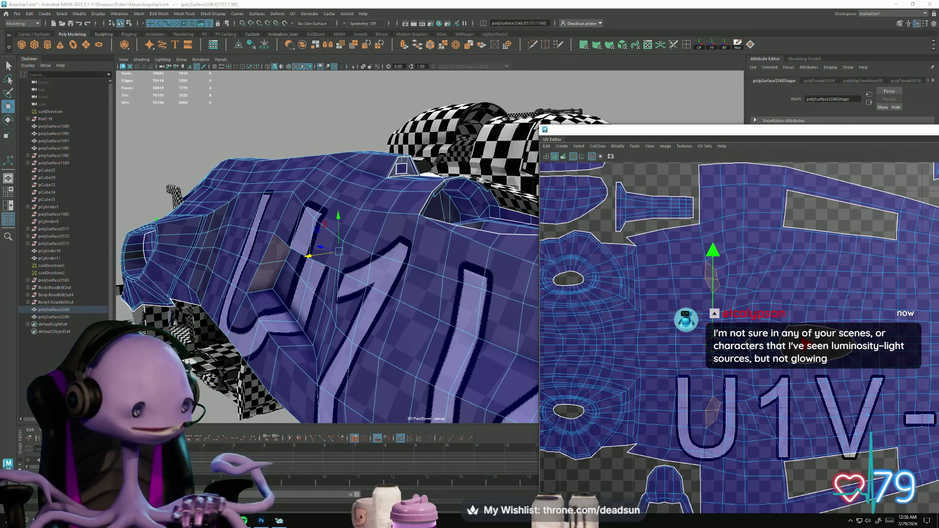
pyautogui.keyDown('alt'); pyautogui.moveTo(712, 362); pyautogui.dragTo(716, 367, button='middle'); pyautogui.keyUp('alt')
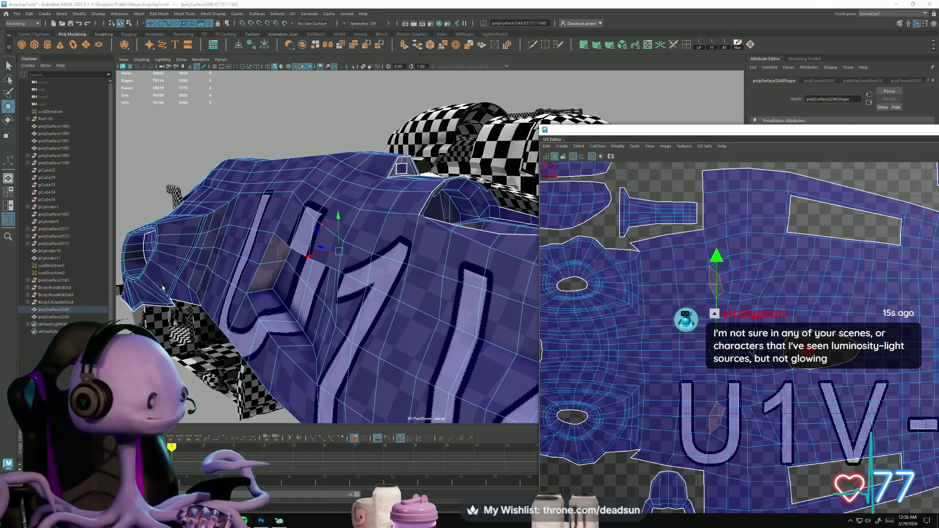
pyautogui.click(281, 521)
pyautogui.scroll(5, 263, 246)
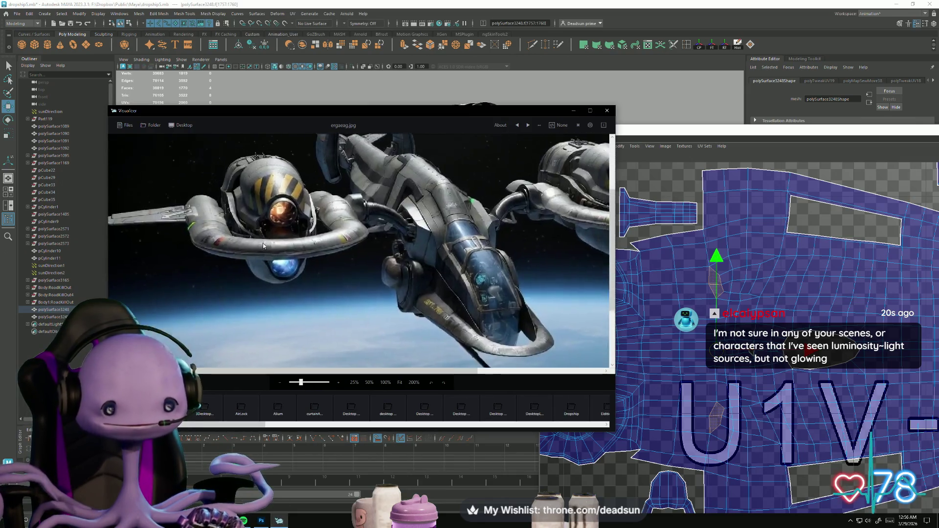
pyautogui.scroll(1, 200, 267)
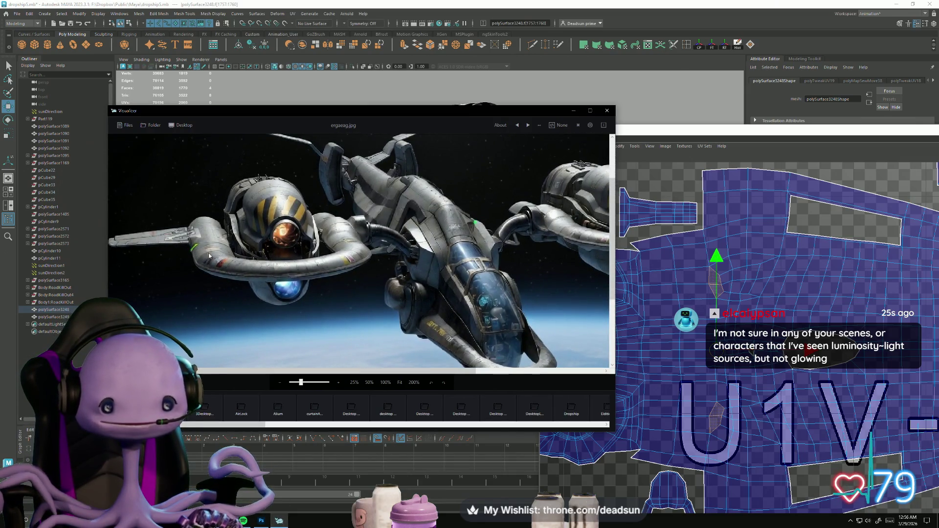
pyautogui.scroll(1, 478, 233)
pyautogui.moveTo(478, 233); pyautogui.dragTo(276, 228)
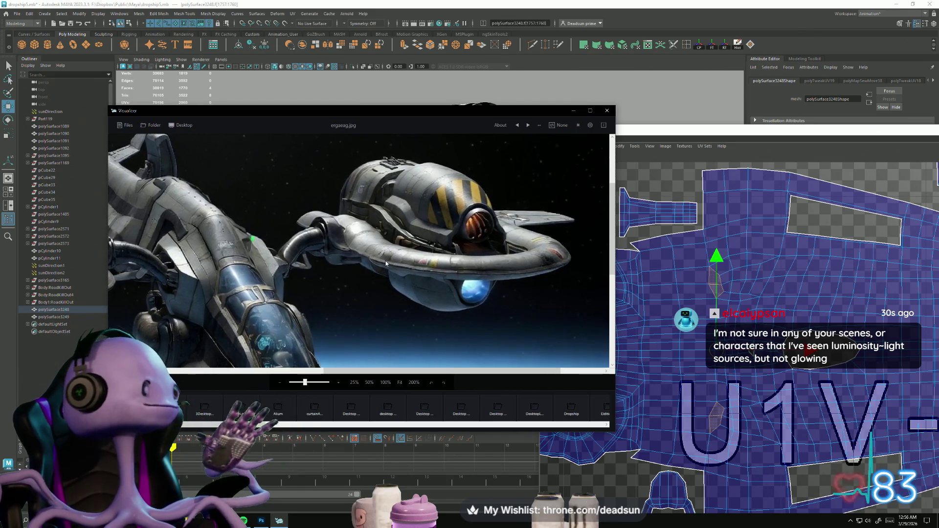
pyautogui.scroll(1, 433, 220)
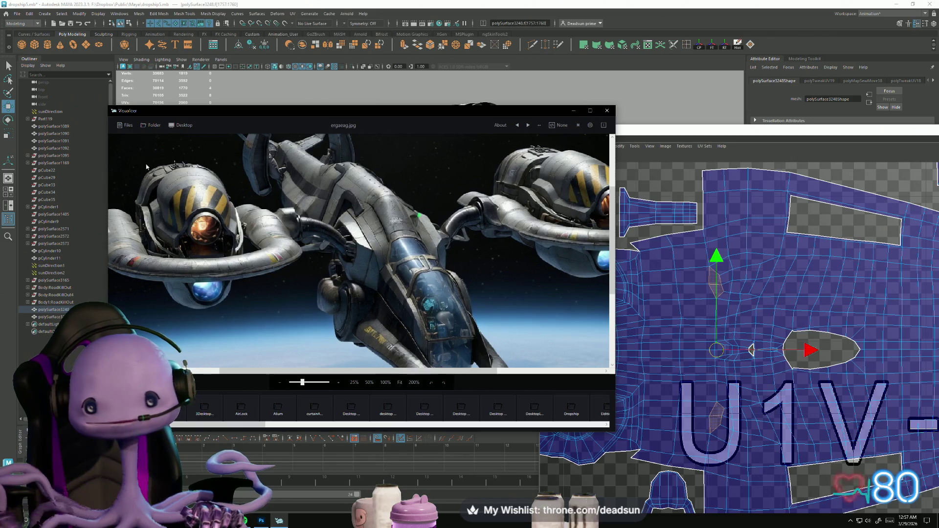
# Step: Minimize the reference viewer and extract the recessed panel faces with Edit Mesh > Extract
pyautogui.click(575, 111)
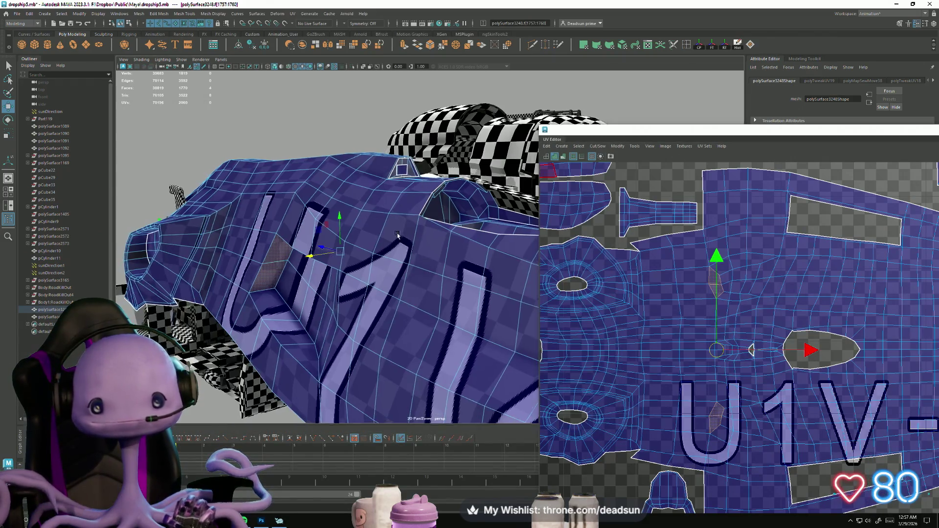
pyautogui.scroll(-5, 306, 249)
pyautogui.scroll(10, 306, 249)
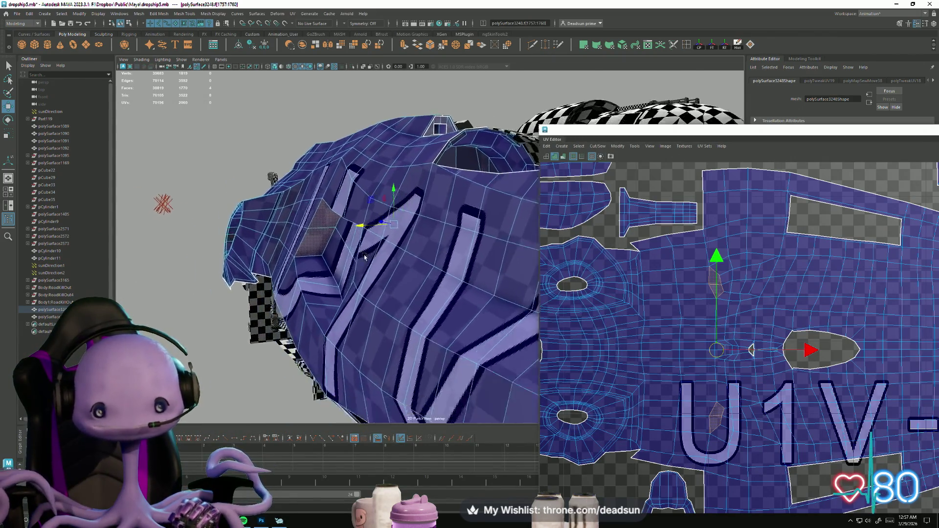
pyautogui.scroll(-1, 368, 257)
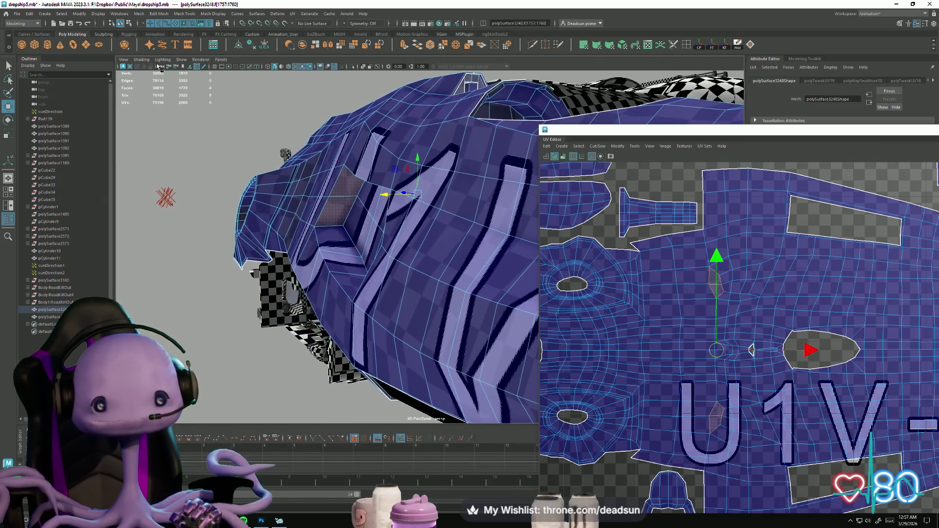
pyautogui.click(139, 14)
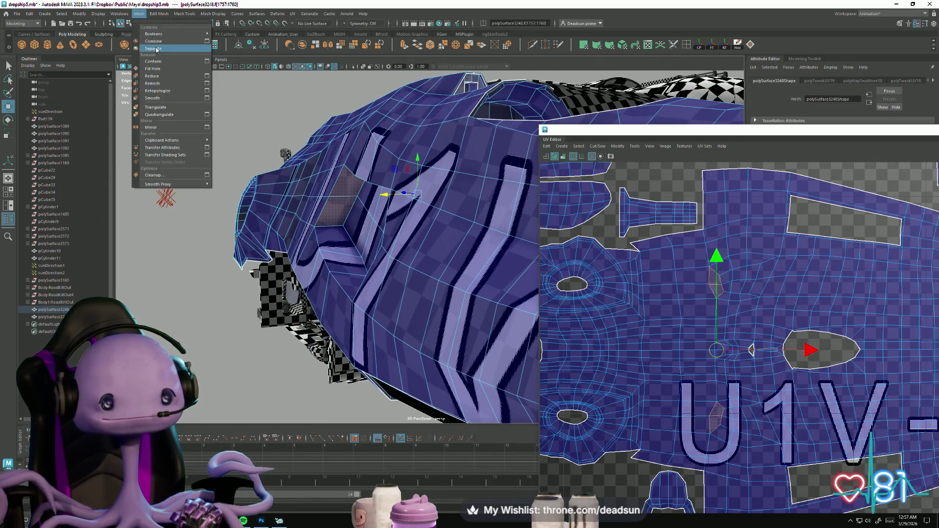
pyautogui.moveTo(160, 14)
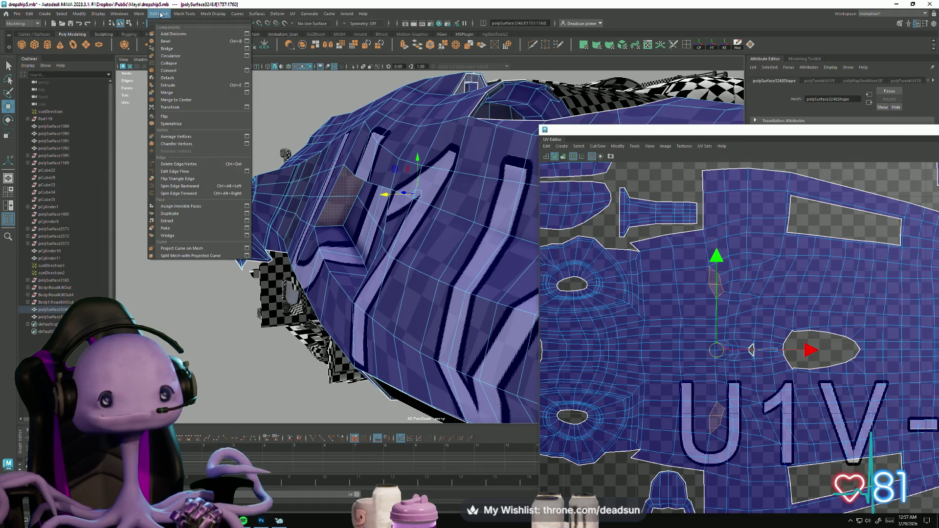
pyautogui.click(176, 220)
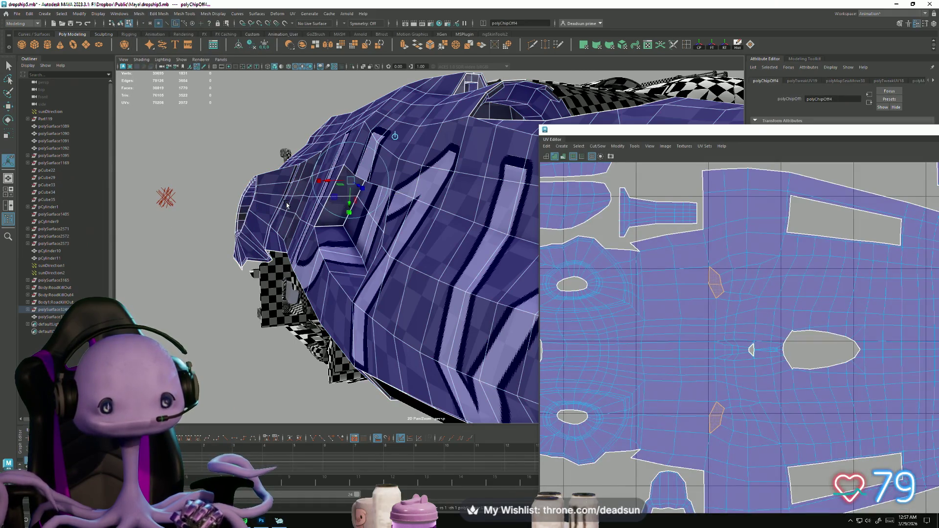
# Step: Select the extracted recessed panel's face
pyautogui.click(713, 283)
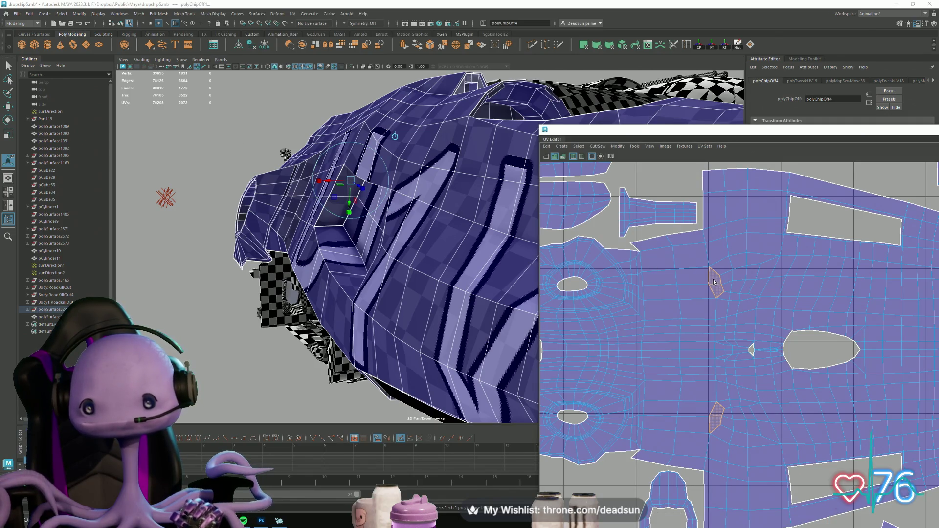
pyautogui.click(698, 308)
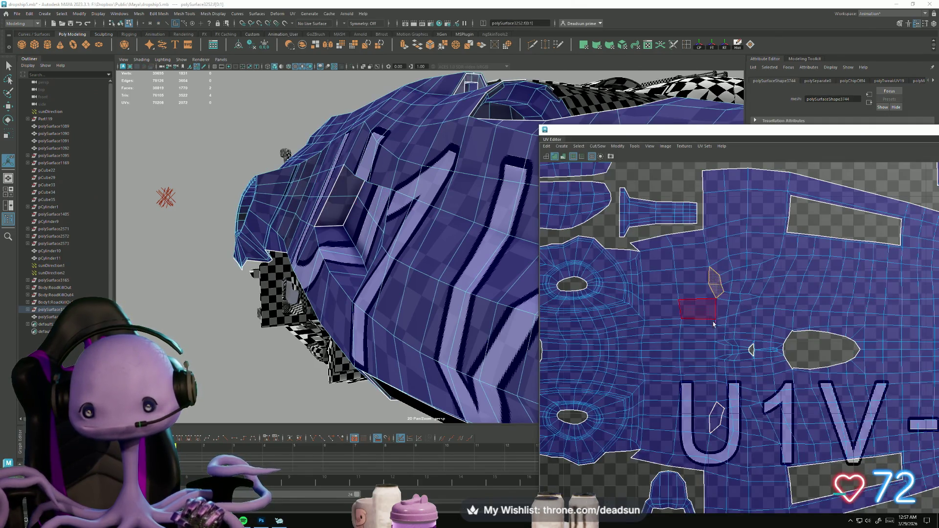
pyautogui.click(714, 420)
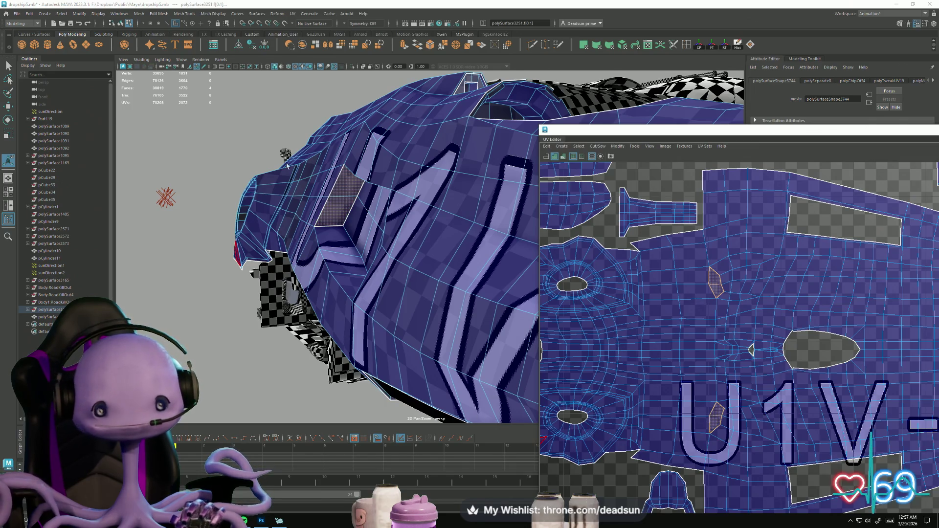
# Step: Extrude the panel face outward from the hull, then extrude it again as an inset
pyautogui.click(404, 46)
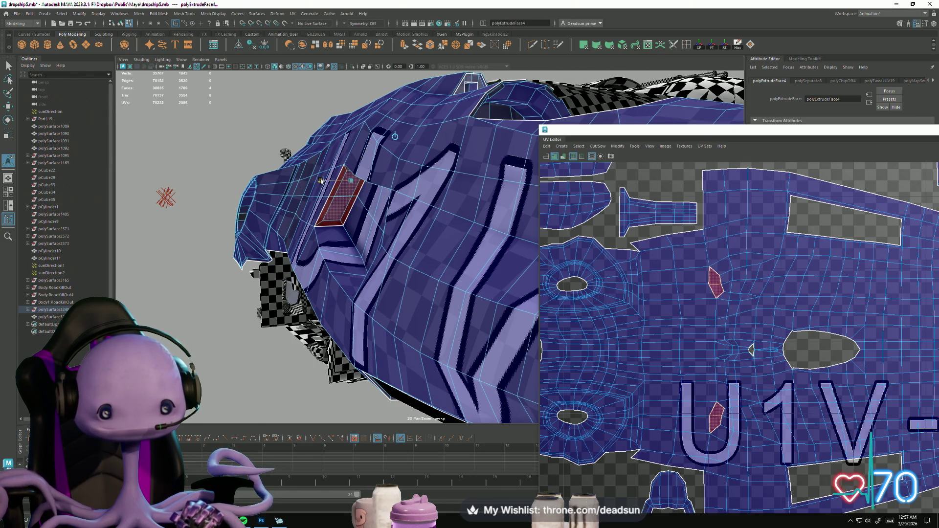
pyautogui.moveTo(324, 182); pyautogui.dragTo(354, 222)
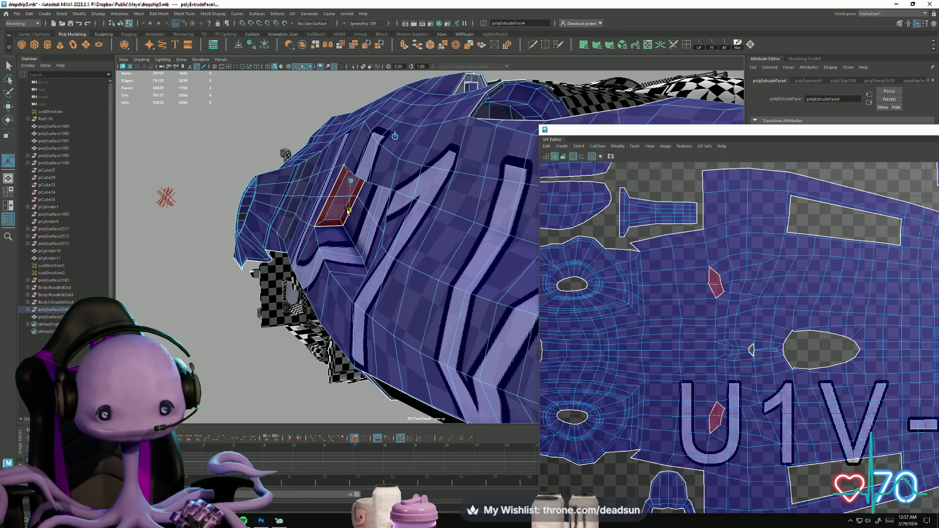
pyautogui.scroll(5, 342, 235)
pyautogui.moveTo(332, 249)
pyautogui.keyDown('alt'); pyautogui.mouseDown()
pyautogui.moveTo(313, 147)
pyautogui.moveTo(333, 146)
pyautogui.moveTo(299, 136)
pyautogui.moveTo(262, 185)
pyautogui.moveTo(315, 185)
pyautogui.moveTo(260, 154)
pyautogui.moveTo(245, 176)
pyautogui.mouseUp(); pyautogui.keyUp('alt')
pyautogui.click(404, 47)
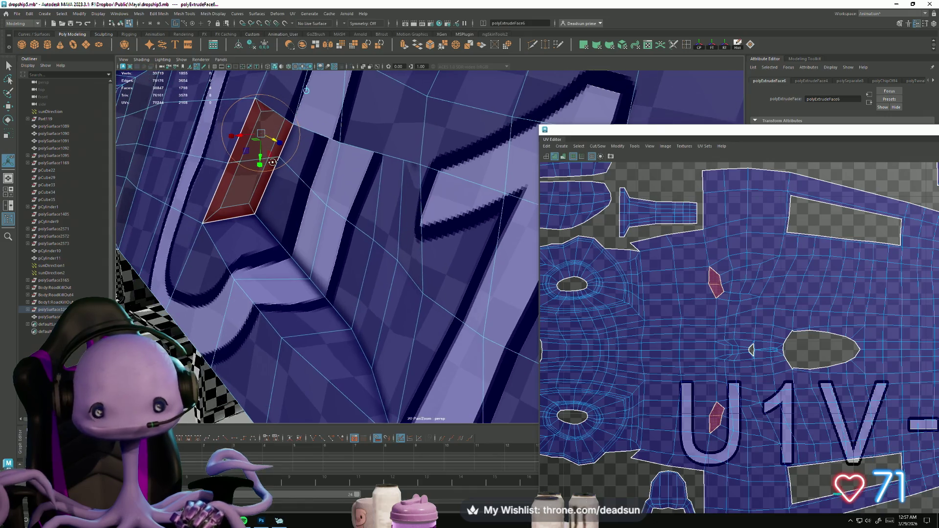
# Step: Delete the unneeded side faces and select the next panel faces to remove
pyautogui.press('q')
pyautogui.keyDown('shift'); pyautogui.click(317, 228); pyautogui.keyUp('shift')
pyautogui.press('Delete')
pyautogui.moveTo(296, 243)
pyautogui.keyDown('alt'); pyautogui.mouseDown()
pyautogui.moveTo(300, 230)
pyautogui.moveTo(408, 205)
pyautogui.moveTo(372, 211)
pyautogui.moveTo(313, 196)
pyautogui.mouseUp(); pyautogui.keyUp('alt')
pyautogui.click(310, 210)
pyautogui.keyDown('shift'); pyautogui.click(294, 162); pyautogui.keyUp('shift')
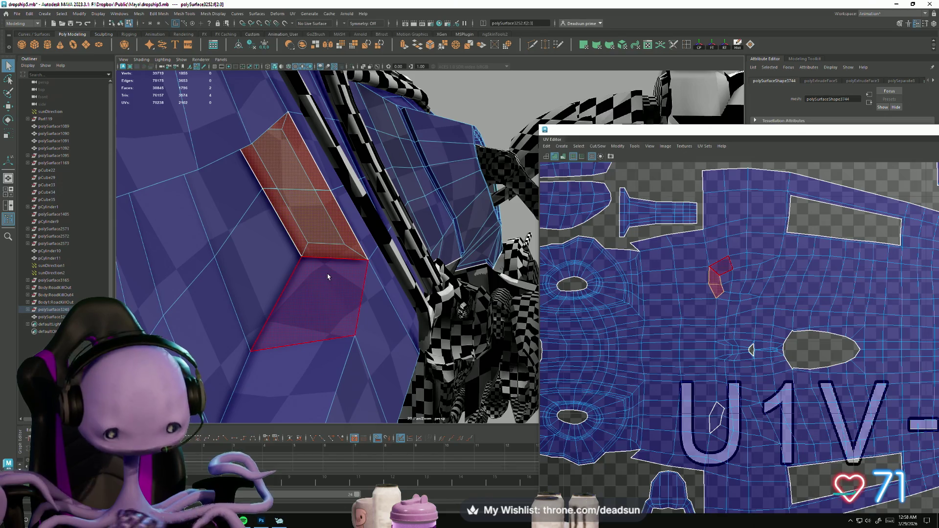
pyautogui.press('Delete')
pyautogui.moveTo(296, 240)
pyautogui.keyDown('alt'); pyautogui.mouseDown()
pyautogui.moveTo(282, 230)
pyautogui.moveTo(320, 243)
pyautogui.moveTo(308, 232)
pyautogui.moveTo(301, 228)
pyautogui.moveTo(336, 266)
pyautogui.moveTo(286, 233)
pyautogui.moveTo(308, 230)
pyautogui.moveTo(393, 149)
pyautogui.moveTo(361, 160)
pyautogui.mouseUp(); pyautogui.keyUp('alt')
pyautogui.click(286, 233)
pyautogui.click(361, 160)
pyautogui.moveTo(362, 160); pyautogui.dragTo(397, 147, button='right')
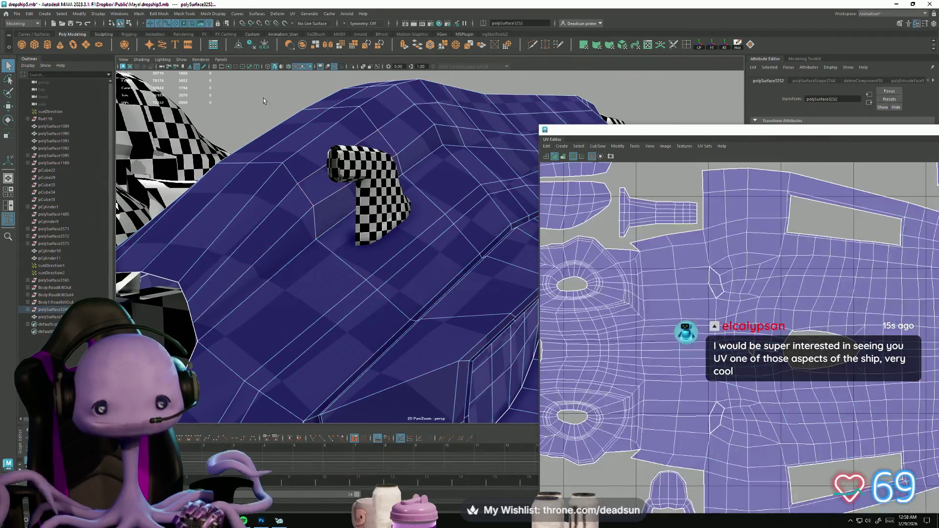
pyautogui.click(353, 240)
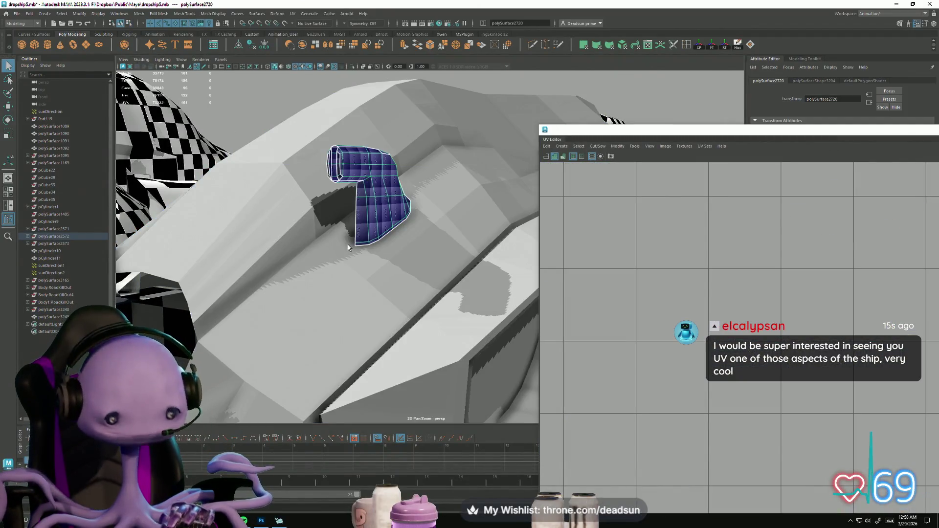
pyautogui.press('f')
pyautogui.moveTo(348, 244)
pyautogui.keyDown('alt'); pyautogui.mouseDown()
pyautogui.moveTo(374, 247)
pyautogui.moveTo(475, 144)
pyautogui.mouseUp(); pyautogui.keyUp('alt')
pyautogui.moveTo(501, 195)
pyautogui.keyDown('alt'); pyautogui.mouseDown()
pyautogui.moveTo(119, 215)
pyautogui.moveTo(425, 279)
pyautogui.moveTo(310, 224)
pyautogui.moveTo(367, 220)
pyautogui.moveTo(486, 276)
pyautogui.moveTo(377, 252)
pyautogui.moveTo(510, 319)
pyautogui.moveTo(356, 185)
pyautogui.mouseUp(); pyautogui.keyUp('alt')
pyautogui.moveTo(371, 219)
pyautogui.keyDown('alt'); pyautogui.mouseDown()
pyautogui.moveTo(280, 180)
pyautogui.moveTo(289, 321)
pyautogui.moveTo(143, 248)
pyautogui.moveTo(285, 298)
pyautogui.mouseUp(); pyautogui.keyUp('alt')
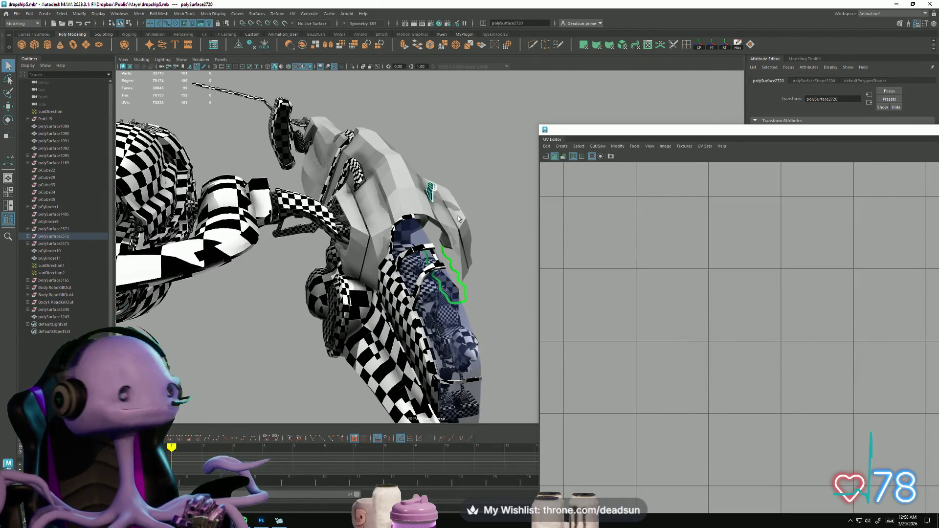
pyautogui.moveTo(459, 195)
pyautogui.keyDown('alt'); pyautogui.mouseDown()
pyautogui.moveTo(324, 297)
pyautogui.moveTo(470, 150)
pyautogui.mouseUp(); pyautogui.keyUp('alt')
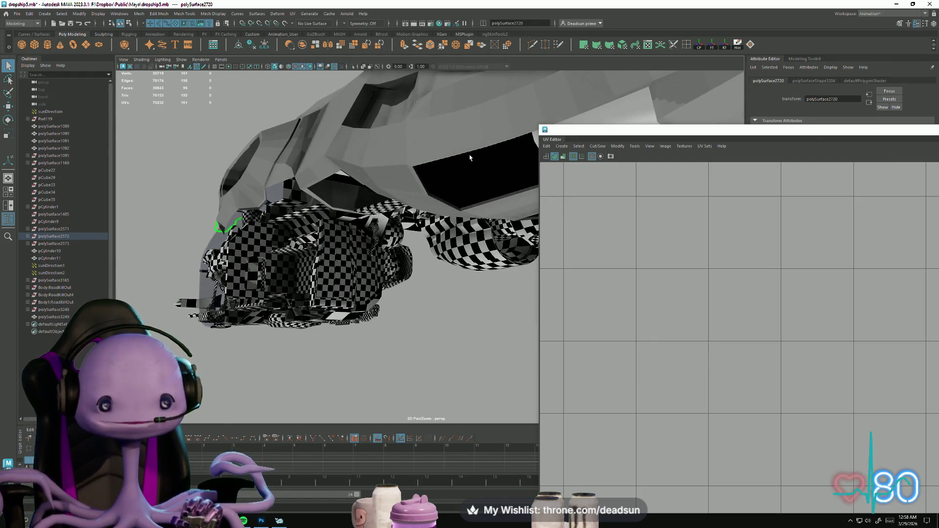
# Step: Select the hull and orbit close to the nose and black vent slot
pyautogui.click(445, 148)
pyautogui.click(445, 149)
pyautogui.moveTo(446, 149)
pyautogui.keyDown('alt'); pyautogui.mouseDown(button='right')
pyautogui.moveTo(421, 289)
pyautogui.moveTo(304, 265)
pyautogui.mouseUp(button='right'); pyautogui.keyUp('alt')
pyautogui.moveTo(303, 264)
pyautogui.keyDown('alt'); pyautogui.mouseDown()
pyautogui.moveTo(242, 257)
pyautogui.moveTo(379, 274)
pyautogui.moveTo(351, 268)
pyautogui.mouseUp(); pyautogui.keyUp('alt')
# Step: Select both vent slot pieces in face mode and marquee their two UV shells
pyautogui.click(338, 261)
pyautogui.moveTo(338, 261); pyautogui.dragTo(339, 270, button='right')
pyautogui.scroll(-5, 341, 271)
pyautogui.moveTo(341, 270)
pyautogui.keyDown('alt'); pyautogui.mouseDown()
pyautogui.moveTo(513, 316)
pyautogui.moveTo(478, 268)
pyautogui.mouseUp(); pyautogui.keyUp('alt')
pyautogui.keyDown('alt'); pyautogui.moveTo(479, 268); pyautogui.dragTo(385, 207, button='middle'); pyautogui.keyUp('alt')
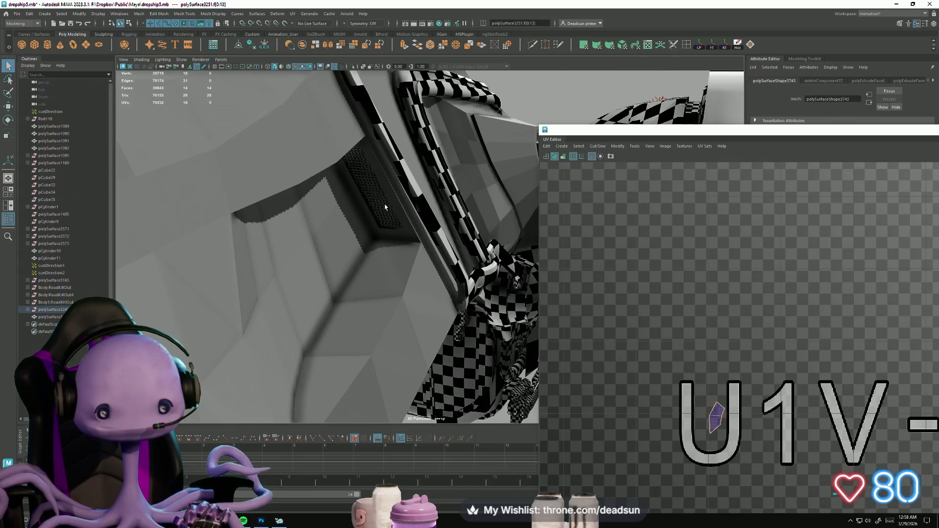
pyautogui.click(397, 217)
pyautogui.scroll(-3, 579, 293)
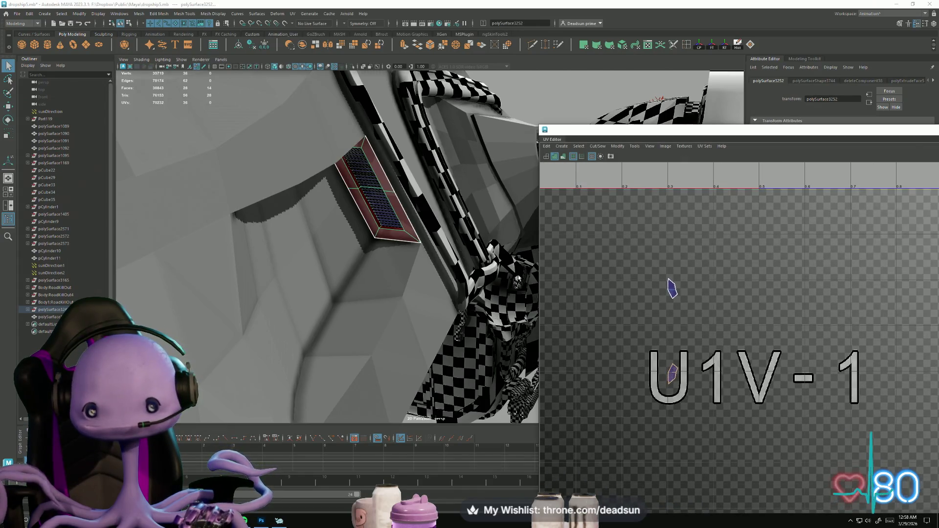
pyautogui.moveTo(623, 260); pyautogui.dragTo(720, 399)
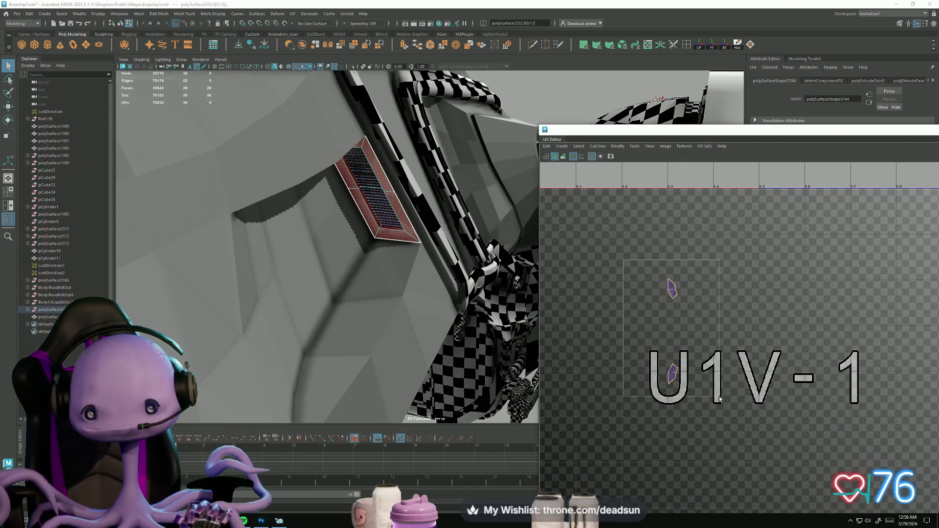
pyautogui.click(577, 146)
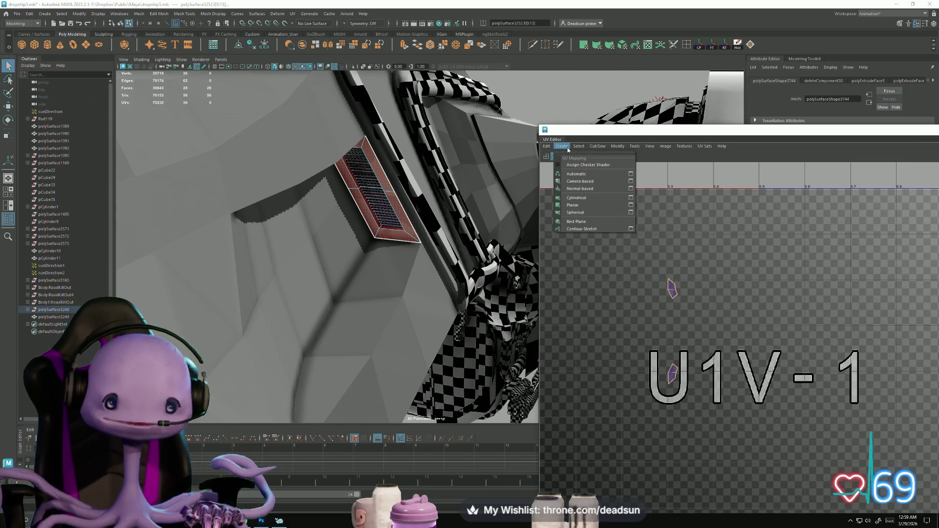
# Step: Try an Automatic UV projection on the slot, then undo it in UV mode
pyautogui.click(562, 147)
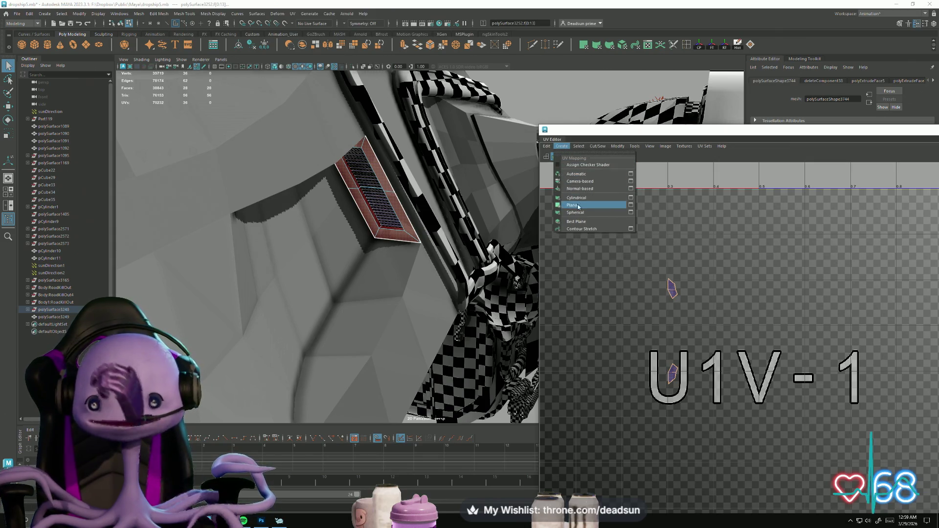
pyautogui.click(577, 173)
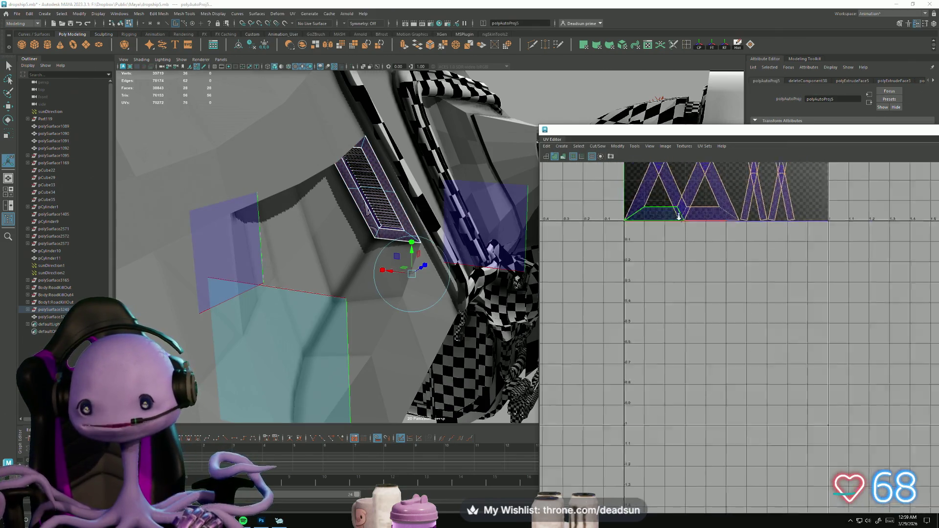
pyautogui.press('f')
pyautogui.rightClick(628, 270)
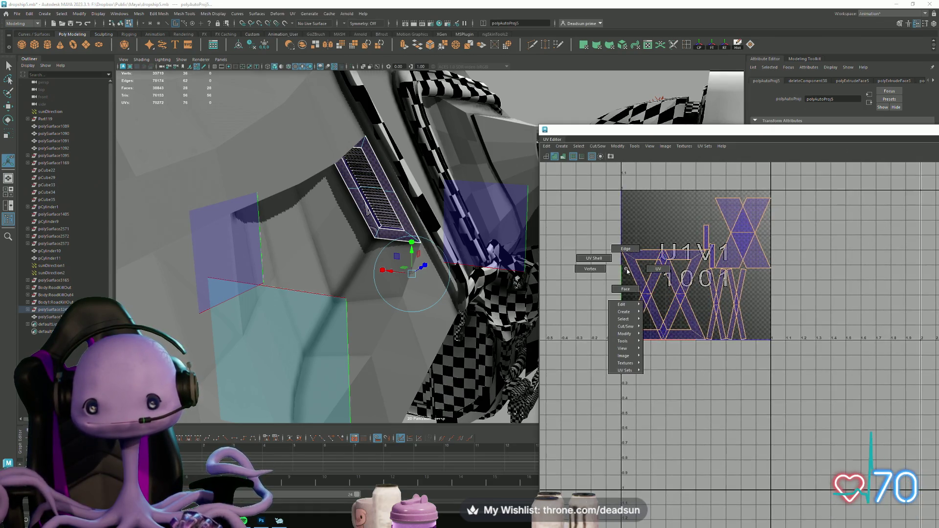
pyautogui.moveTo(644, 272); pyautogui.dragTo(659, 269, button='right')
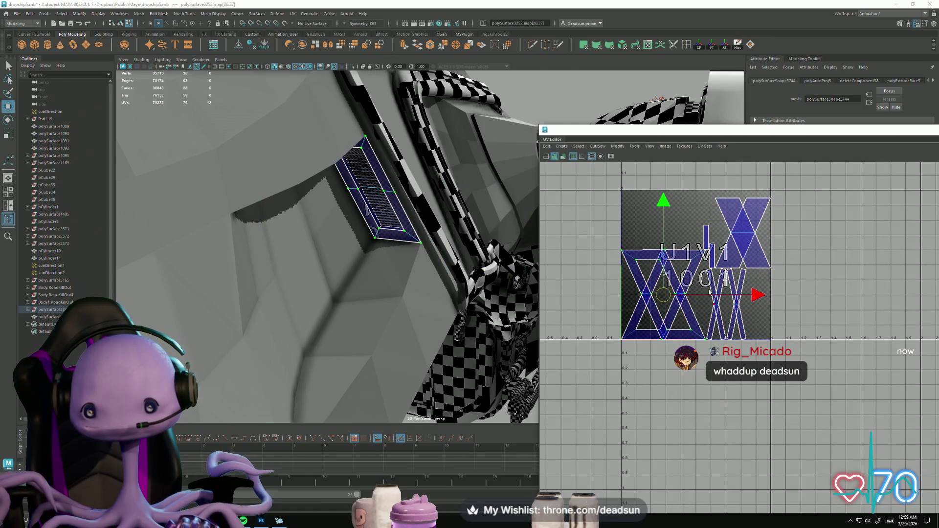
pyautogui.hotkey('ctrl', 'z')
pyautogui.hotkey('ctrl', 'z')
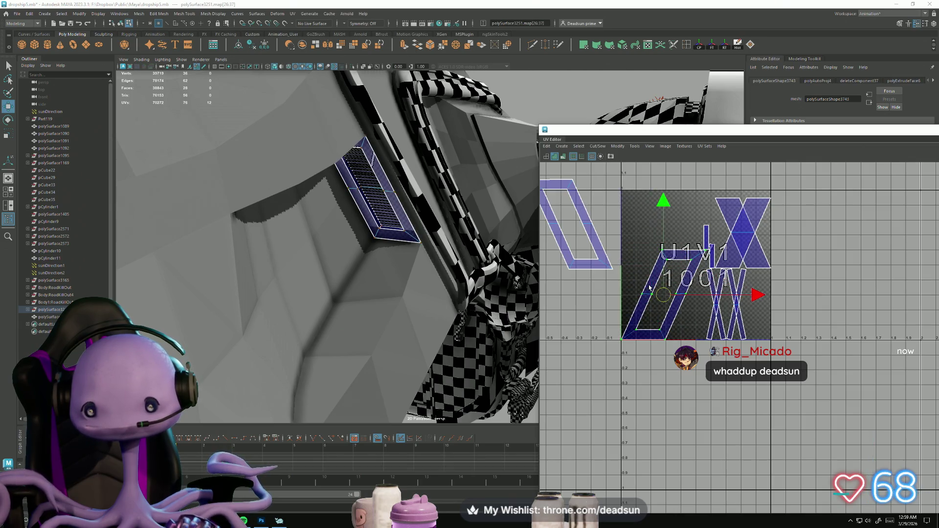
# Step: Move the parallelogram UV shell up into the tile and switch to the dropship reference image
pyautogui.moveTo(649, 287)
pyautogui.mouseDown()
pyautogui.moveTo(654, 210)
pyautogui.moveTo(663, 226)
pyautogui.mouseUp()
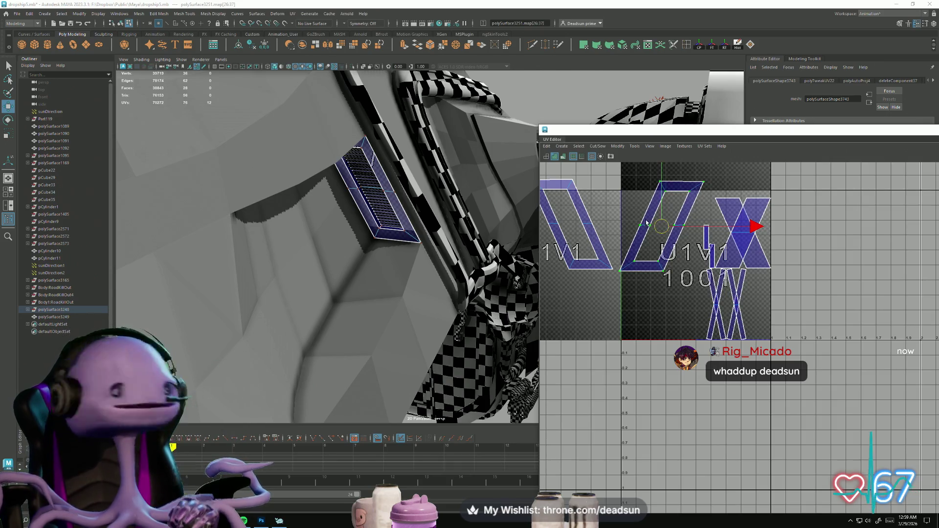
pyautogui.scroll(-3, 646, 223)
pyautogui.keyDown('alt'); pyautogui.moveTo(670, 274); pyautogui.dragTo(678, 293, button='middle'); pyautogui.keyUp('alt')
pyautogui.scroll(1, 680, 303)
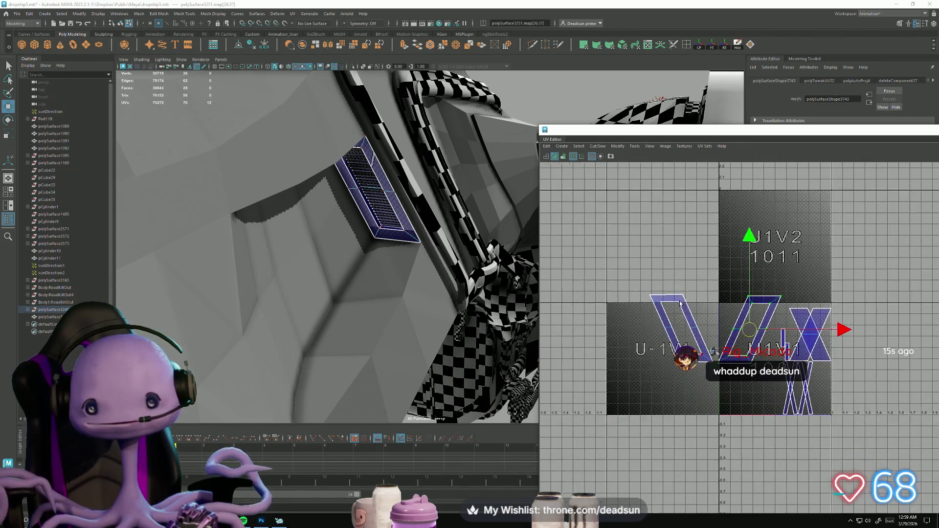
pyautogui.hotkey('alt', 'Tab')
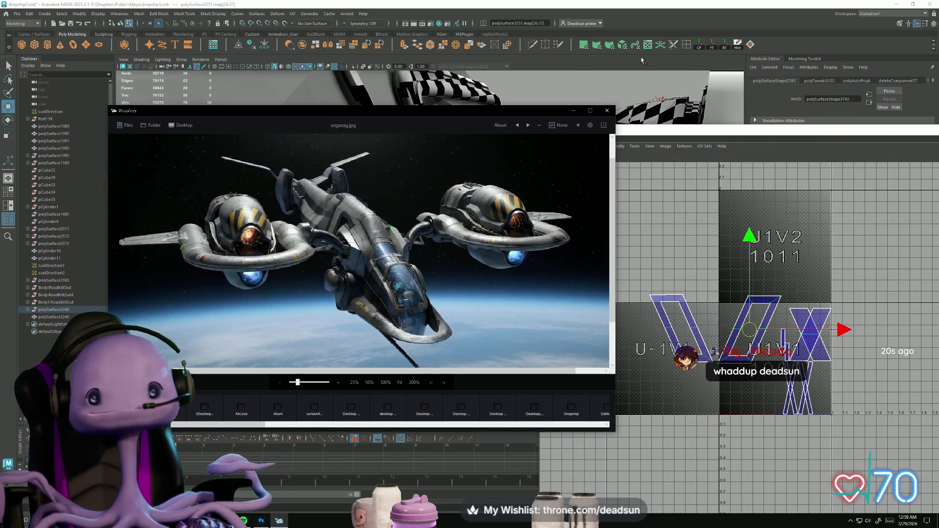
# Step: Return to the Maya scene and edge-select the left vent shell's loop plus the X-shaped shell
pyautogui.click(703, 13)
pyautogui.scroll(5, 409, 300)
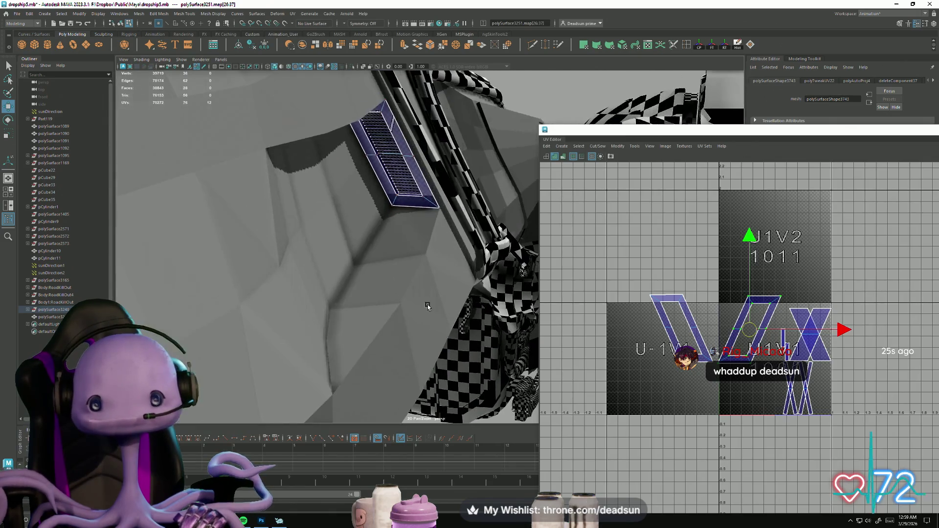
pyautogui.scroll(2, 397, 295)
pyautogui.scroll(3, 607, 298)
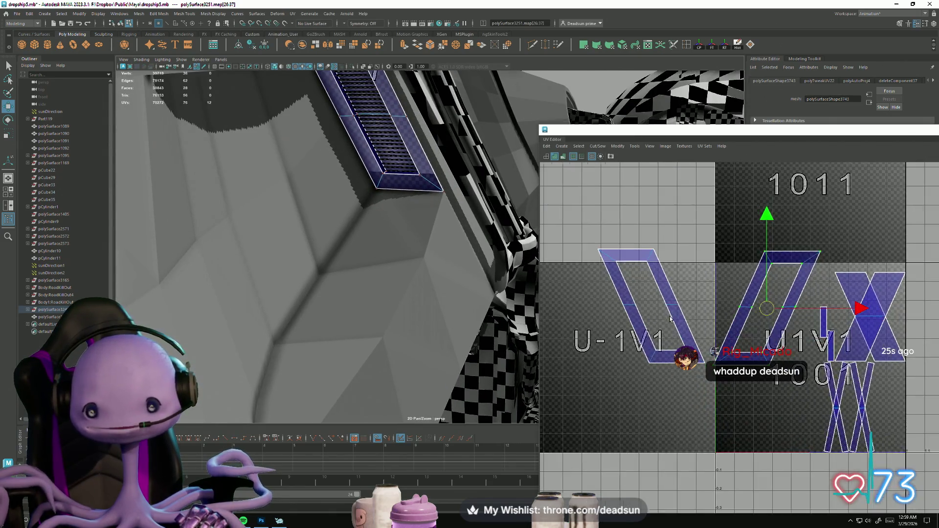
pyautogui.rightClick(619, 295)
pyautogui.moveTo(619, 295); pyautogui.dragTo(618, 274, button='right')
pyautogui.click(678, 321)
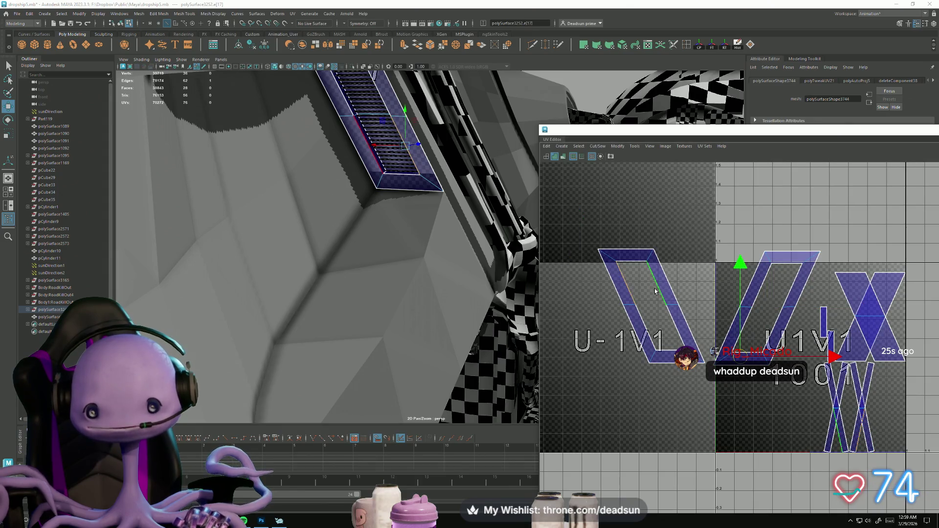
pyautogui.doubleClick(680, 323)
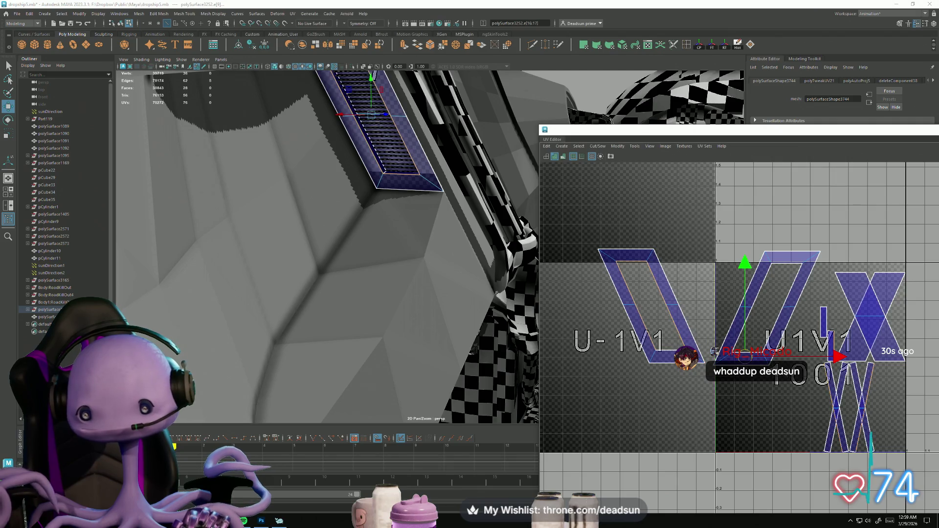
pyautogui.keyDown('shift'); pyautogui.moveTo(827, 422); pyautogui.dragTo(894, 431); pyautogui.keyUp('shift')
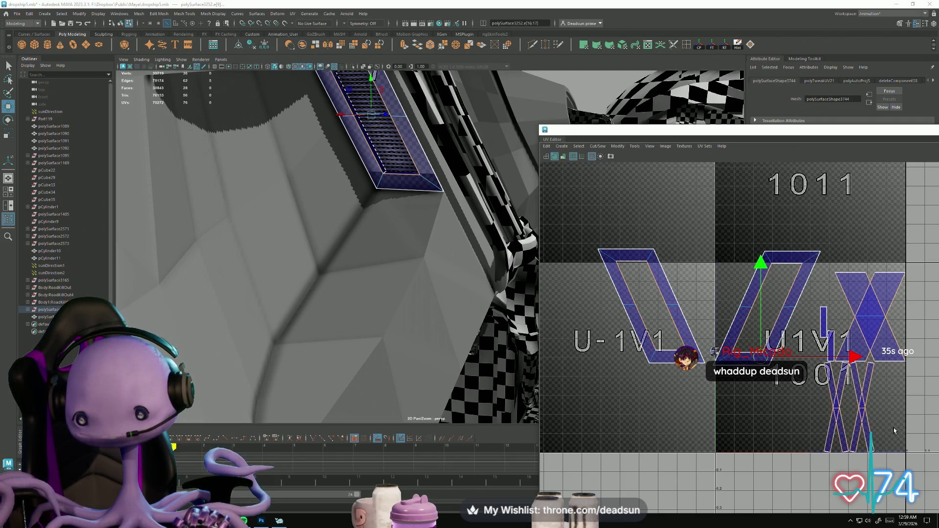
# Step: Move the X-shaped UV shell down from tile 1001 into the U1V-1 tile
pyautogui.moveTo(755, 379)
pyautogui.keyDown('alt'); pyautogui.mouseDown(button='middle')
pyautogui.moveTo(691, 361)
pyautogui.moveTo(697, 367)
pyautogui.mouseUp(button='middle'); pyautogui.keyUp('alt')
pyautogui.moveTo(734, 376); pyautogui.dragTo(763, 392, button='right')
pyautogui.click(766, 391)
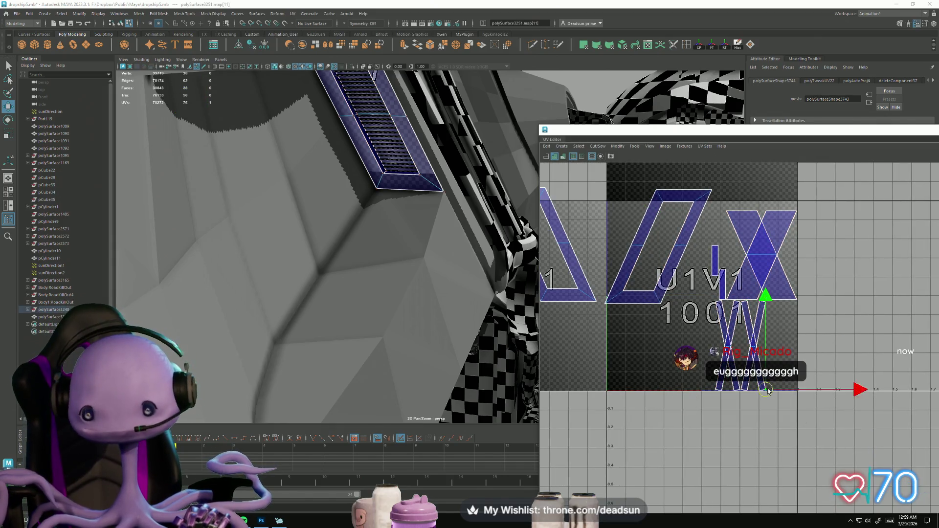
pyautogui.keyDown('shift'); pyautogui.click(735, 392); pyautogui.keyUp('shift')
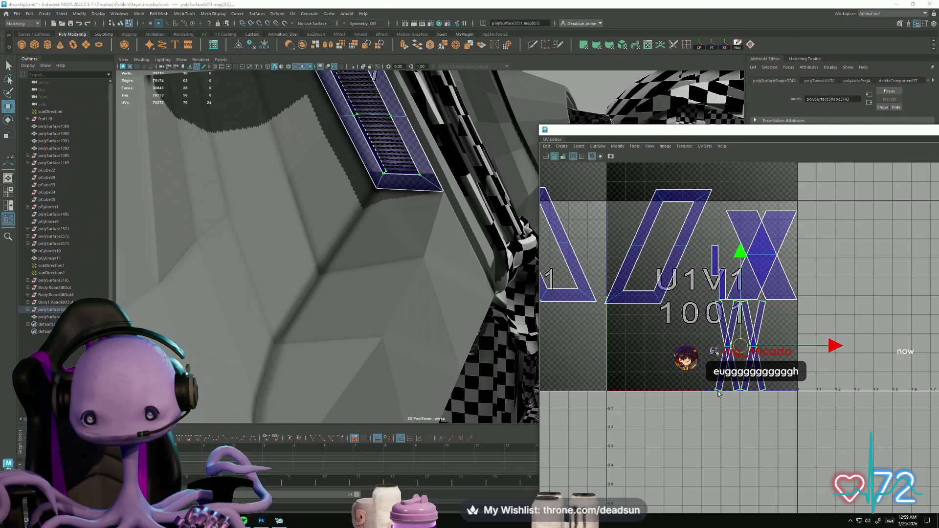
pyautogui.moveTo(742, 348); pyautogui.dragTo(683, 407)
pyautogui.hotkey('ctrl', 'F11')
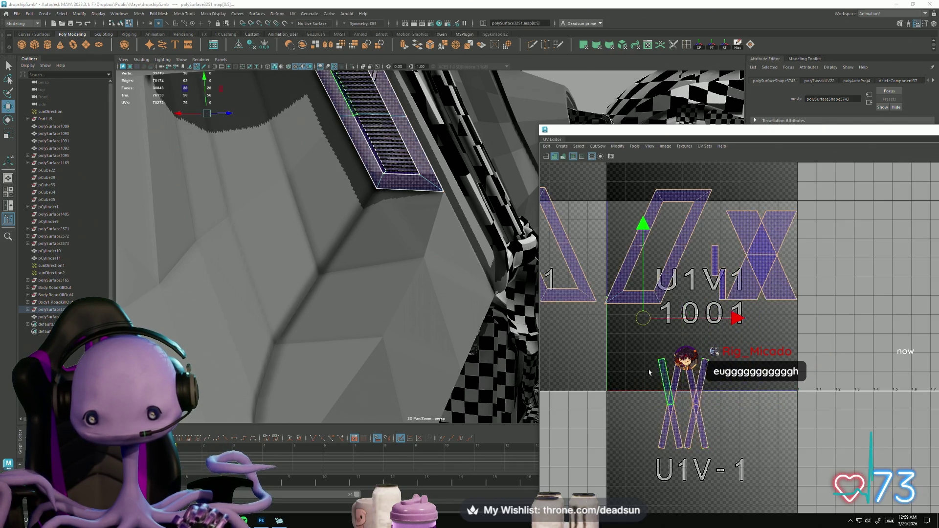
pyautogui.moveTo(730, 449); pyautogui.dragTo(729, 448)
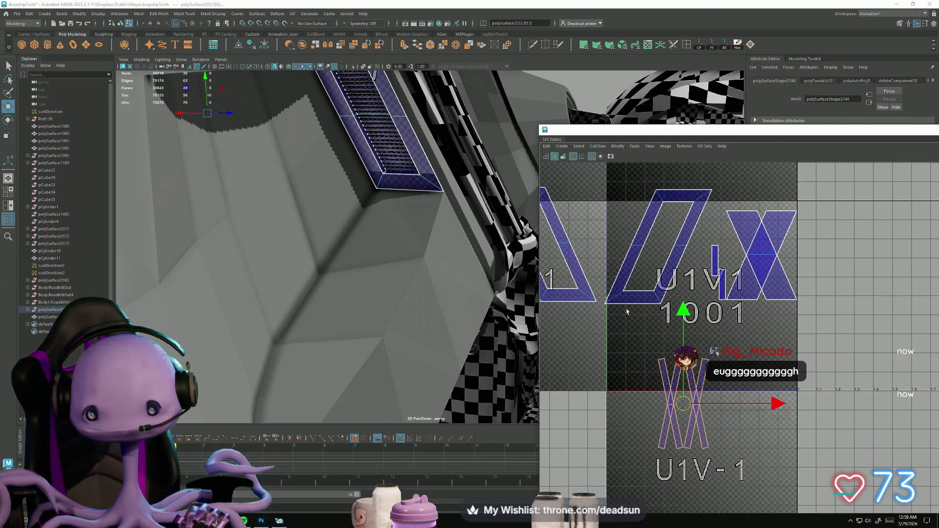
pyautogui.keyDown('alt'); pyautogui.moveTo(627, 311); pyautogui.dragTo(670, 324, button='middle'); pyautogui.keyUp('alt')
pyautogui.press('F10')
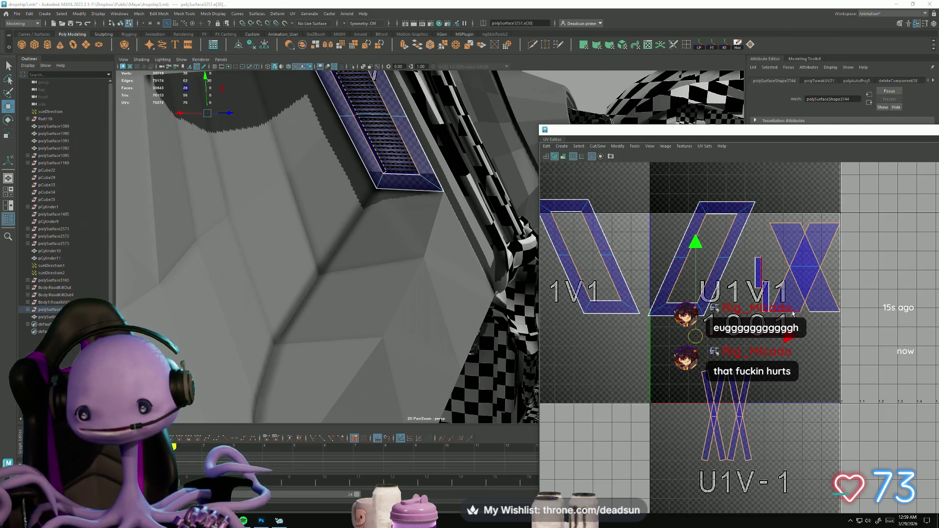
pyautogui.keyDown('alt'); pyautogui.moveTo(605, 309); pyautogui.dragTo(718, 316, button='middle'); pyautogui.keyUp('alt')
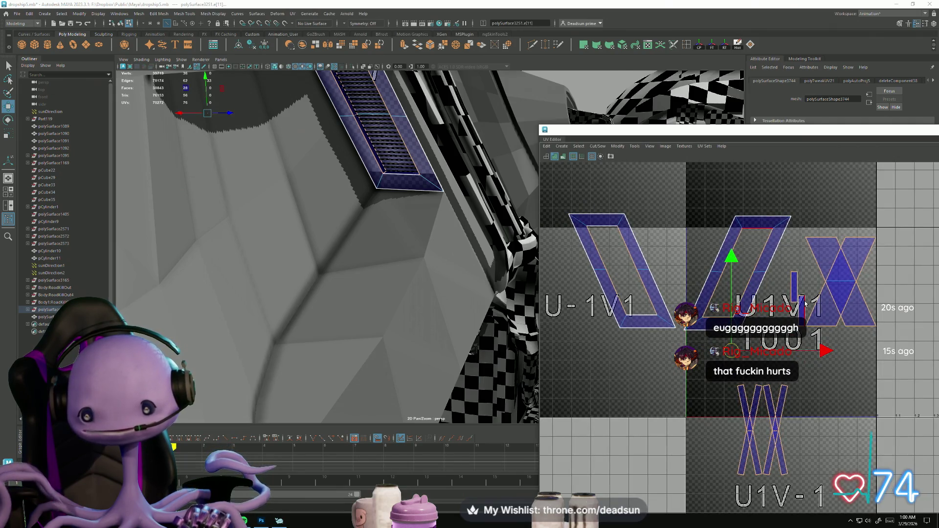
pyautogui.click(596, 146)
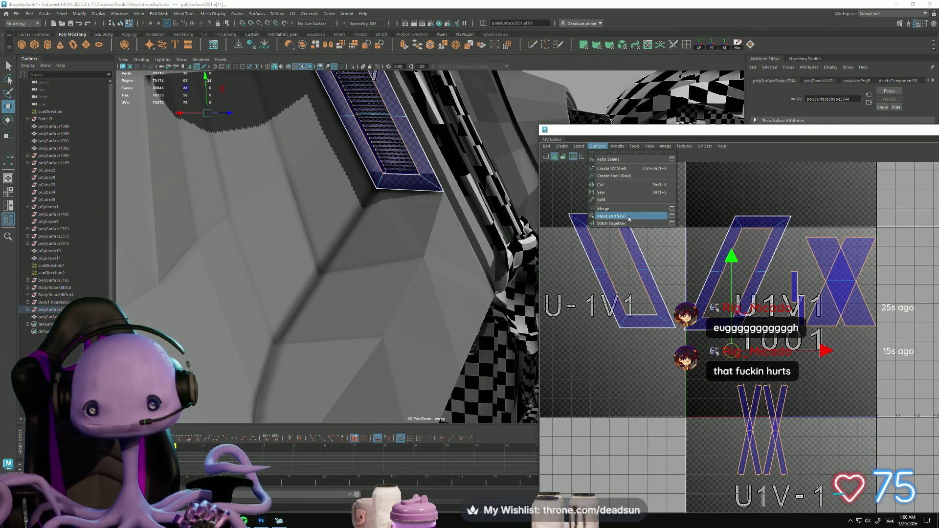
# Step: Move and Sew the selected vent edges, then nudge a left-shell UV point slightly left
pyautogui.click(630, 217)
pyautogui.scroll(3, 624, 272)
pyautogui.rightClick(624, 272)
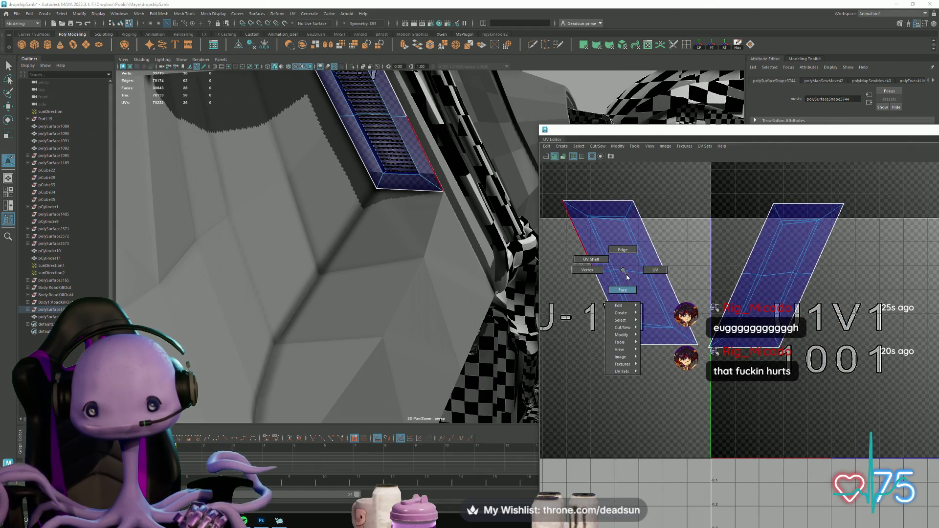
pyautogui.scroll(5, 626, 229)
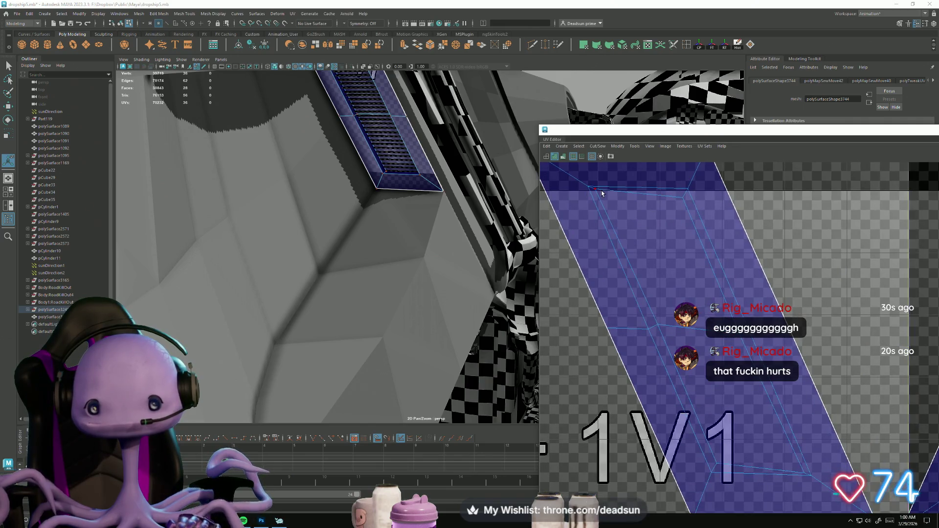
pyautogui.click(601, 193)
pyautogui.press('w')
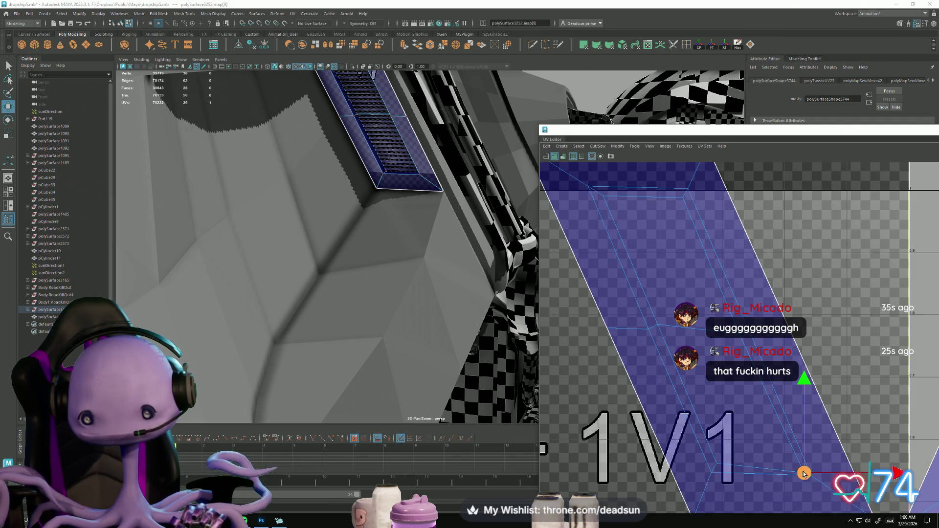
pyautogui.moveTo(797, 466); pyautogui.dragTo(794, 466)
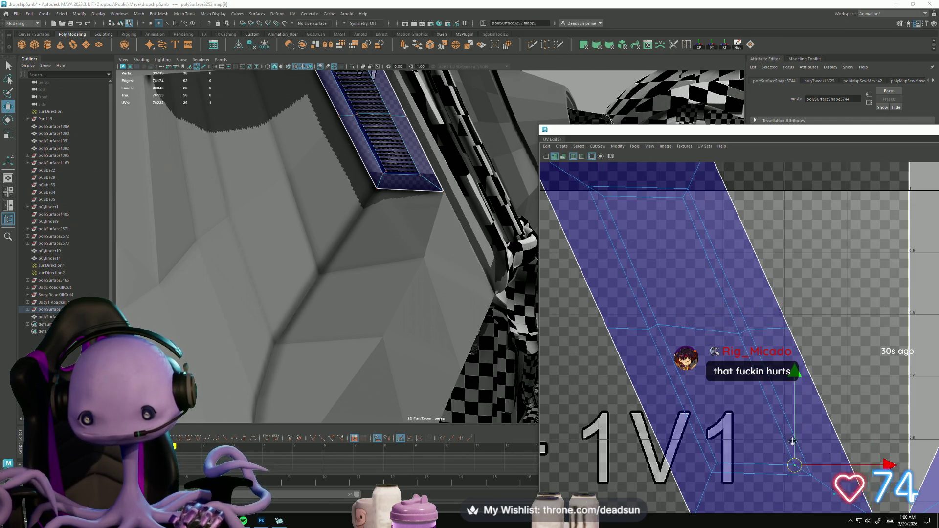
# Step: Nudge a right-shell corner UV up and right, then zoom out to check both parallelogram shells
pyautogui.keyDown('alt'); pyautogui.moveTo(793, 441); pyautogui.dragTo(654, 298, button='middle'); pyautogui.keyUp('alt')
pyautogui.scroll(-2, 654, 297)
pyautogui.click(783, 214)
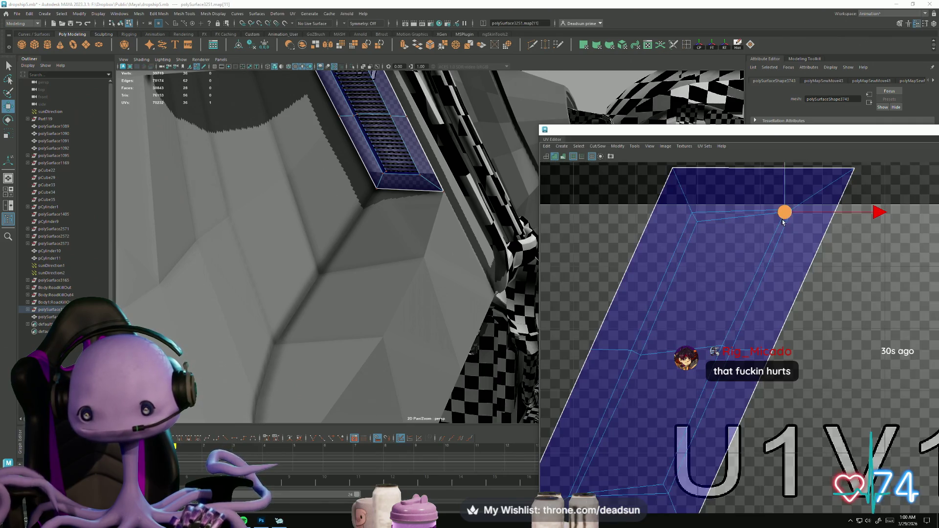
pyautogui.keyDown('alt'); pyautogui.moveTo(582, 498); pyautogui.dragTo(636, 383, button='middle'); pyautogui.keyUp('alt')
pyautogui.moveTo(636, 379); pyautogui.dragTo(641, 372)
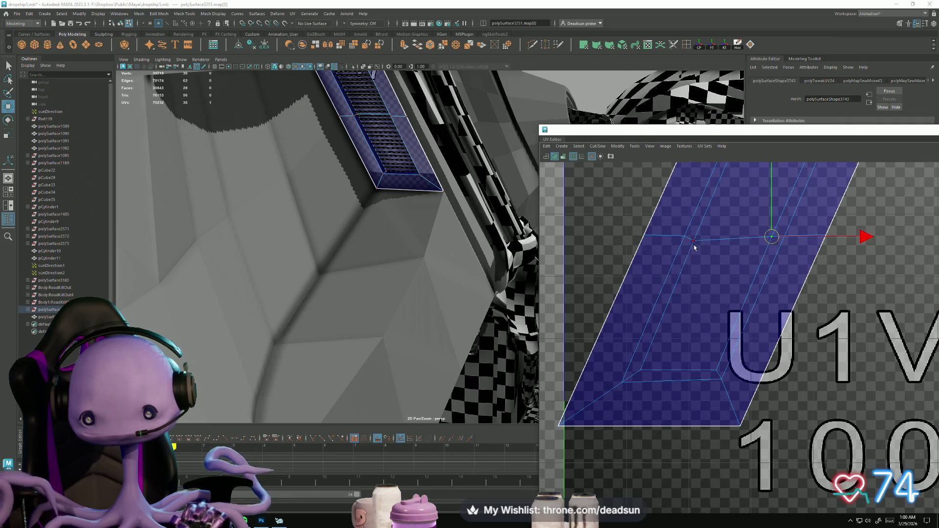
pyautogui.scroll(-3, 700, 244)
pyautogui.keyDown('alt'); pyautogui.moveTo(700, 245); pyautogui.dragTo(704, 382, button='middle'); pyautogui.keyUp('alt')
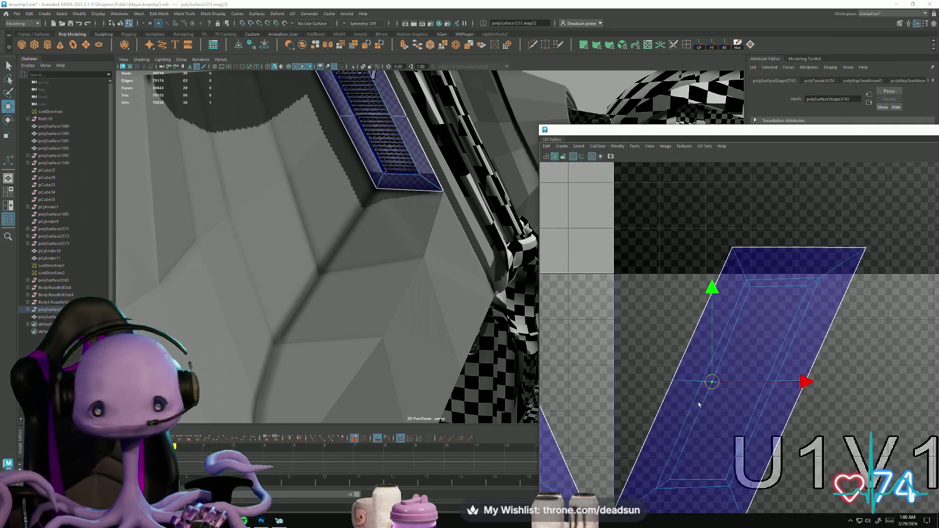
pyautogui.scroll(-3, 636, 397)
pyautogui.keyDown('alt'); pyautogui.moveTo(593, 400); pyautogui.dragTo(626, 398, button='middle'); pyautogui.keyUp('alt')
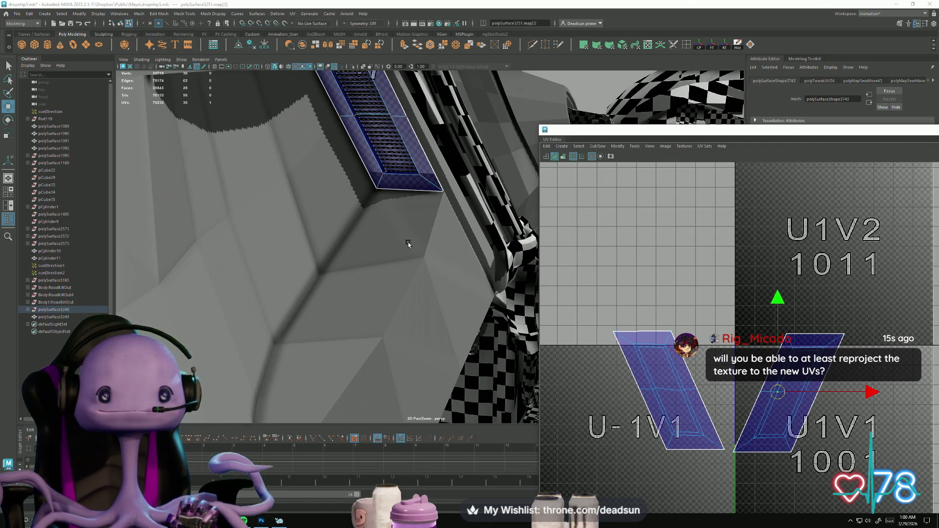
pyautogui.scroll(-5, 409, 244)
pyautogui.moveTo(408, 245)
pyautogui.keyDown('alt'); pyautogui.mouseDown()
pyautogui.moveTo(310, 251)
pyautogui.moveTo(349, 275)
pyautogui.moveTo(441, 299)
pyautogui.mouseUp(); pyautogui.keyUp('alt')
pyautogui.scroll(3, 468, 302)
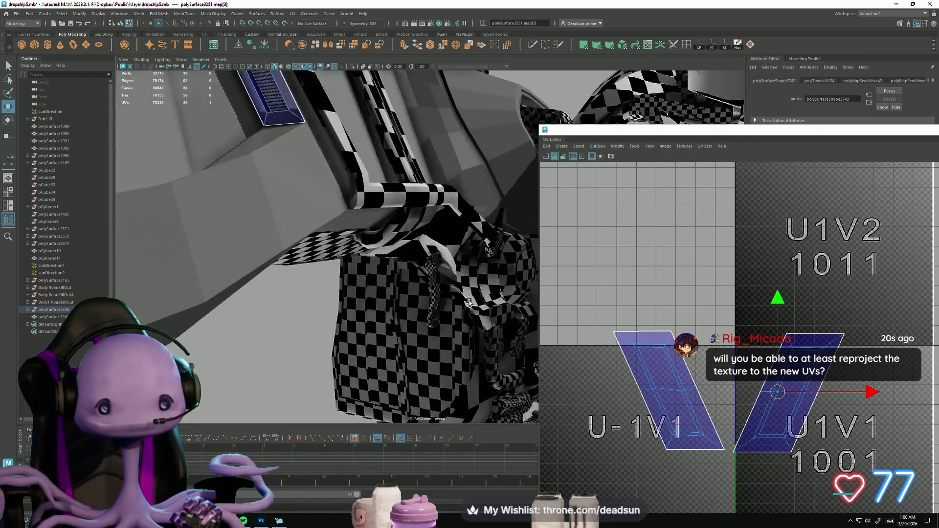
# Step: Return the vent to object mode, select the main hull surface and add the vent panel
pyautogui.scroll(-5, 469, 302)
pyautogui.moveTo(398, 272)
pyautogui.keyDown('alt'); pyautogui.mouseDown()
pyautogui.moveTo(416, 284)
pyautogui.moveTo(377, 252)
pyautogui.moveTo(223, 216)
pyautogui.moveTo(134, 212)
pyautogui.mouseUp(); pyautogui.keyUp('alt')
pyautogui.scroll(5, 415, 284)
pyautogui.scroll(-5, 413, 273)
pyautogui.scroll(5, 387, 263)
pyautogui.moveTo(293, 230); pyautogui.dragTo(282, 263, button='right')
pyautogui.moveTo(283, 263)
pyautogui.keyDown('alt'); pyautogui.mouseDown()
pyautogui.moveTo(406, 367)
pyautogui.moveTo(176, 323)
pyautogui.moveTo(335, 327)
pyautogui.moveTo(372, 343)
pyautogui.mouseUp(); pyautogui.keyUp('alt')
pyautogui.click(406, 367)
pyautogui.keyDown('alt'); pyautogui.moveTo(371, 342); pyautogui.dragTo(569, 393, button='right'); pyautogui.keyUp('alt')
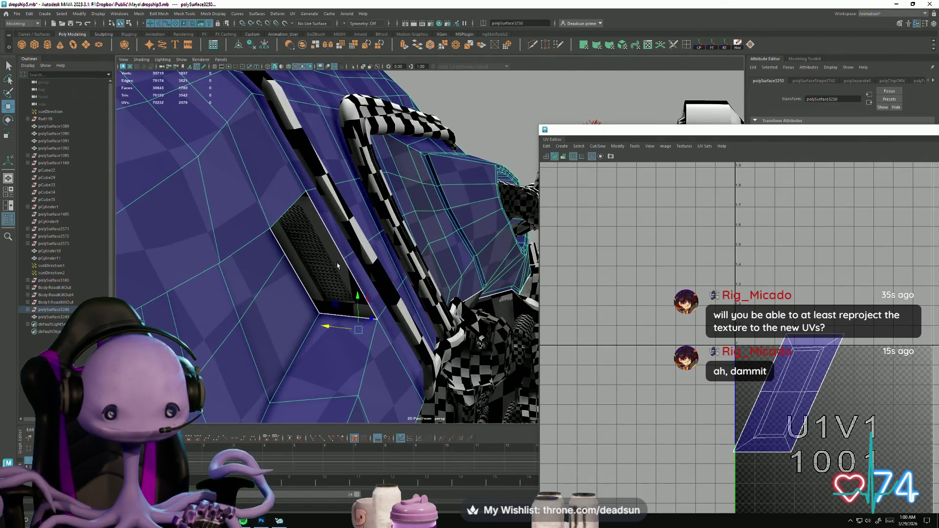
pyautogui.keyDown('alt'); pyautogui.moveTo(337, 265); pyautogui.dragTo(182, 221); pyautogui.keyUp('alt')
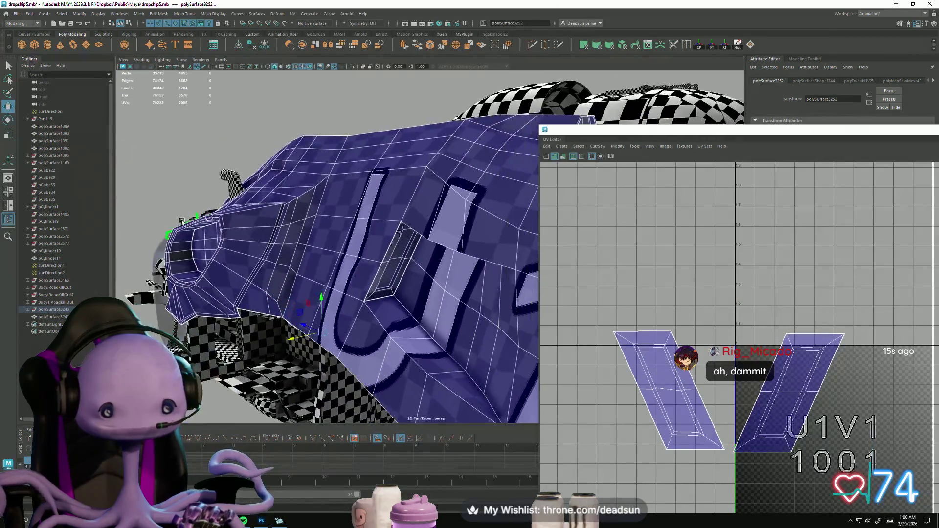
# Step: Combine the vent panel and hull into a single mesh, polySurface3251
pyautogui.click(139, 14)
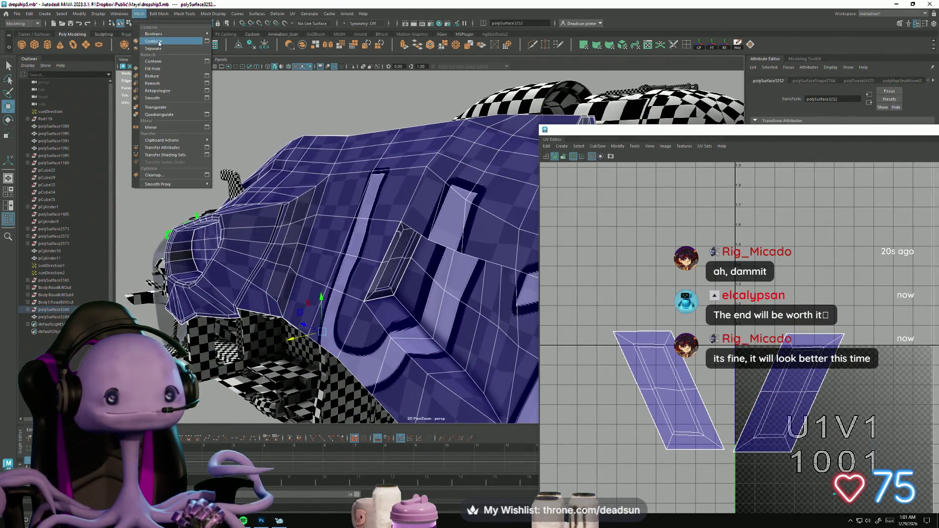
pyautogui.click(152, 41)
pyautogui.keyDown('alt'); pyautogui.moveTo(207, 150); pyautogui.dragTo(204, 195, button='right'); pyautogui.keyUp('alt')
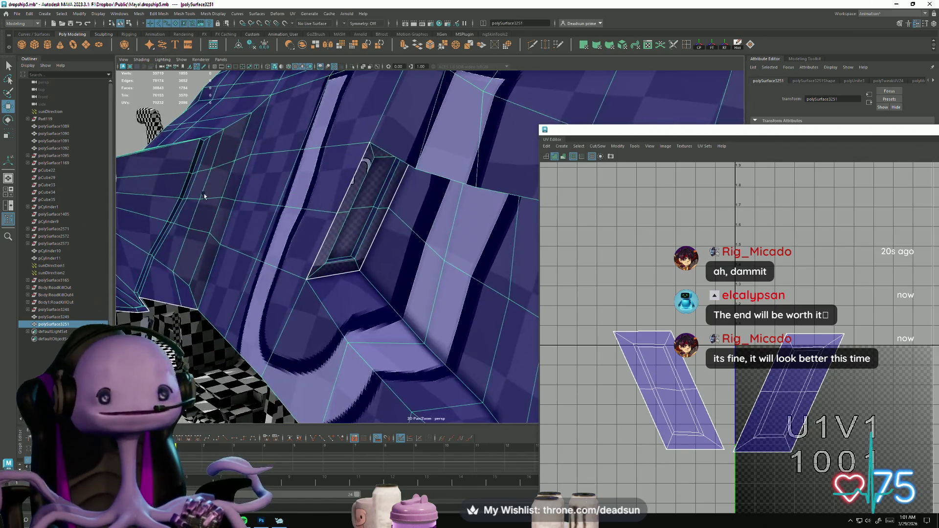
pyautogui.click(17, 14)
pyautogui.click(39, 44)
pyautogui.scroll(5, 303, 337)
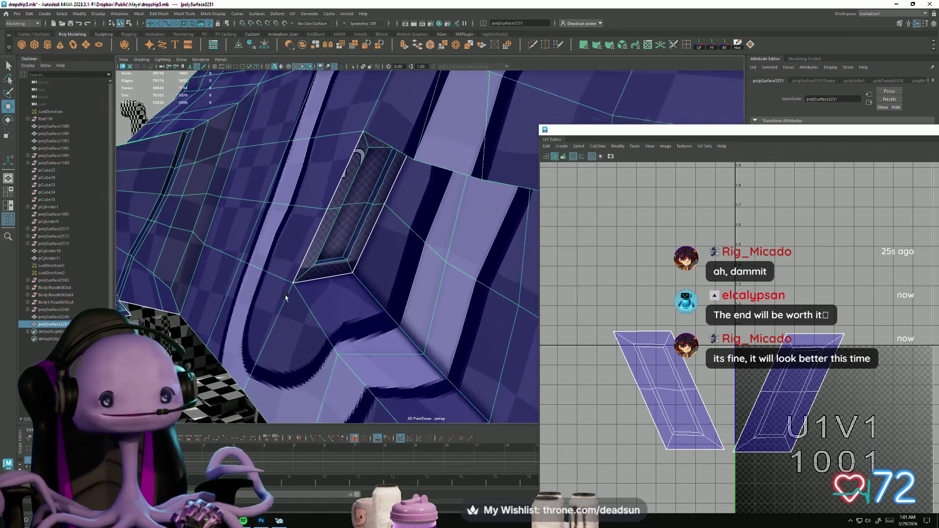
# Step: Merge the first two vent corner vertices into the hull
pyautogui.press('F9')
pyautogui.click(200, 307)
pyautogui.moveTo(201, 307)
pyautogui.keyDown('alt'); pyautogui.mouseDown()
pyautogui.moveTo(243, 334)
pyautogui.moveTo(394, 240)
pyautogui.moveTo(386, 322)
pyautogui.mouseUp(); pyautogui.keyUp('alt')
pyautogui.press('f')
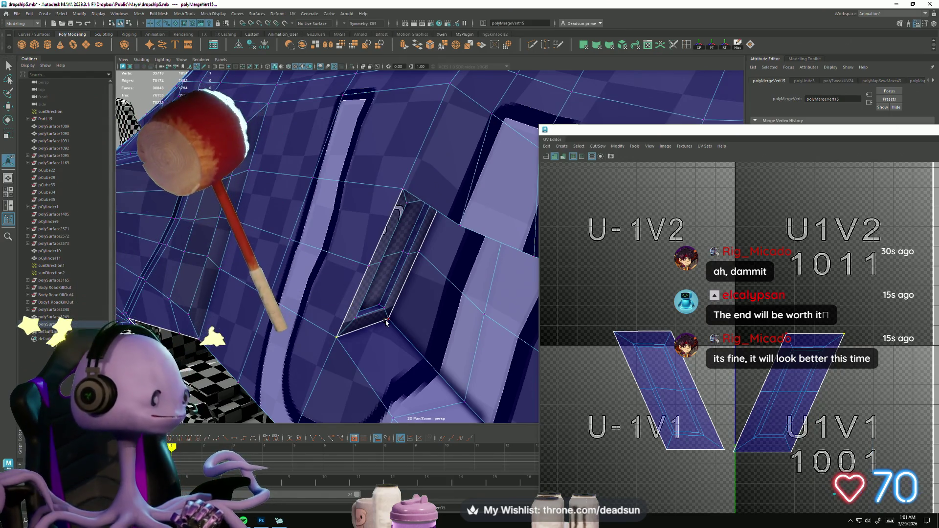
pyautogui.scroll(3, 387, 317)
pyautogui.moveTo(406, 212)
pyautogui.keyDown('alt'); pyautogui.mouseDown()
pyautogui.moveTo(372, 369)
pyautogui.moveTo(296, 226)
pyautogui.moveTo(364, 168)
pyautogui.moveTo(419, 244)
pyautogui.mouseUp(); pyautogui.keyUp('alt')
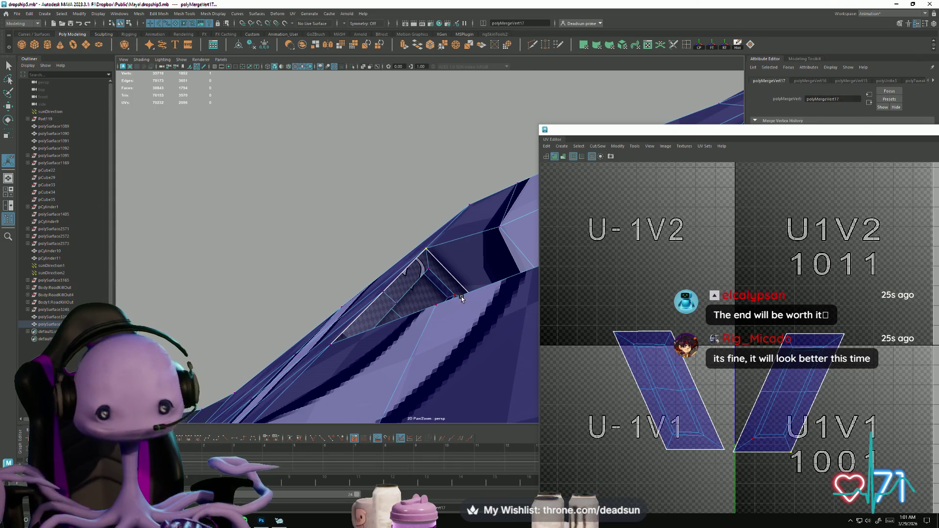
pyautogui.moveTo(440, 295)
pyautogui.keyDown('alt'); pyautogui.mouseDown()
pyautogui.moveTo(464, 292)
pyautogui.moveTo(497, 317)
pyautogui.moveTo(482, 338)
pyautogui.mouseUp(); pyautogui.keyUp('alt')
pyautogui.scroll(5, 478, 340)
pyautogui.keyDown('alt'); pyautogui.moveTo(478, 340); pyautogui.dragTo(340, 284, button='middle'); pyautogui.keyUp('alt')
# Step: Merge two more vent vertices into the hull and pull back to see the dropship
pyautogui.scroll(-4, 340, 283)
pyautogui.moveTo(340, 283)
pyautogui.keyDown('alt'); pyautogui.mouseDown()
pyautogui.moveTo(187, 305)
pyautogui.moveTo(276, 245)
pyautogui.mouseUp(); pyautogui.keyUp('alt')
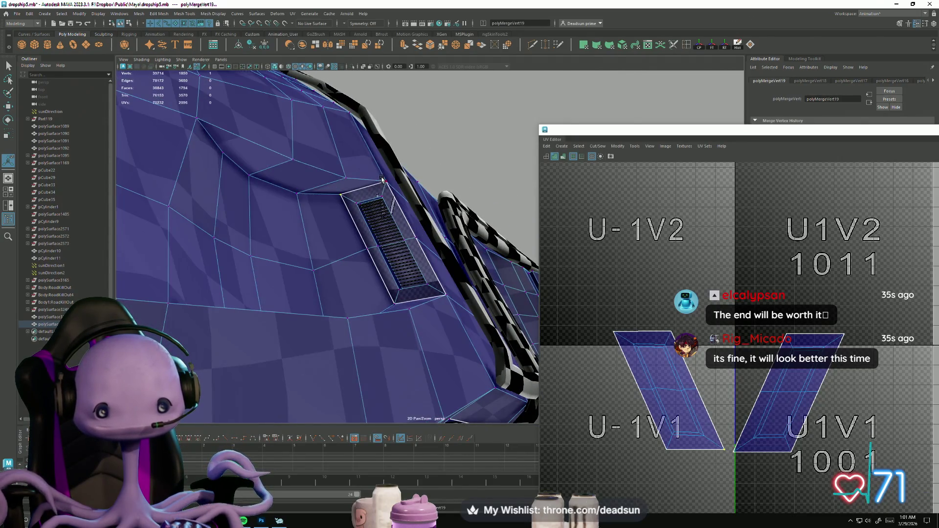
pyautogui.moveTo(387, 185)
pyautogui.mouseDown()
pyautogui.moveTo(352, 230)
pyautogui.moveTo(393, 284)
pyautogui.moveTo(384, 336)
pyautogui.moveTo(413, 369)
pyautogui.moveTo(398, 330)
pyautogui.mouseUp()
pyautogui.scroll(3, 393, 284)
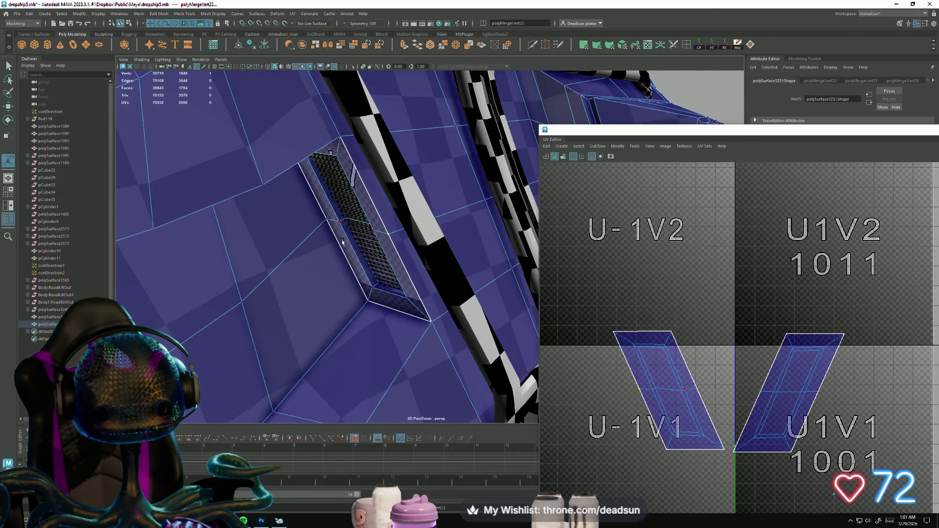
pyautogui.moveTo(329, 221); pyautogui.dragTo(388, 235)
pyautogui.scroll(-5, 418, 354)
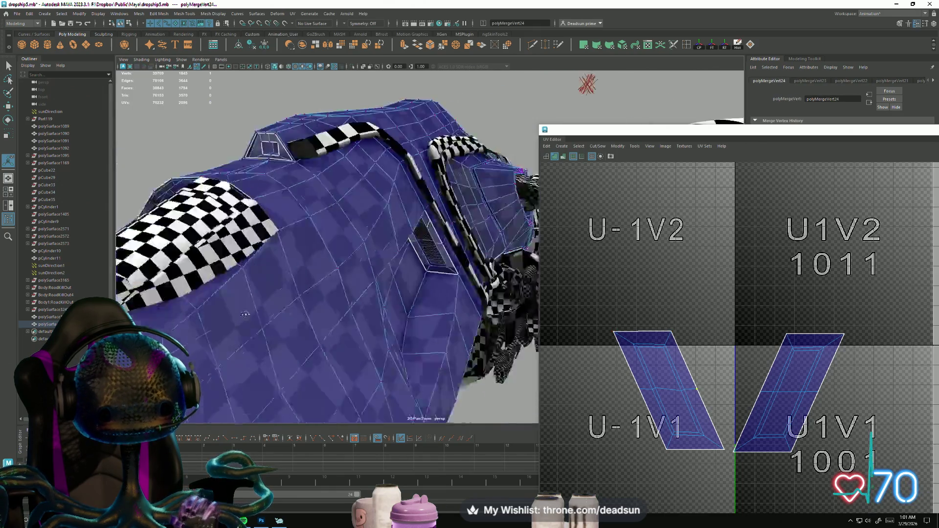
pyautogui.scroll(10, 416, 354)
pyautogui.scroll(-1, 417, 353)
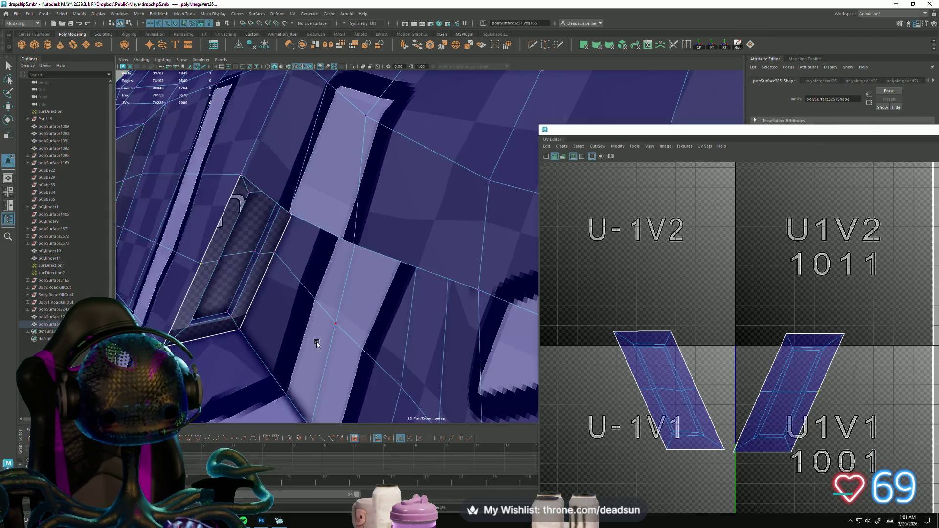
pyautogui.scroll(-10, 316, 344)
pyautogui.keyDown('alt'); pyautogui.moveTo(189, 272); pyautogui.dragTo(398, 336); pyautogui.keyUp('alt')
# Step: Leave vertex mode and select the hull mesh so its UVs show
pyautogui.moveTo(398, 336)
pyautogui.mouseDown(button='right')
pyautogui.moveTo(425, 303)
pyautogui.moveTo(491, 163)
pyautogui.mouseUp(button='right')
pyautogui.moveTo(490, 163)
pyautogui.keyDown('alt'); pyautogui.mouseDown()
pyautogui.moveTo(348, 193)
pyautogui.moveTo(362, 291)
pyautogui.moveTo(286, 237)
pyautogui.moveTo(509, 261)
pyautogui.moveTo(533, 254)
pyautogui.mouseUp(); pyautogui.keyUp('alt')
pyautogui.click(443, 228)
# Step: Select the hull's two V-shaped vent shells in UV editing mode
pyautogui.keyDown('alt'); pyautogui.moveTo(443, 227); pyautogui.dragTo(382, 235); pyautogui.keyUp('alt')
pyautogui.scroll(-5, 681, 384)
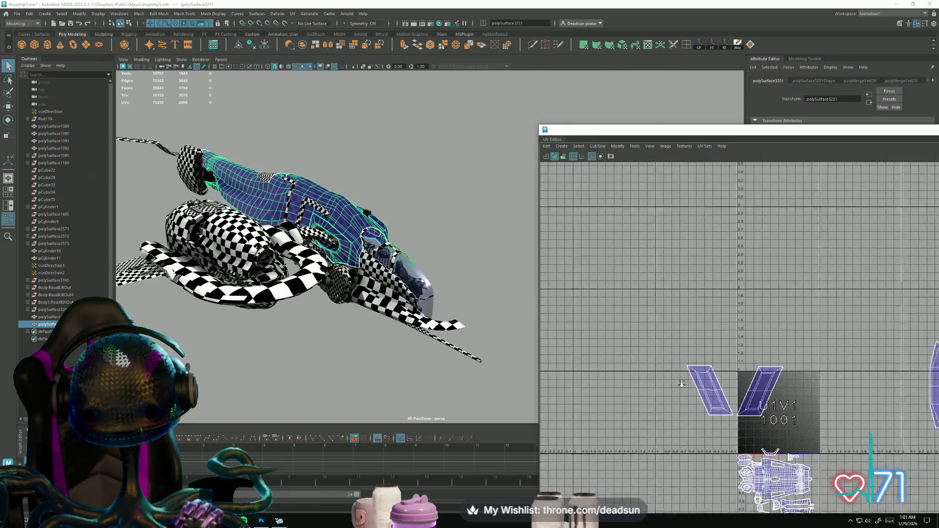
pyautogui.scroll(-3, 682, 384)
pyautogui.scroll(5, 698, 402)
pyautogui.scroll(-2, 616, 379)
pyautogui.keyDown('alt'); pyautogui.moveTo(571, 347); pyautogui.dragTo(565, 241, button='middle'); pyautogui.keyUp('alt')
pyautogui.press('F12')
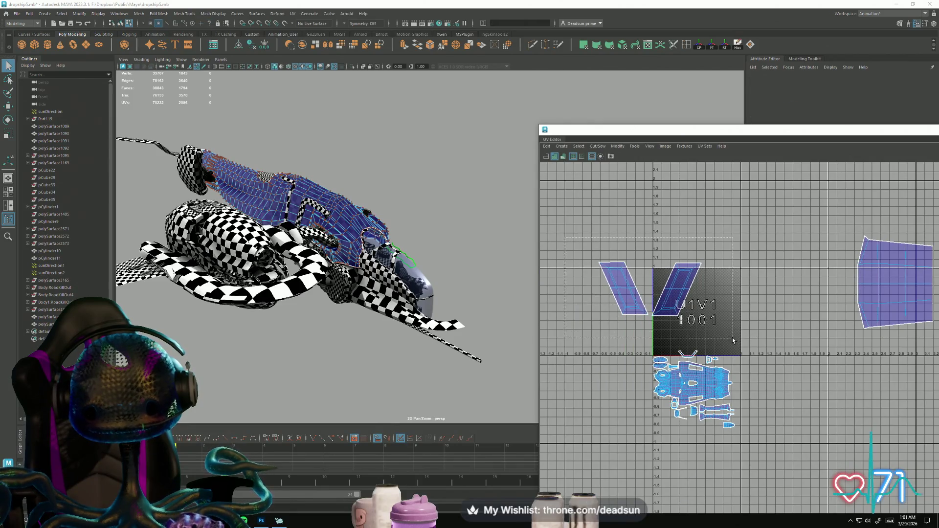
pyautogui.moveTo(732, 340); pyautogui.dragTo(733, 340)
# Step: Scale the two V vent shells down and move them to the top of the tile
pyautogui.press('r')
pyautogui.moveTo(651, 288)
pyautogui.mouseDown()
pyautogui.moveTo(627, 306)
pyautogui.moveTo(683, 344)
pyautogui.mouseUp()
pyautogui.scroll(8, 701, 391)
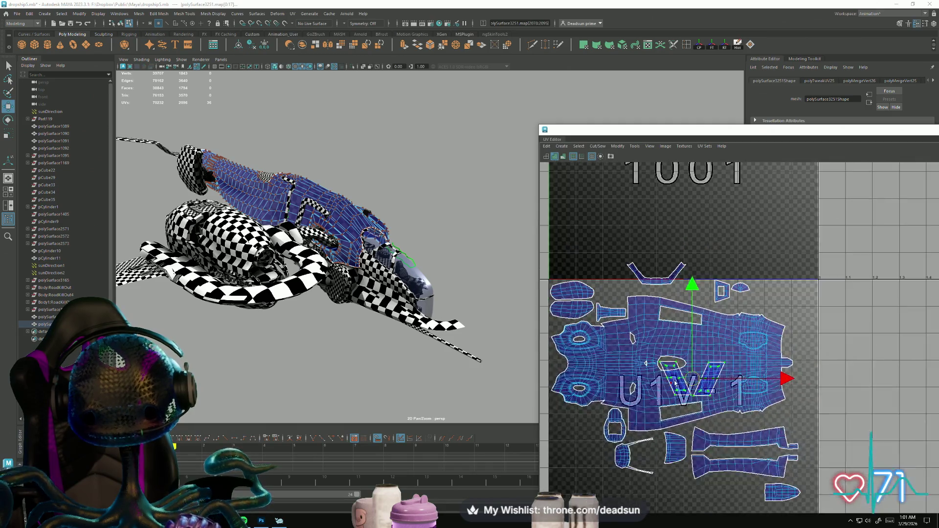
pyautogui.moveTo(693, 375); pyautogui.dragTo(672, 381)
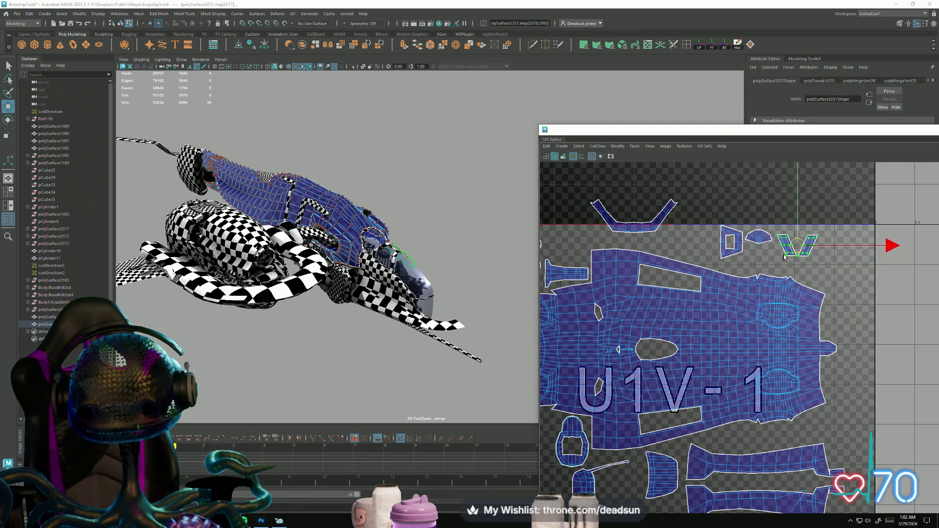
pyautogui.moveTo(799, 250); pyautogui.dragTo(829, 251)
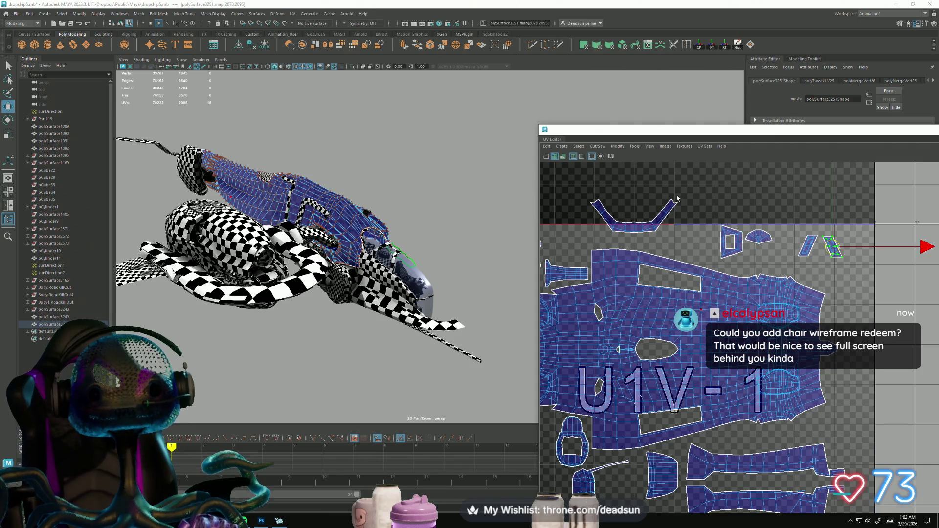
# Step: Switch to bridgechair.mb and look over the chair meshes
pyautogui.hotkey('alt', 'Tab')
pyautogui.click(374, 270)
pyautogui.scroll(3, 471, 275)
pyautogui.moveTo(471, 275)
pyautogui.keyDown('alt'); pyautogui.mouseDown()
pyautogui.moveTo(391, 264)
pyautogui.moveTo(435, 286)
pyautogui.moveTo(382, 120)
pyautogui.mouseUp(); pyautogui.keyUp('alt')
pyautogui.moveTo(319, 110)
pyautogui.mouseDown()
pyautogui.moveTo(587, 377)
pyautogui.moveTo(545, 388)
pyautogui.mouseUp()
pyautogui.moveTo(491, 353)
pyautogui.keyDown('alt'); pyautogui.mouseDown()
pyautogui.moveTo(519, 321)
pyautogui.moveTo(491, 335)
pyautogui.moveTo(156, 338)
pyautogui.moveTo(258, 352)
pyautogui.moveTo(718, 339)
pyautogui.moveTo(493, 346)
pyautogui.mouseUp(); pyautogui.keyUp('alt')
pyautogui.click(527, 343)
# Step: Switch to the BridgeBlock out1 scene, show textured shading and step the chair along its track
pyautogui.hotkey('alt', 'Tab')
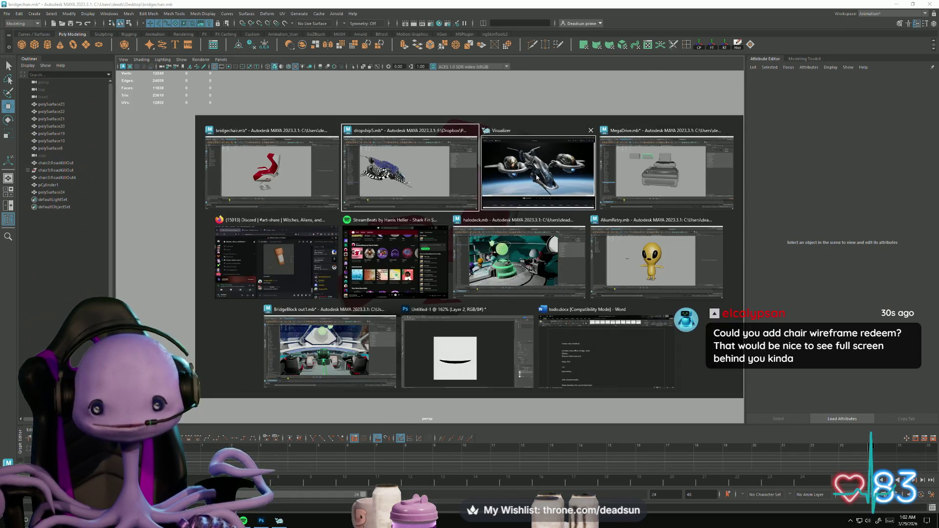
pyautogui.click(361, 314)
pyautogui.moveTo(361, 313)
pyautogui.keyDown('alt'); pyautogui.mouseDown()
pyautogui.moveTo(589, 339)
pyautogui.moveTo(507, 357)
pyautogui.moveTo(428, 274)
pyautogui.mouseUp(); pyautogui.keyUp('alt')
pyautogui.click(589, 338)
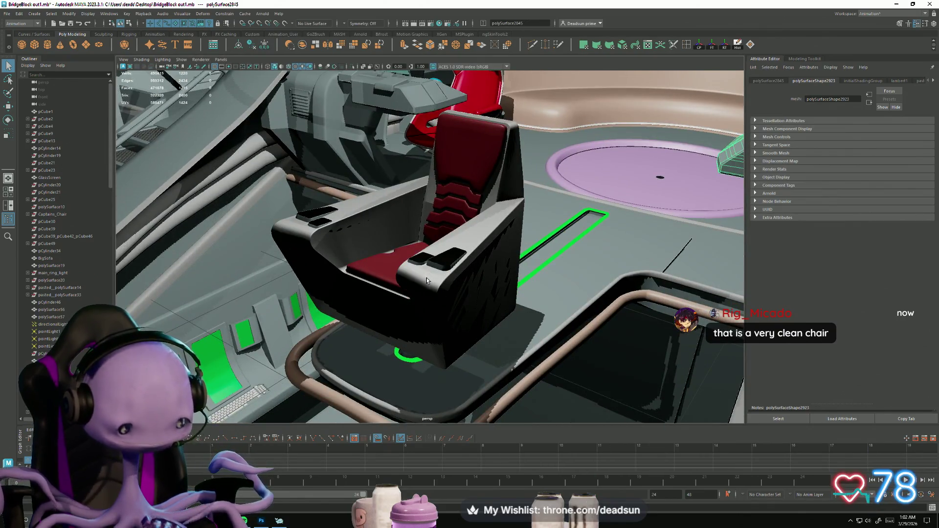
pyautogui.press('6')
pyautogui.moveTo(380, 312)
pyautogui.keyDown('alt'); pyautogui.mouseDown()
pyautogui.moveTo(413, 342)
pyautogui.moveTo(446, 329)
pyautogui.moveTo(368, 323)
pyautogui.moveTo(404, 319)
pyautogui.moveTo(263, 383)
pyautogui.mouseUp(); pyautogui.keyUp('alt')
pyautogui.click(392, 327)
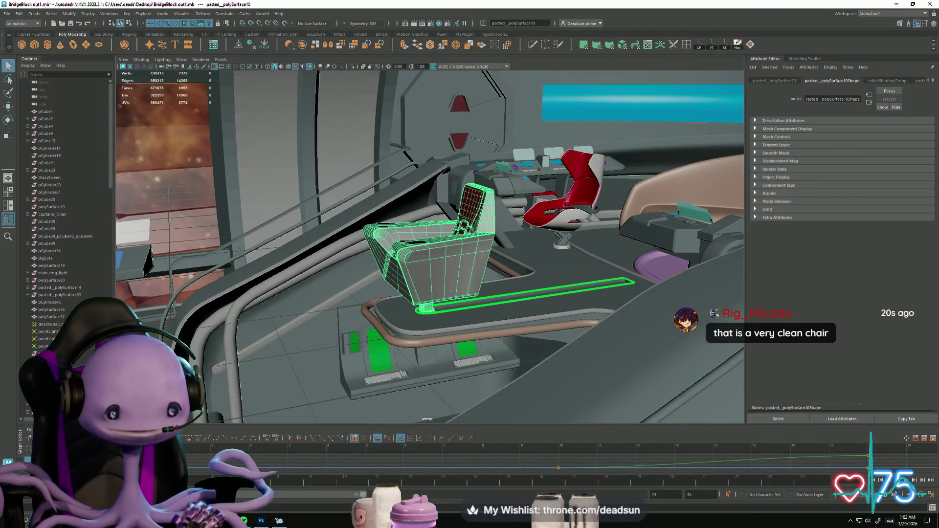
pyautogui.hotkey('alt', 'v')
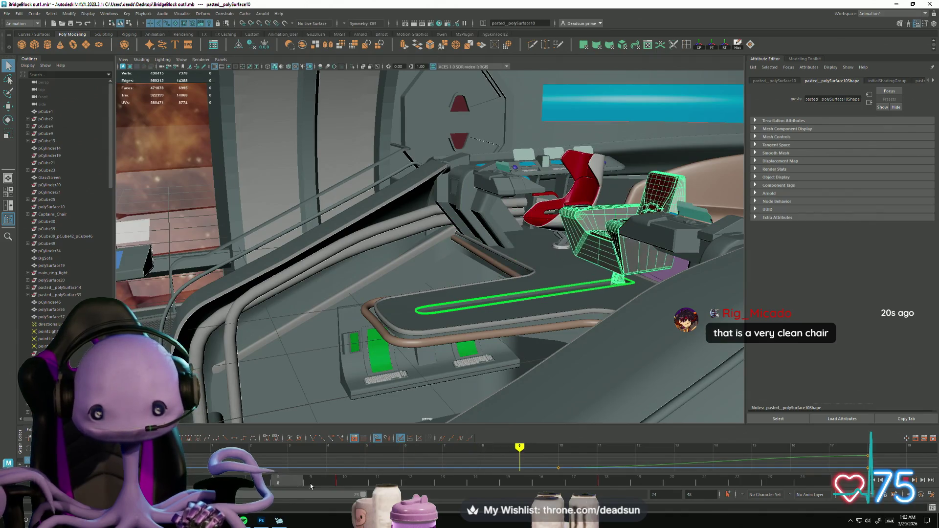
pyautogui.moveTo(596, 360)
pyautogui.keyDown('alt'); pyautogui.mouseDown()
pyautogui.moveTo(372, 400)
pyautogui.moveTo(360, 380)
pyautogui.mouseUp(); pyautogui.keyUp('alt')
# Step: Rotate the left chair to face toward the camera, then select the rear chair
pyautogui.click(349, 349)
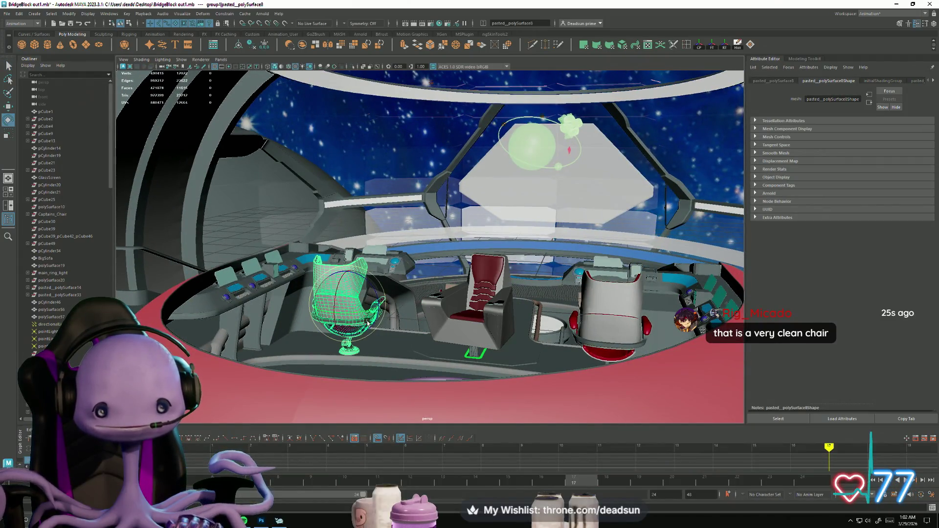
pyautogui.moveTo(367, 316); pyautogui.dragTo(303, 322)
pyautogui.moveTo(362, 314); pyautogui.dragTo(344, 321)
pyautogui.keyDown('alt'); pyautogui.moveTo(397, 375); pyautogui.dragTo(442, 367); pyautogui.keyUp('alt')
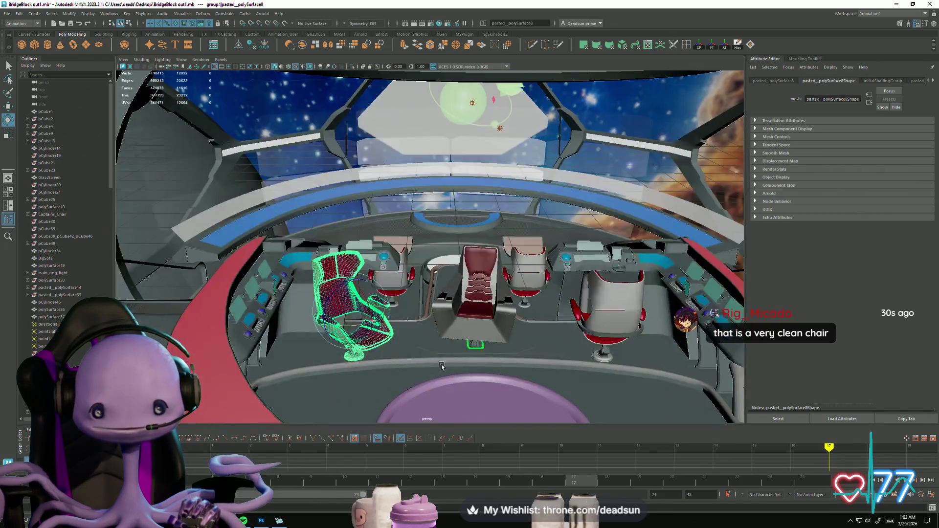
pyautogui.click(540, 270)
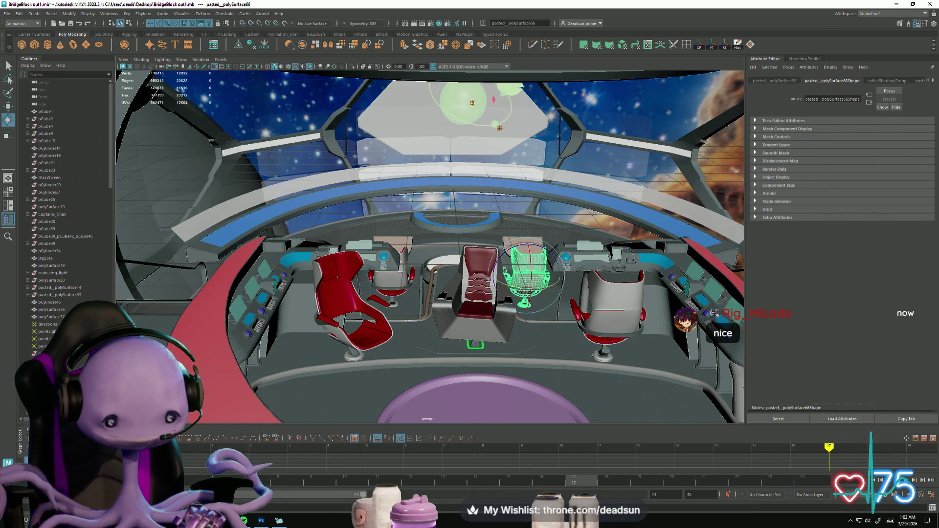
pyautogui.scroll(5, 448, 380)
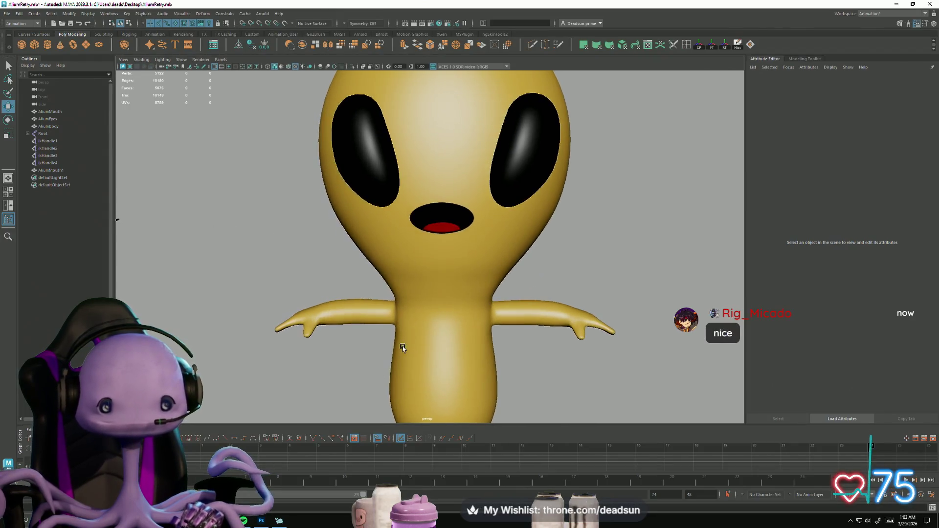
# Step: Orbit around the T-posed yellow alien, selecting and then deselecting its eyes
pyautogui.scroll(-3, 403, 347)
pyautogui.moveTo(392, 352)
pyautogui.keyDown('alt'); pyautogui.mouseDown()
pyautogui.moveTo(365, 378)
pyautogui.moveTo(386, 380)
pyautogui.moveTo(289, 379)
pyautogui.moveTo(319, 381)
pyautogui.moveTo(312, 395)
pyautogui.mouseUp(); pyautogui.keyUp('alt')
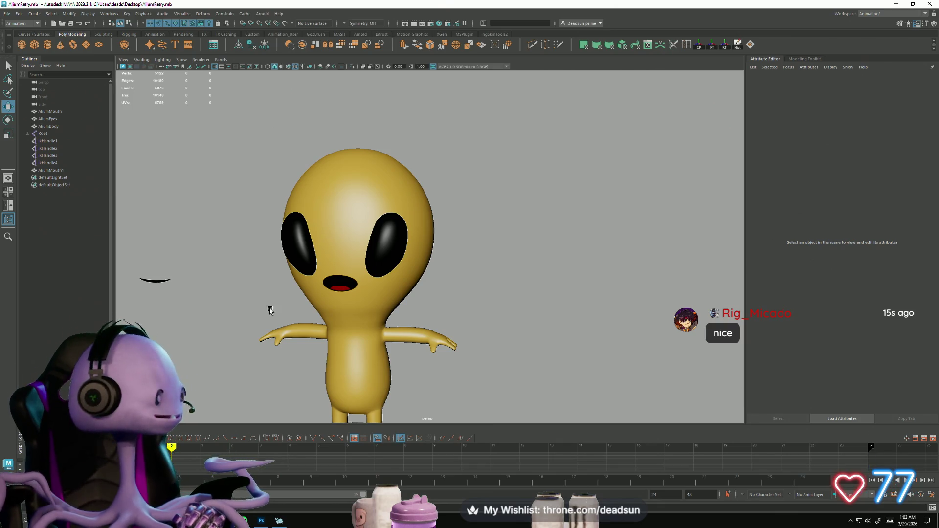
pyautogui.moveTo(259, 327)
pyautogui.keyDown('alt'); pyautogui.mouseDown()
pyautogui.moveTo(252, 309)
pyautogui.moveTo(274, 272)
pyautogui.moveTo(249, 296)
pyautogui.mouseUp(); pyautogui.keyUp('alt')
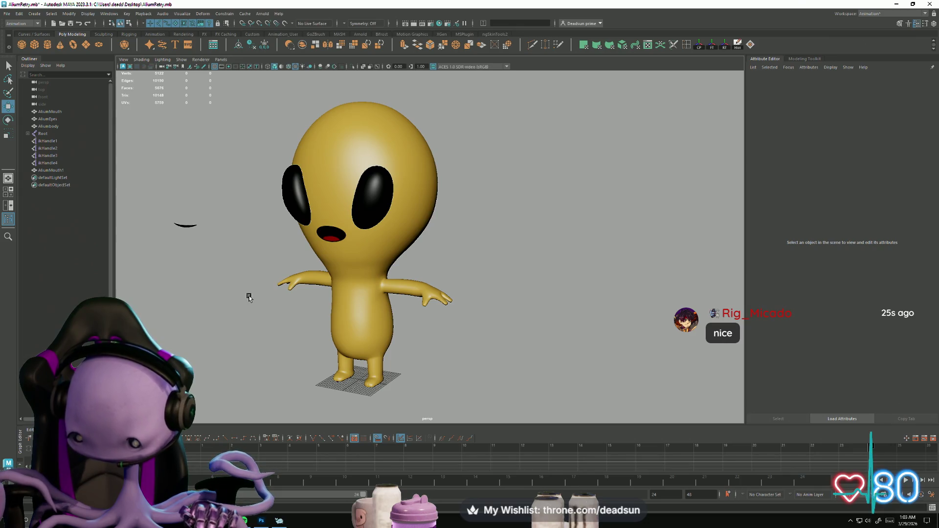
pyautogui.moveTo(250, 297)
pyautogui.keyDown('alt'); pyautogui.mouseDown()
pyautogui.moveTo(264, 286)
pyautogui.moveTo(272, 256)
pyautogui.moveTo(256, 299)
pyautogui.moveTo(268, 267)
pyautogui.mouseUp(); pyautogui.keyUp('alt')
pyautogui.click(293, 214)
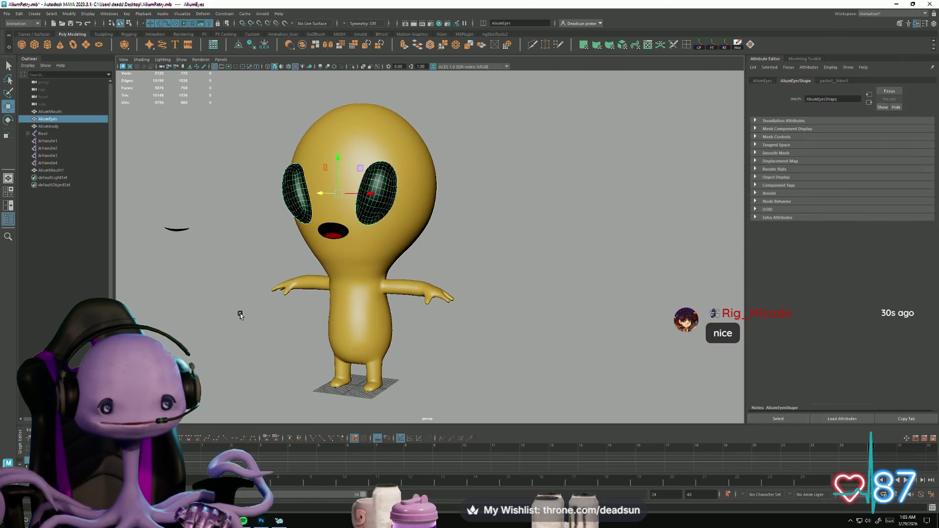
pyautogui.click(259, 374)
pyautogui.moveTo(259, 373)
pyautogui.keyDown('alt'); pyautogui.mouseDown()
pyautogui.moveTo(379, 343)
pyautogui.moveTo(351, 382)
pyautogui.mouseUp(); pyautogui.keyUp('alt')
pyautogui.hotkey('alt', 'Tab')
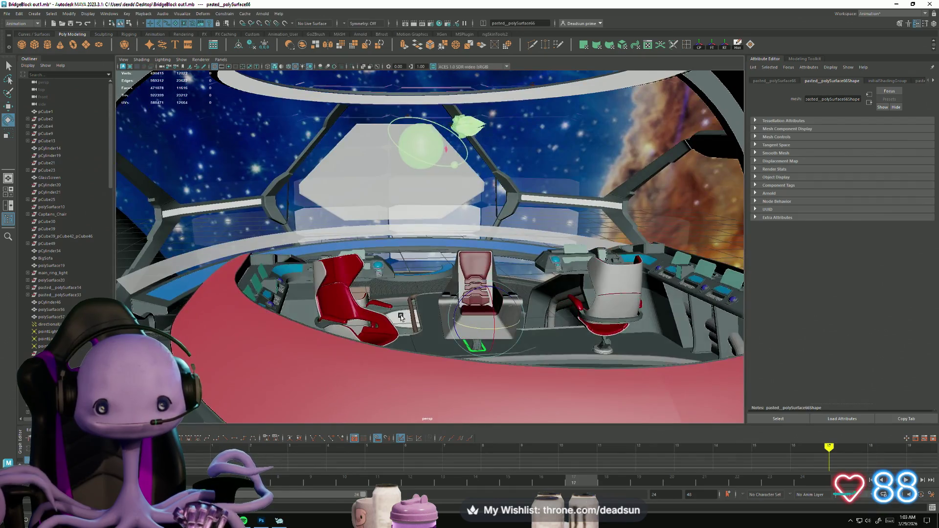
# Step: Zoom in on the red chair and consoles, then switch to the halodeck scene
pyautogui.moveTo(401, 317)
pyautogui.keyDown('alt'); pyautogui.mouseDown()
pyautogui.moveTo(331, 330)
pyautogui.moveTo(397, 375)
pyautogui.moveTo(410, 342)
pyautogui.moveTo(474, 336)
pyautogui.moveTo(457, 351)
pyautogui.moveTo(212, 339)
pyautogui.moveTo(269, 371)
pyautogui.moveTo(308, 352)
pyautogui.moveTo(323, 382)
pyautogui.moveTo(340, 385)
pyautogui.moveTo(242, 380)
pyautogui.moveTo(197, 360)
pyautogui.moveTo(304, 382)
pyautogui.moveTo(327, 406)
pyautogui.mouseUp(); pyautogui.keyUp('alt')
pyautogui.hotkey('alt', 'Tab')
pyautogui.press('Escape')
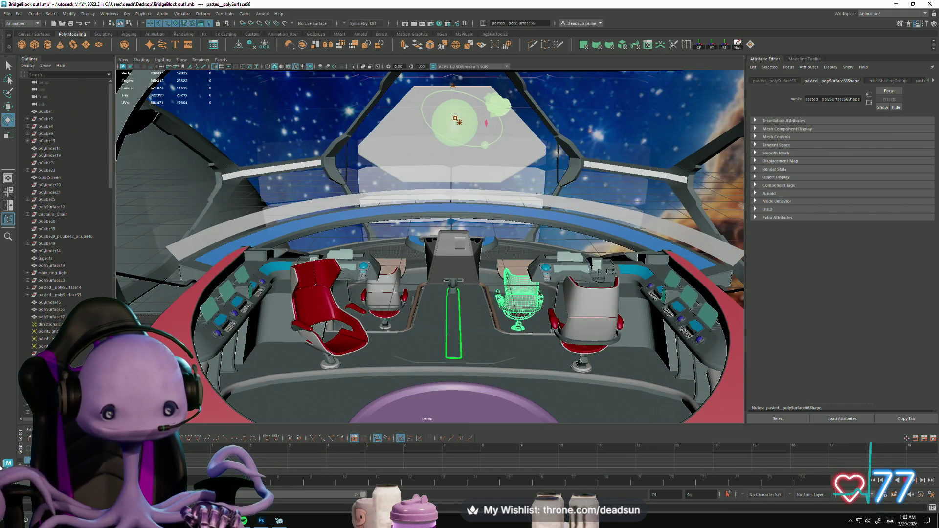
pyautogui.hotkey('alt', 'Tab')
pyautogui.click(326, 342)
pyautogui.keyDown('alt'); pyautogui.moveTo(292, 378); pyautogui.dragTo(392, 360); pyautogui.keyUp('alt')
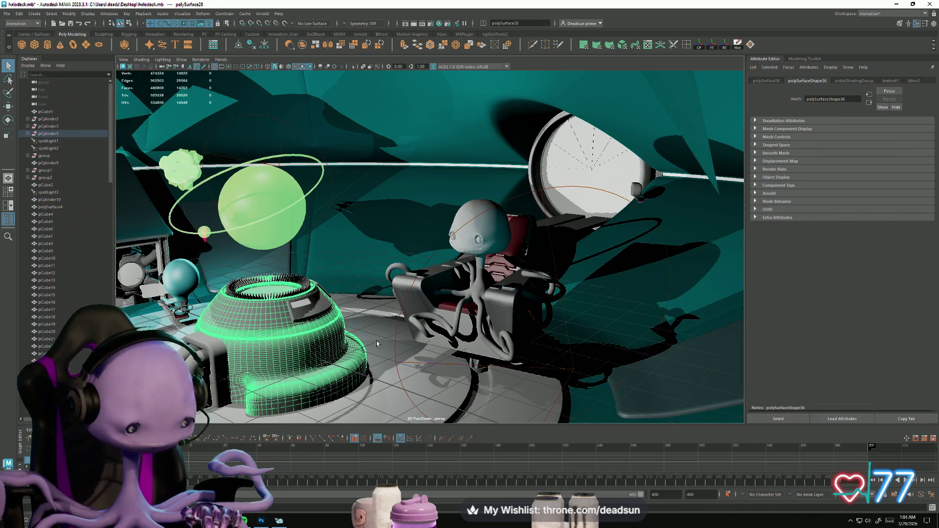
# Step: Turn on textured shading and orbit the halodeck, selecting the cyan alien to inspect all three aliens
pyautogui.press('6')
pyautogui.moveTo(393, 382)
pyautogui.keyDown('alt'); pyautogui.mouseDown()
pyautogui.moveTo(219, 447)
pyautogui.moveTo(275, 447)
pyautogui.mouseUp(); pyautogui.keyUp('alt')
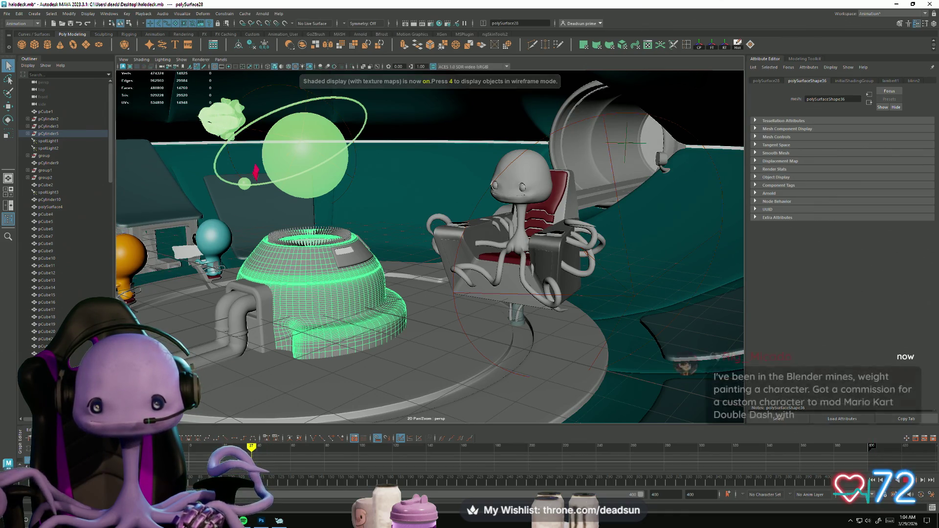
pyautogui.moveTo(251, 216)
pyautogui.keyDown('alt'); pyautogui.mouseDown()
pyautogui.moveTo(494, 334)
pyautogui.moveTo(512, 329)
pyautogui.moveTo(506, 386)
pyautogui.moveTo(454, 356)
pyautogui.moveTo(392, 408)
pyautogui.mouseUp(); pyautogui.keyUp('alt')
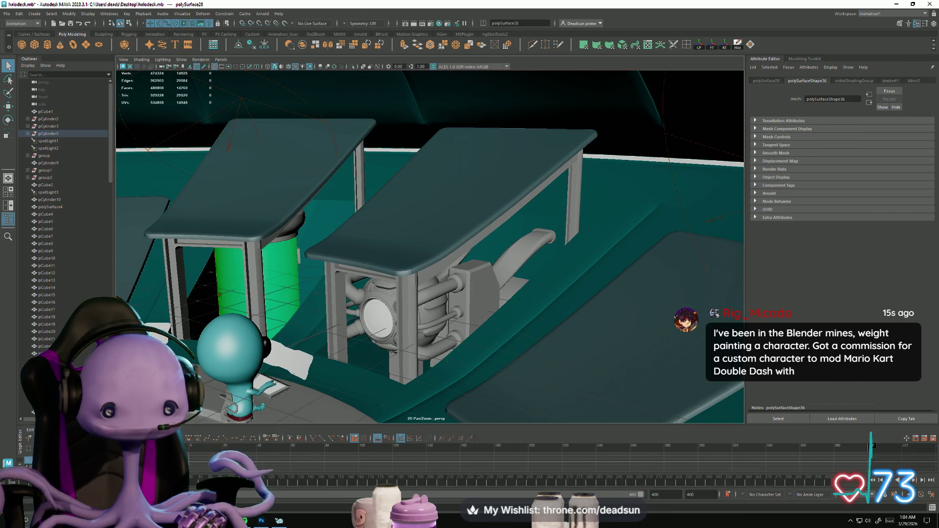
pyautogui.moveTo(313, 391)
pyautogui.keyDown('alt'); pyautogui.mouseDown()
pyautogui.moveTo(256, 383)
pyautogui.moveTo(469, 310)
pyautogui.mouseUp(); pyautogui.keyUp('alt')
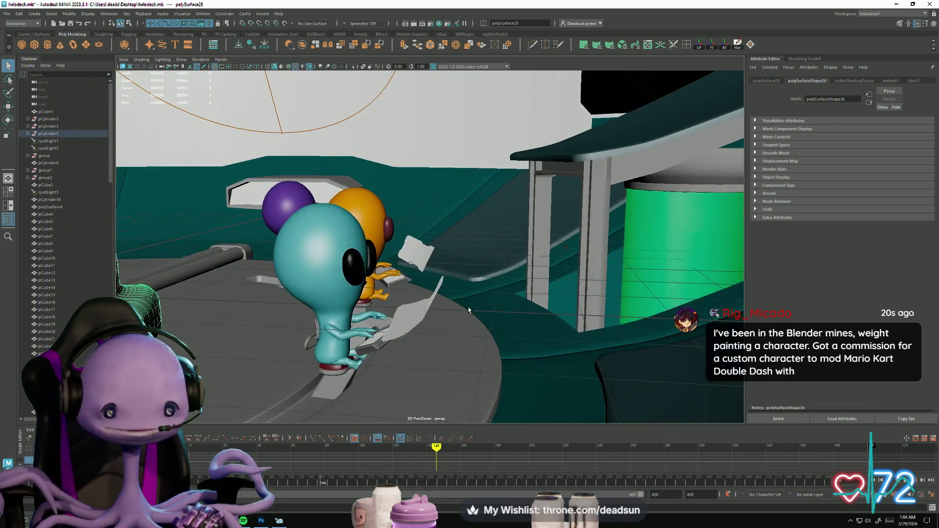
pyautogui.click(323, 251)
pyautogui.moveTo(316, 319)
pyautogui.keyDown('alt'); pyautogui.mouseDown()
pyautogui.moveTo(367, 329)
pyautogui.moveTo(342, 330)
pyautogui.mouseUp(); pyautogui.keyUp('alt')
pyautogui.keyDown('alt'); pyautogui.moveTo(343, 330); pyautogui.dragTo(346, 347, button='right'); pyautogui.keyUp('alt')
pyautogui.moveTo(345, 347)
pyautogui.keyDown('alt'); pyautogui.mouseDown()
pyautogui.moveTo(335, 327)
pyautogui.moveTo(390, 339)
pyautogui.moveTo(526, 338)
pyautogui.moveTo(291, 304)
pyautogui.moveTo(347, 319)
pyautogui.moveTo(346, 329)
pyautogui.mouseUp(); pyautogui.keyUp('alt')
pyautogui.hotkey('alt', 'Tab')
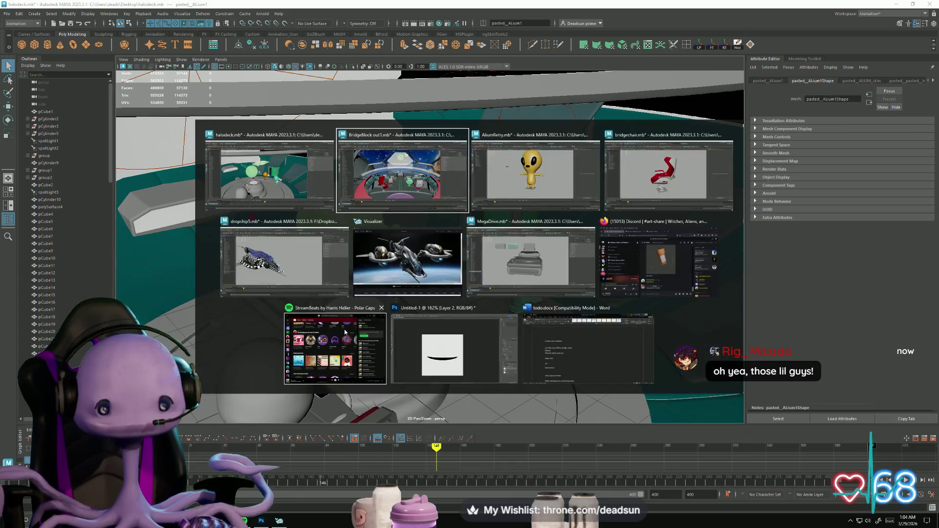
# Step: Orbit around the AliumRetry alien, then around the MegaDrive console model
pyautogui.click(516, 175)
pyautogui.moveTo(436, 308)
pyautogui.keyDown('alt'); pyautogui.mouseDown()
pyautogui.moveTo(466, 302)
pyautogui.moveTo(412, 280)
pyautogui.moveTo(471, 288)
pyautogui.moveTo(556, 272)
pyautogui.moveTo(405, 277)
pyautogui.moveTo(489, 321)
pyautogui.moveTo(433, 310)
pyautogui.moveTo(363, 334)
pyautogui.moveTo(388, 325)
pyautogui.moveTo(380, 331)
pyautogui.mouseUp(); pyautogui.keyUp('alt')
pyautogui.hotkey('alt', 'Tab')
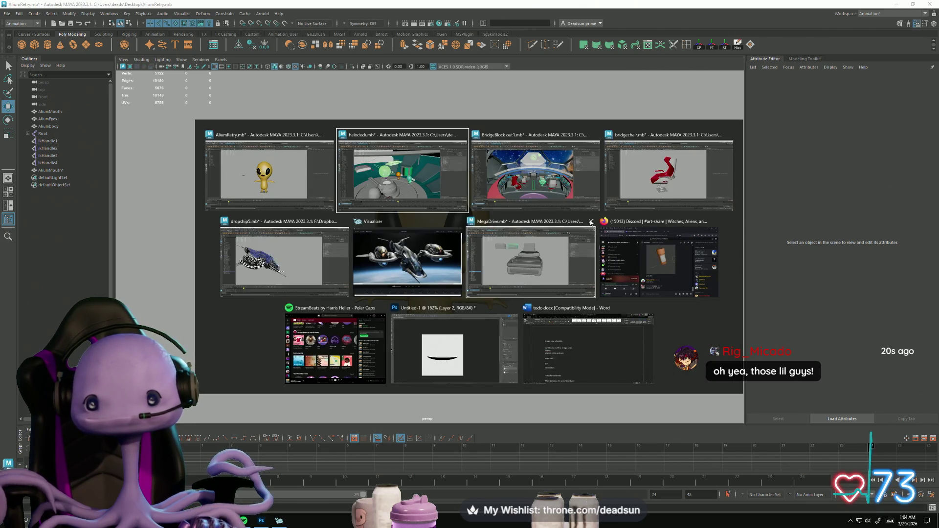
pyautogui.click(531, 262)
pyautogui.moveTo(474, 339)
pyautogui.keyDown('alt'); pyautogui.mouseDown()
pyautogui.moveTo(438, 347)
pyautogui.moveTo(443, 323)
pyautogui.moveTo(450, 342)
pyautogui.moveTo(457, 321)
pyautogui.mouseUp(); pyautogui.keyUp('alt')
# Step: Tumble to the console's underside, then go back to the dropship5 file
pyautogui.scroll(5, 422, 268)
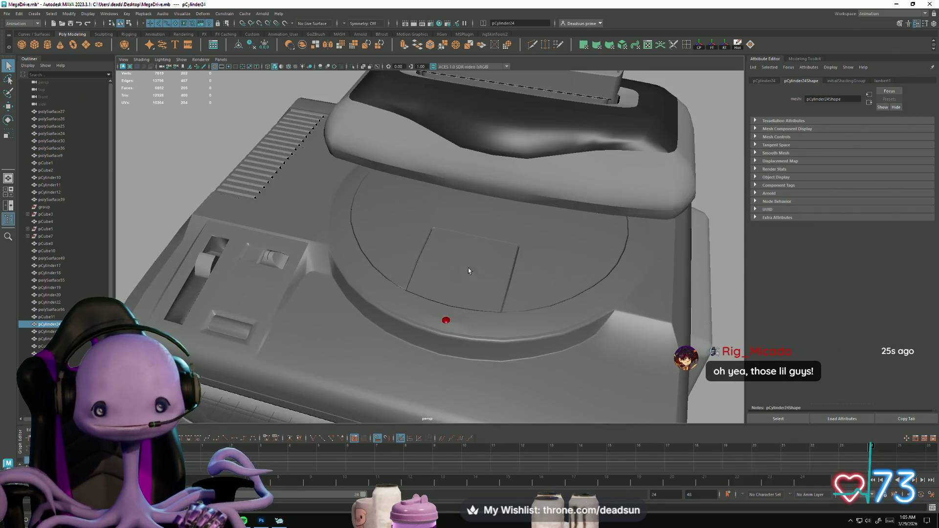
pyautogui.scroll(-5, 592, 334)
pyautogui.moveTo(490, 293)
pyautogui.keyDown('alt'); pyautogui.mouseDown()
pyautogui.moveTo(378, 246)
pyautogui.moveTo(230, 286)
pyautogui.moveTo(371, 283)
pyautogui.mouseUp(); pyautogui.keyUp('alt')
pyautogui.hotkey('alt', 'Tab')
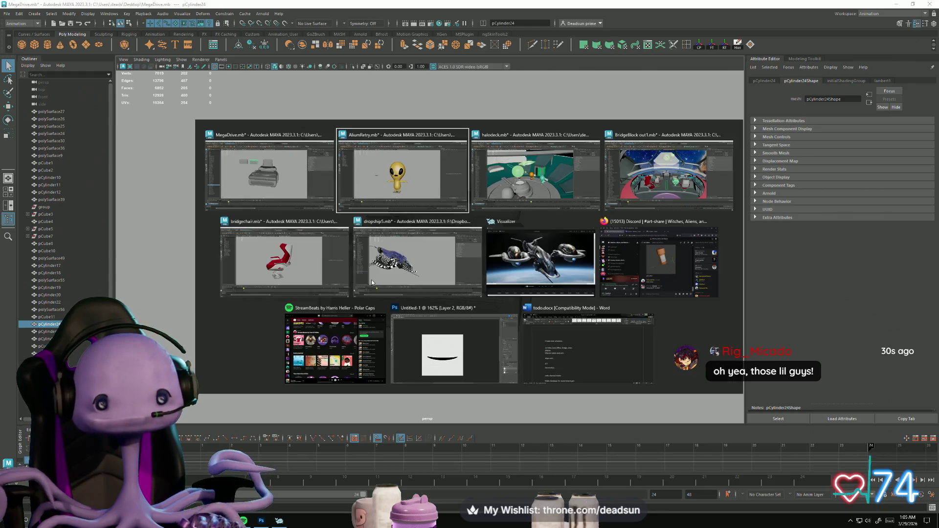
pyautogui.click(450, 258)
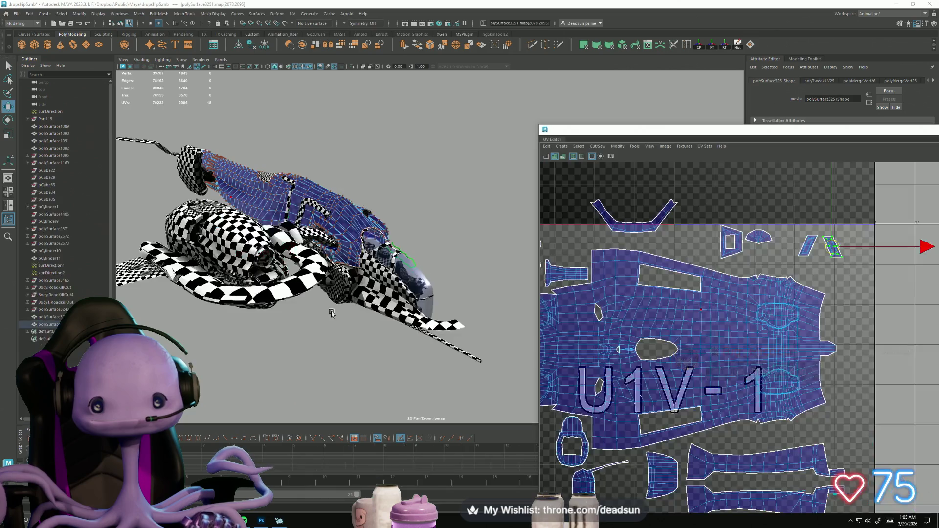
# Step: Select the dropship's lower wing piece and frame its UVs on the 1001 tile
pyautogui.moveTo(351, 296)
pyautogui.keyDown('alt'); pyautogui.mouseDown()
pyautogui.moveTo(370, 320)
pyautogui.moveTo(328, 307)
pyautogui.moveTo(364, 306)
pyautogui.mouseUp(); pyautogui.keyUp('alt')
pyautogui.click(364, 307)
pyautogui.press('f')
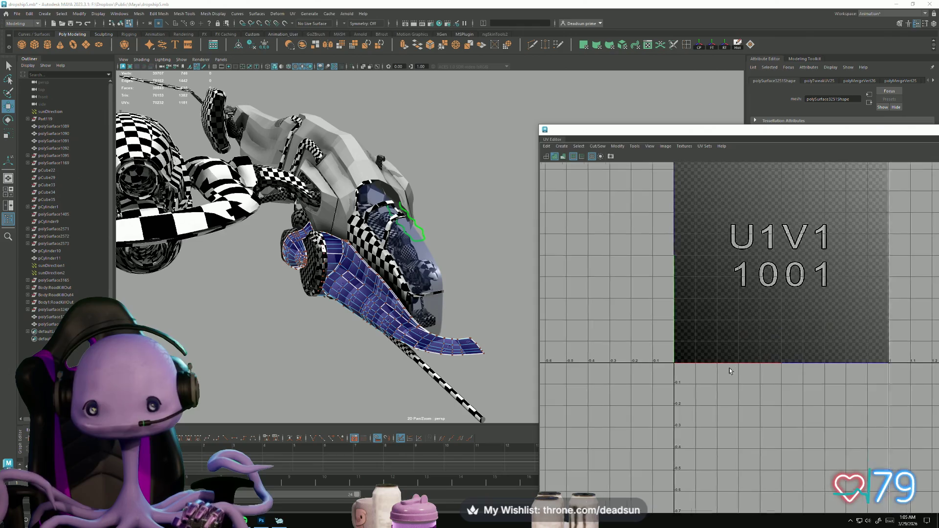
pyautogui.moveTo(642, 342)
pyautogui.keyDown('alt'); pyautogui.mouseDown(button='middle')
pyautogui.moveTo(667, 398)
pyautogui.moveTo(624, 342)
pyautogui.moveTo(674, 380)
pyautogui.mouseUp(button='middle'); pyautogui.keyUp('alt')
pyautogui.scroll(-5, 674, 380)
# Step: Bring the wing's UV shells into view while turning the ship to side and angled underside views
pyautogui.keyDown('alt'); pyautogui.moveTo(522, 263); pyautogui.dragTo(421, 314); pyautogui.keyUp('alt')
pyautogui.scroll(5, 666, 324)
pyautogui.scroll(-2, 665, 324)
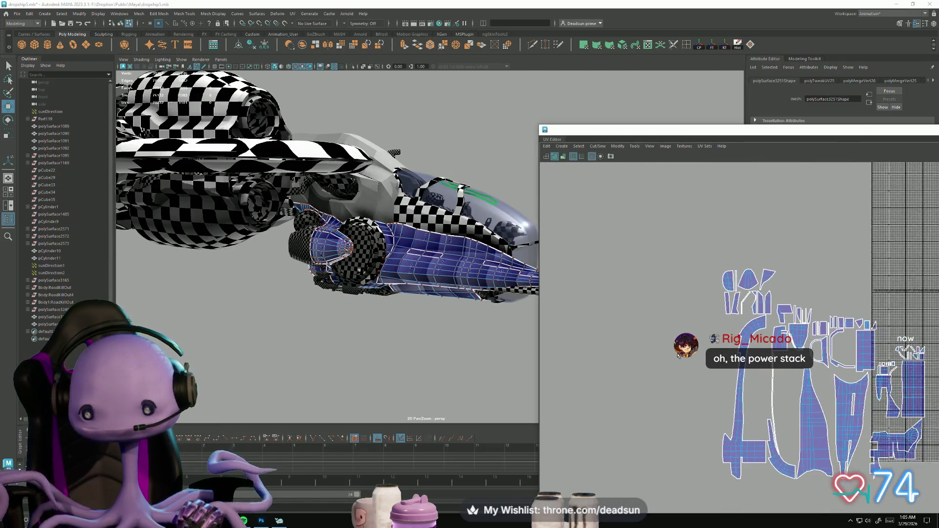
pyautogui.keyDown('alt'); pyautogui.moveTo(666, 324); pyautogui.dragTo(544, 262, button='middle'); pyautogui.keyUp('alt')
pyautogui.scroll(2, 611, 318)
pyautogui.scroll(-2, 636, 342)
pyautogui.scroll(3, 653, 377)
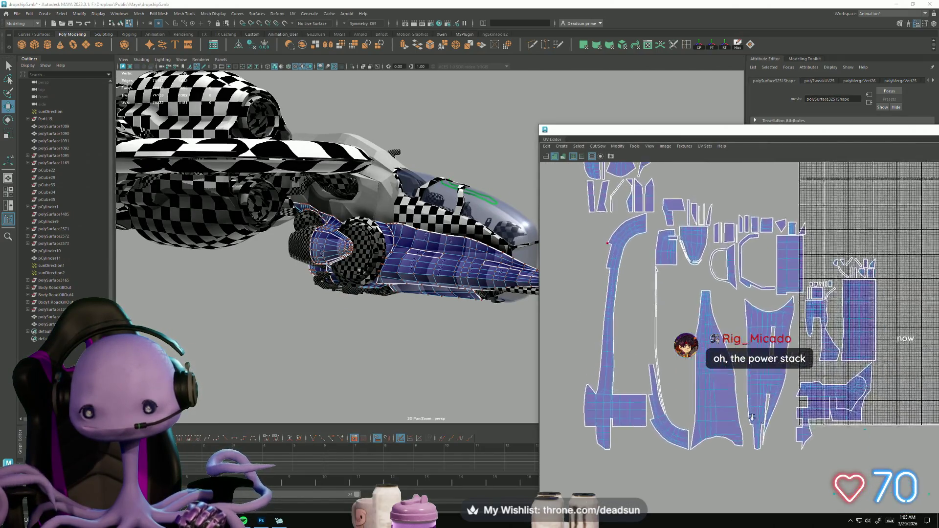
pyautogui.scroll(1, 652, 377)
pyautogui.moveTo(431, 313)
pyautogui.keyDown('alt'); pyautogui.mouseDown()
pyautogui.moveTo(461, 260)
pyautogui.moveTo(449, 254)
pyautogui.moveTo(518, 304)
pyautogui.moveTo(499, 310)
pyautogui.moveTo(415, 295)
pyautogui.moveTo(368, 325)
pyautogui.mouseUp(); pyautogui.keyUp('alt')
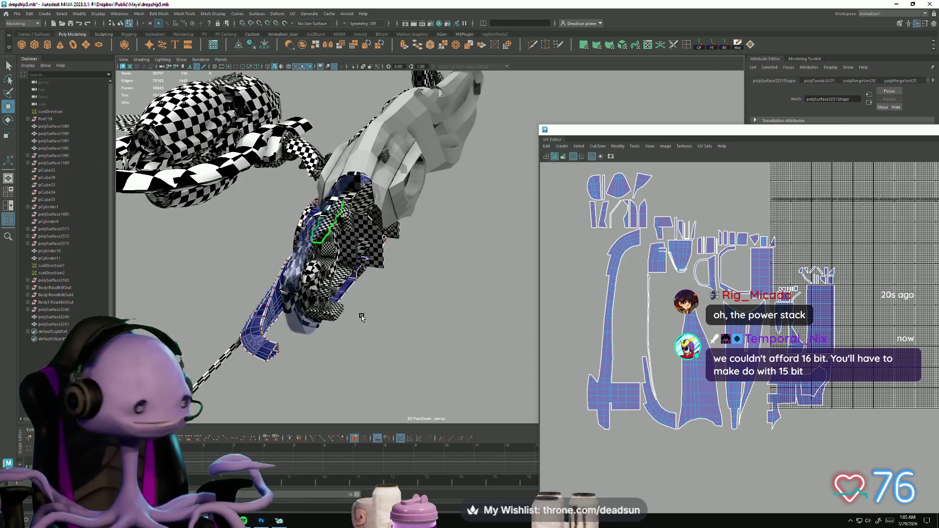
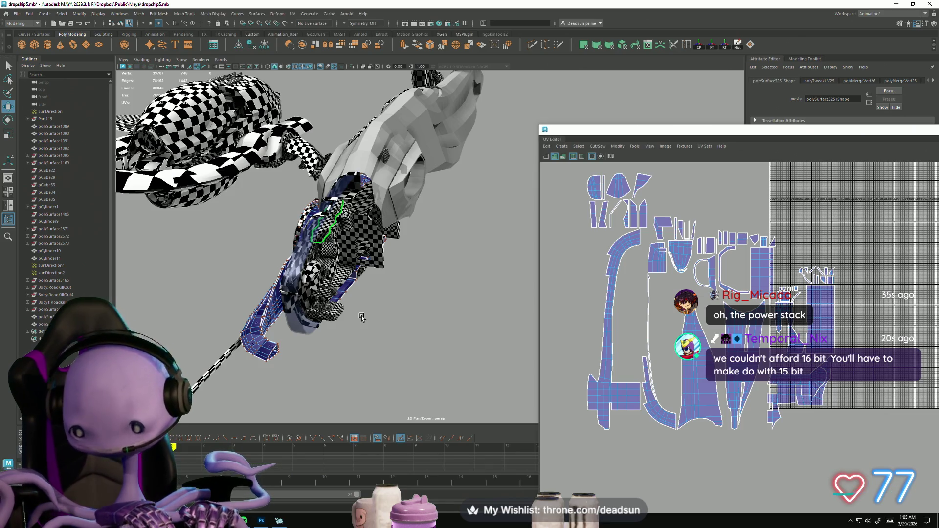
# Step: Select an edge on the lower hull piece and Move and Sew its UV seam
pyautogui.keyDown('alt'); pyautogui.moveTo(311, 295); pyautogui.dragTo(260, 257); pyautogui.keyUp('alt')
pyautogui.rightClick(260, 256)
pyautogui.click(260, 238)
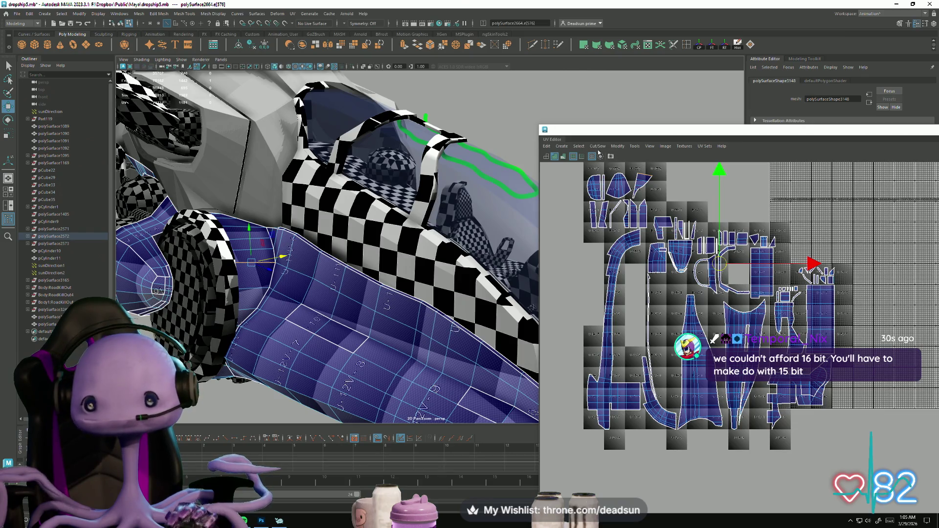
pyautogui.click(598, 147)
pyautogui.click(608, 218)
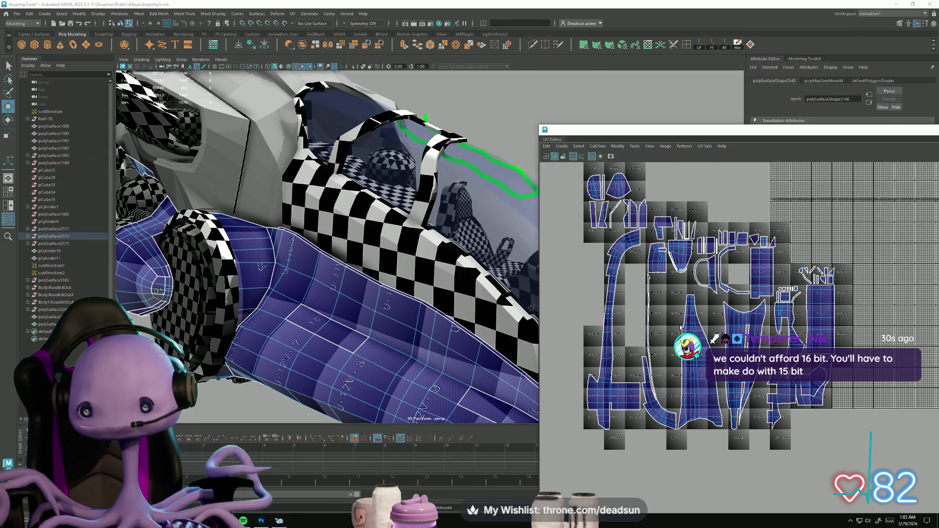
# Step: Sew a second seam onto the neighbouring shell, then undo that unwanted sew
pyautogui.scroll(3, 718, 319)
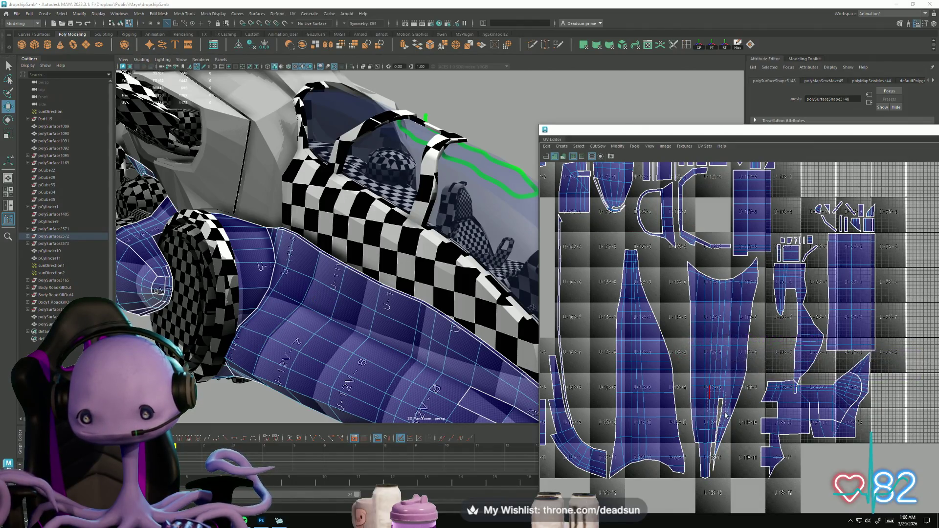
pyautogui.keyDown('shift'); pyautogui.moveTo(710, 397); pyautogui.dragTo(720, 455, button='right'); pyautogui.keyUp('shift')
pyautogui.hotkey('ctrl', 'z')
pyautogui.scroll(-3, 677, 400)
pyautogui.moveTo(676, 401)
pyautogui.keyDown('alt'); pyautogui.mouseDown(button='middle')
pyautogui.moveTo(638, 422)
pyautogui.moveTo(649, 464)
pyautogui.mouseUp(button='middle'); pyautogui.keyUp('alt')
pyautogui.moveTo(371, 313)
pyautogui.keyDown('alt'); pyautogui.mouseDown()
pyautogui.moveTo(438, 359)
pyautogui.moveTo(445, 347)
pyautogui.moveTo(472, 366)
pyautogui.mouseUp(); pyautogui.keyUp('alt')
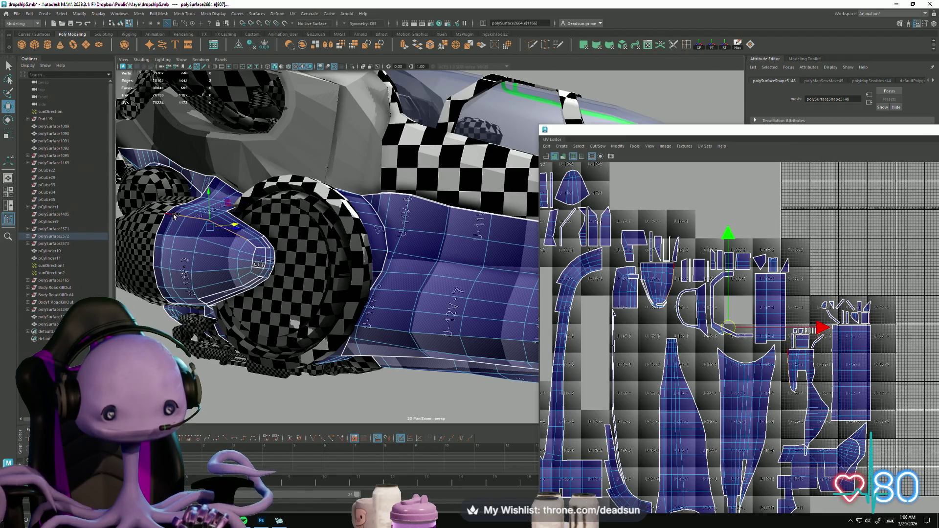
# Step: Select and sew the open seam edge in the UVs, then pick further hull edges
pyautogui.click(590, 380)
pyautogui.scroll(10, 655, 295)
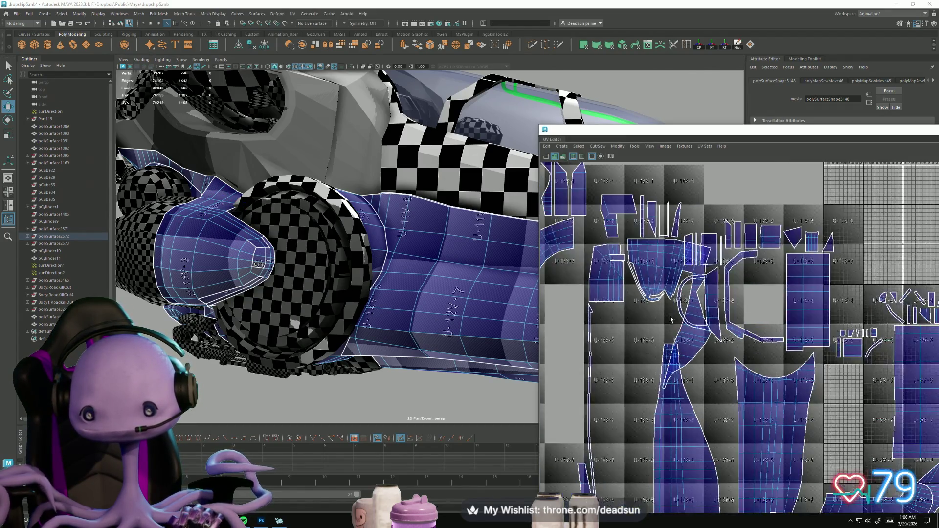
pyautogui.scroll(1, 656, 295)
pyautogui.moveTo(637, 271); pyautogui.dragTo(653, 287)
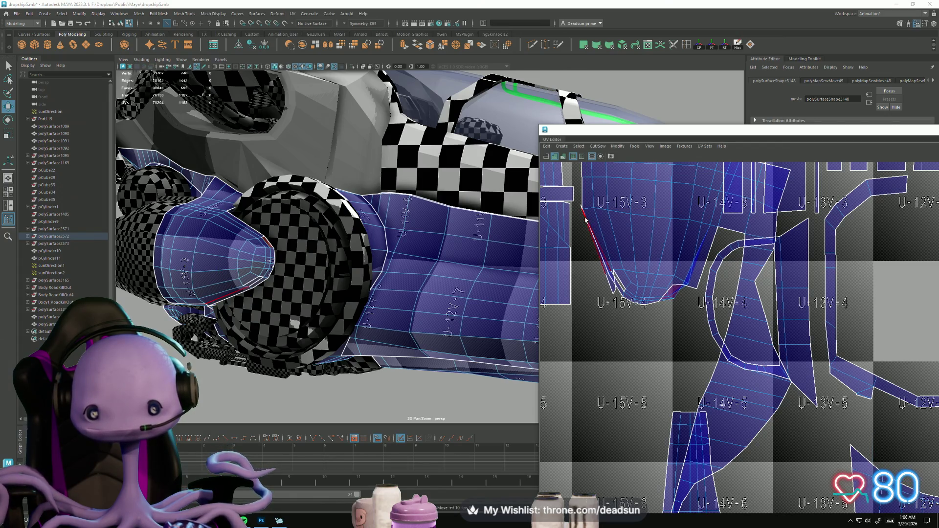
pyautogui.keyDown('shift'); pyautogui.moveTo(627, 280); pyautogui.dragTo(625, 288, button='right'); pyautogui.keyUp('shift')
pyautogui.click(619, 286)
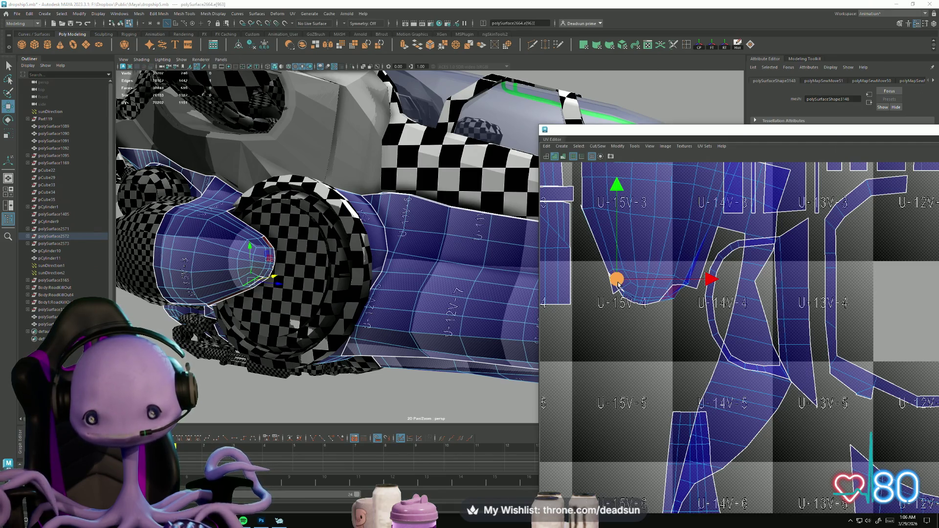
pyautogui.moveTo(372, 323)
pyautogui.keyDown('alt'); pyautogui.mouseDown()
pyautogui.moveTo(330, 300)
pyautogui.moveTo(386, 369)
pyautogui.moveTo(354, 265)
pyautogui.mouseUp(); pyautogui.keyUp('alt')
pyautogui.click(338, 306)
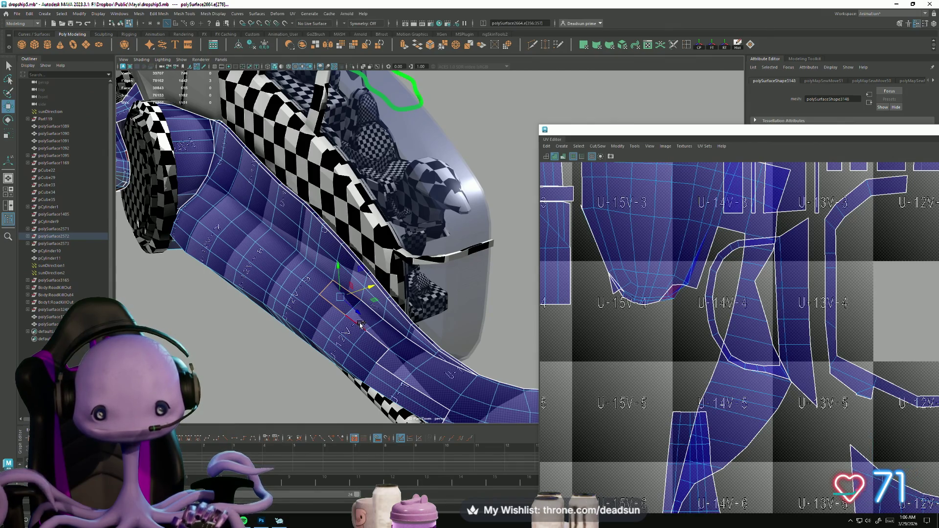
pyautogui.keyDown('shift'); pyautogui.click(379, 340); pyautogui.keyUp('shift')
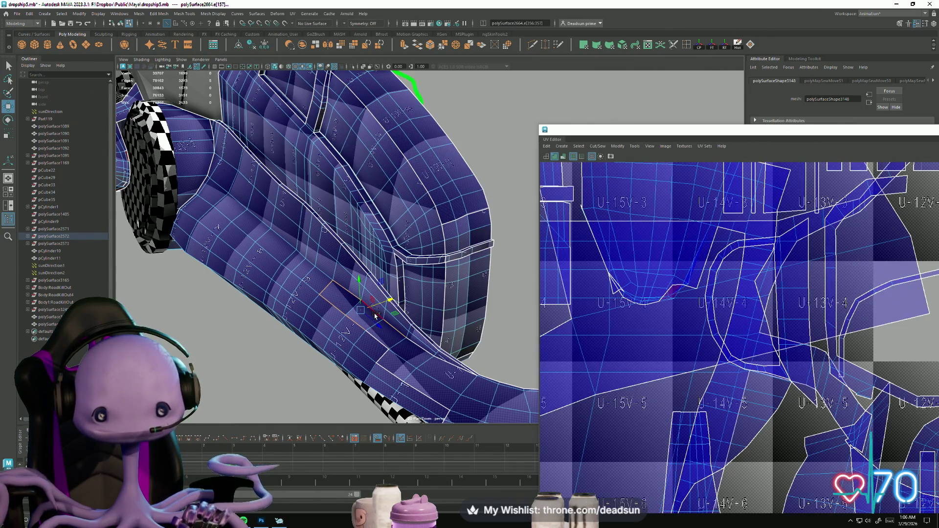
pyautogui.rightClick(440, 276)
pyautogui.click(366, 251)
pyautogui.moveTo(366, 251); pyautogui.dragTo(405, 234, button='right')
pyautogui.moveTo(206, 294)
pyautogui.keyDown('alt'); pyautogui.mouseDown()
pyautogui.moveTo(242, 299)
pyautogui.moveTo(399, 284)
pyautogui.mouseUp(); pyautogui.keyUp('alt')
pyautogui.scroll(-5, 674, 371)
pyautogui.scroll(2, 674, 372)
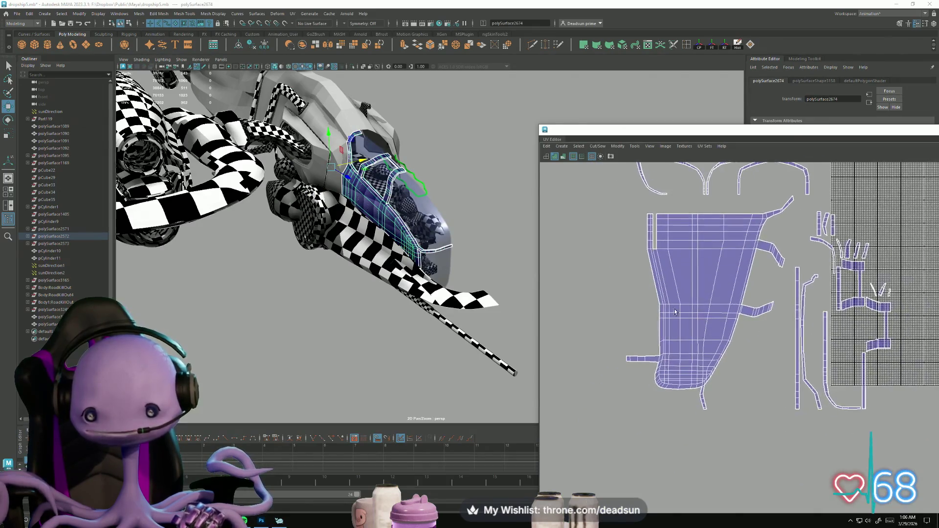
pyautogui.keyDown('alt'); pyautogui.moveTo(673, 371); pyautogui.dragTo(656, 353, button='middle'); pyautogui.keyUp('alt')
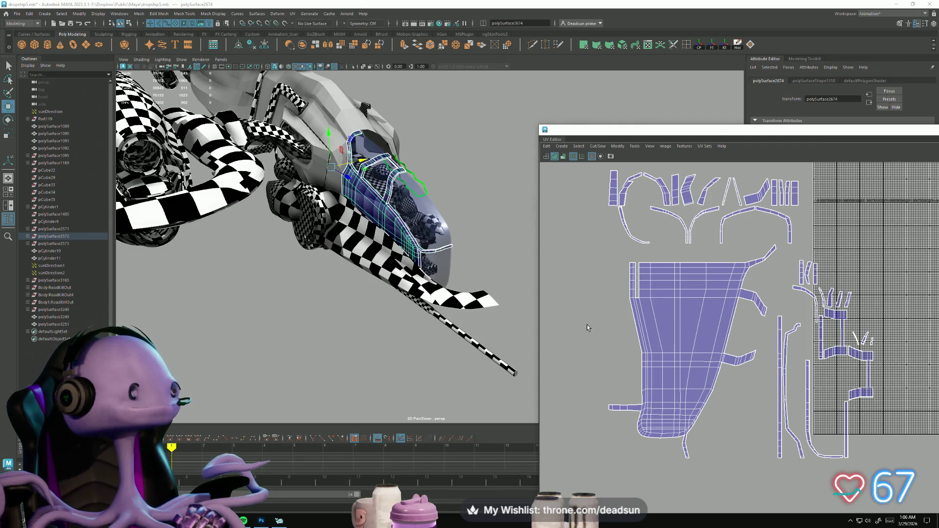
pyautogui.scroll(1, 656, 298)
pyautogui.keyDown('alt'); pyautogui.moveTo(377, 340); pyautogui.dragTo(296, 302); pyautogui.keyUp('alt')
pyautogui.click(287, 254)
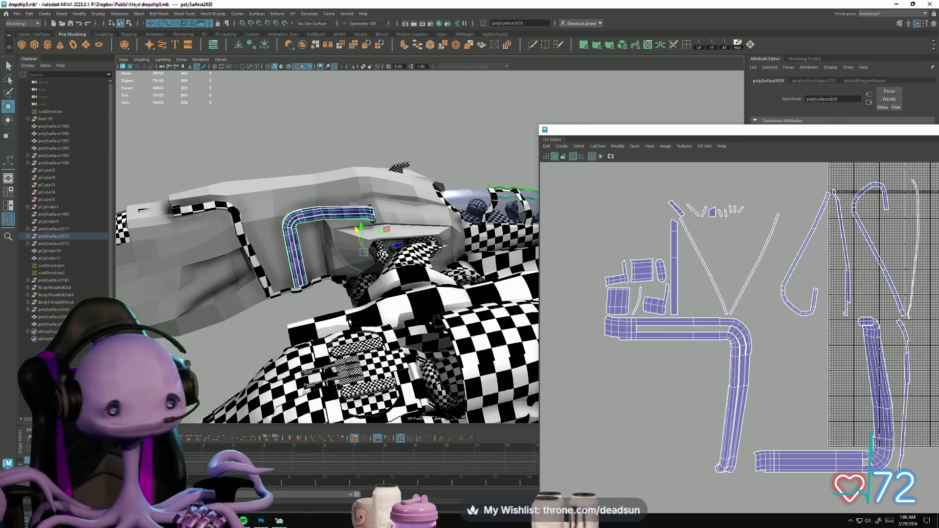
pyautogui.moveTo(345, 321)
pyautogui.keyDown('alt'); pyautogui.mouseDown()
pyautogui.moveTo(242, 359)
pyautogui.moveTo(238, 370)
pyautogui.moveTo(300, 405)
pyautogui.moveTo(301, 334)
pyautogui.moveTo(300, 352)
pyautogui.moveTo(377, 308)
pyautogui.moveTo(407, 337)
pyautogui.moveTo(490, 323)
pyautogui.moveTo(490, 313)
pyautogui.moveTo(419, 304)
pyautogui.mouseUp(); pyautogui.keyUp('alt')
pyautogui.click(377, 308)
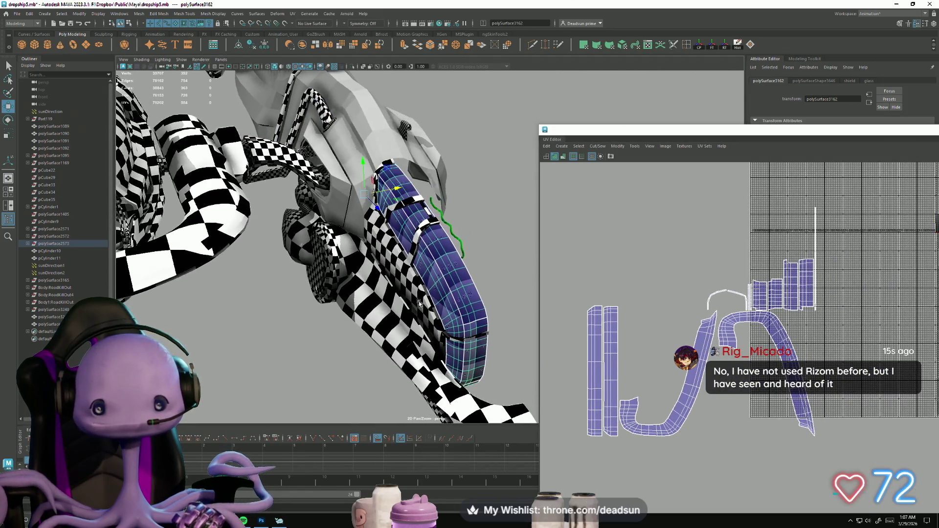
# Step: Export the selected upper hull over Body.obj, confirming the replacement
pyautogui.click(16, 14)
pyautogui.click(343, 115)
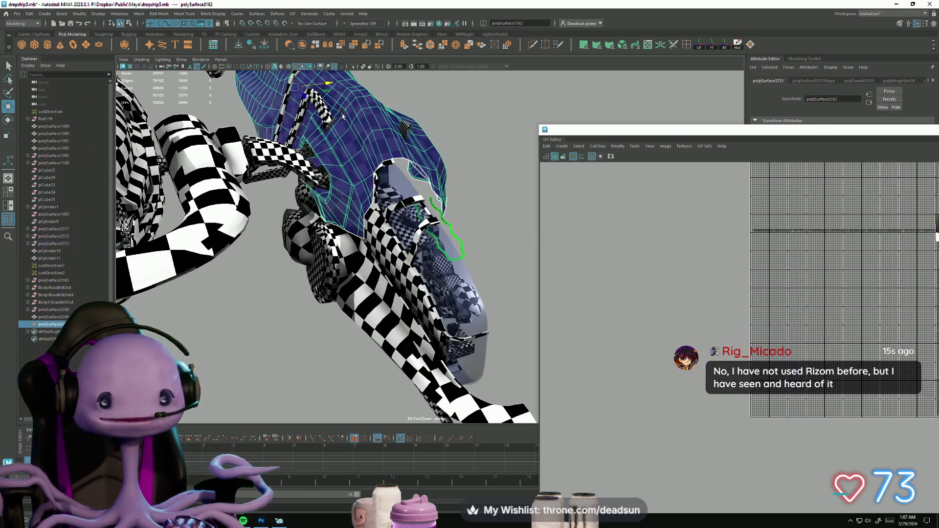
pyautogui.click(16, 14)
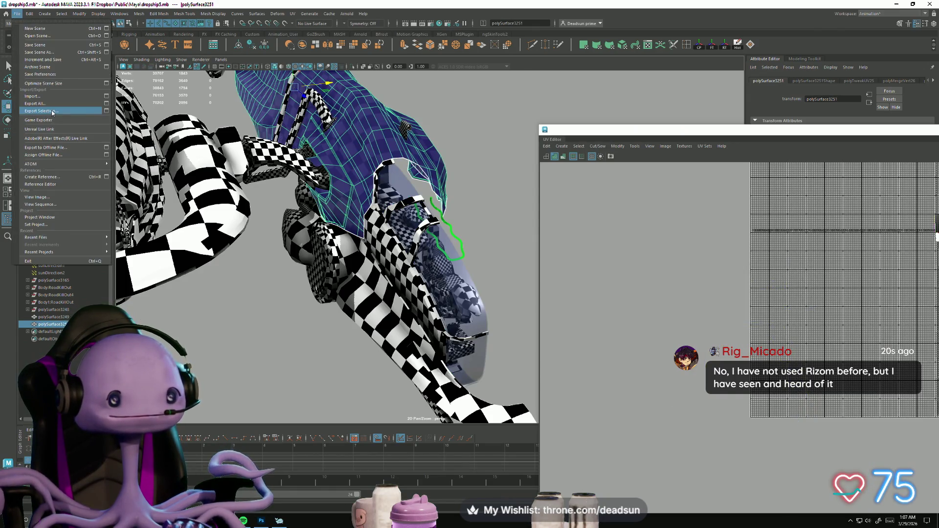
pyautogui.click(53, 111)
pyautogui.click(215, 130)
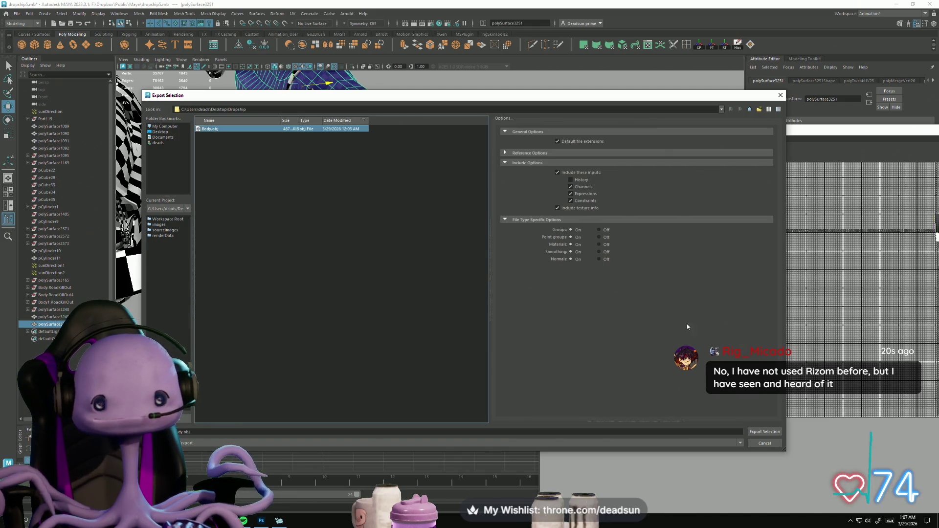
pyautogui.click(761, 432)
pyautogui.click(448, 285)
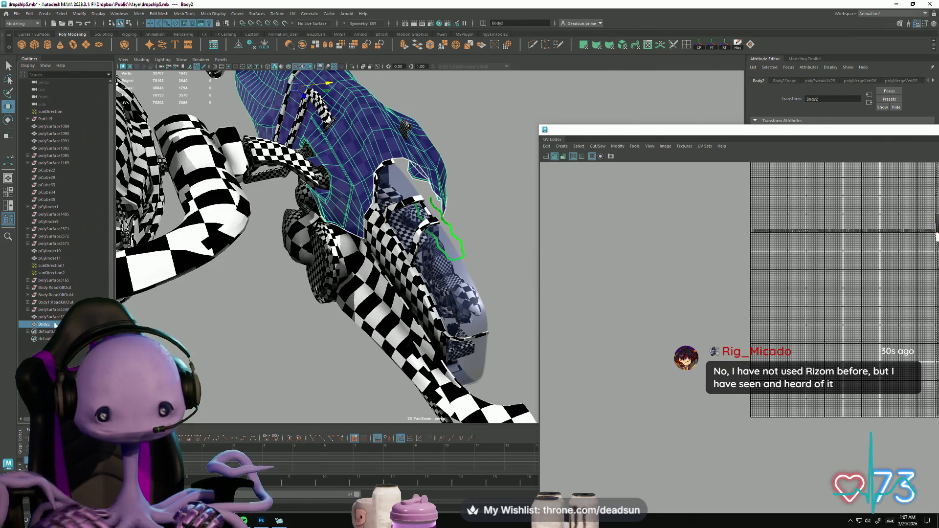
# Step: Select the lower blue hull piece and export it under an edited file name
pyautogui.click(418, 278)
pyautogui.moveTo(423, 353)
pyautogui.keyDown('alt'); pyautogui.mouseDown()
pyautogui.moveTo(402, 332)
pyautogui.moveTo(392, 345)
pyautogui.moveTo(281, 346)
pyautogui.moveTo(393, 320)
pyautogui.moveTo(430, 323)
pyautogui.moveTo(431, 334)
pyautogui.moveTo(397, 357)
pyautogui.moveTo(373, 357)
pyautogui.mouseUp(); pyautogui.keyUp('alt')
pyautogui.click(397, 361)
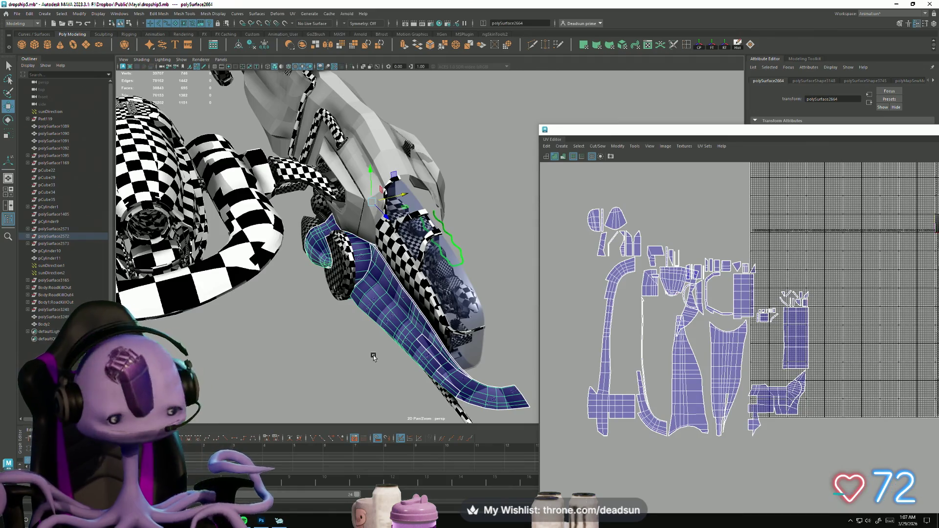
pyautogui.keyDown('alt'); pyautogui.moveTo(395, 303); pyautogui.dragTo(362, 313); pyautogui.keyUp('alt')
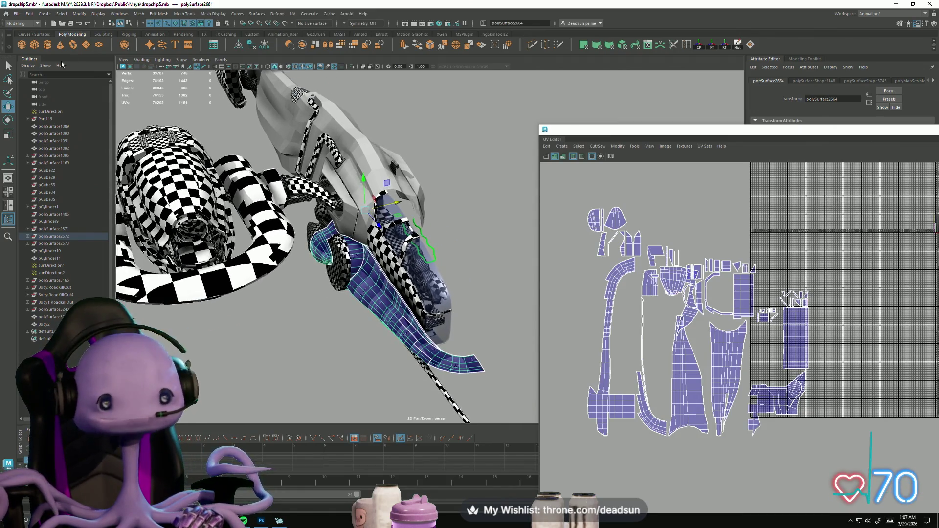
pyautogui.click(18, 14)
pyautogui.click(47, 112)
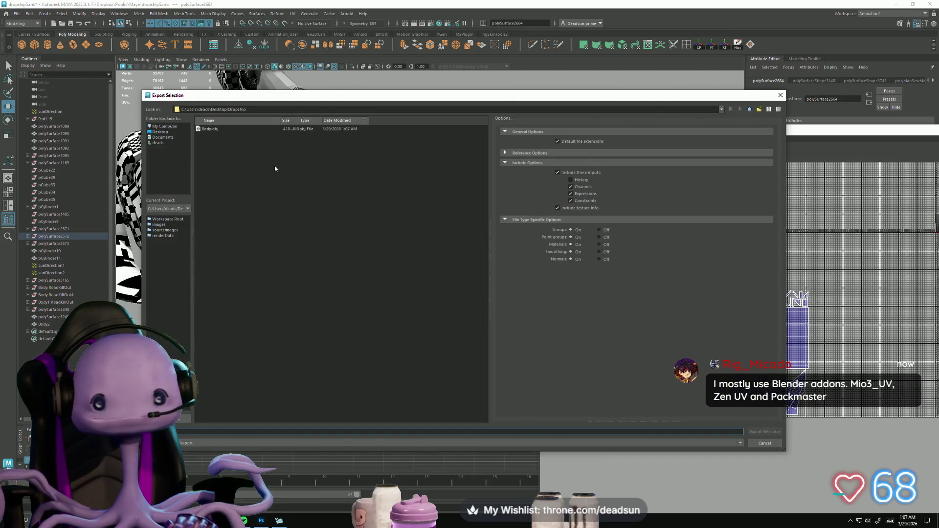
pyautogui.click(208, 129)
pyautogui.click(181, 432)
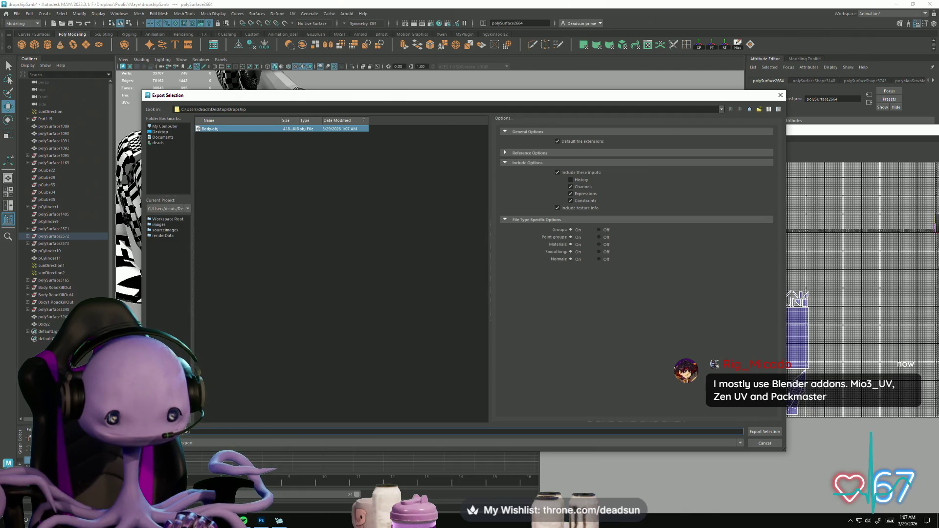
pyautogui.press('BackSpace')
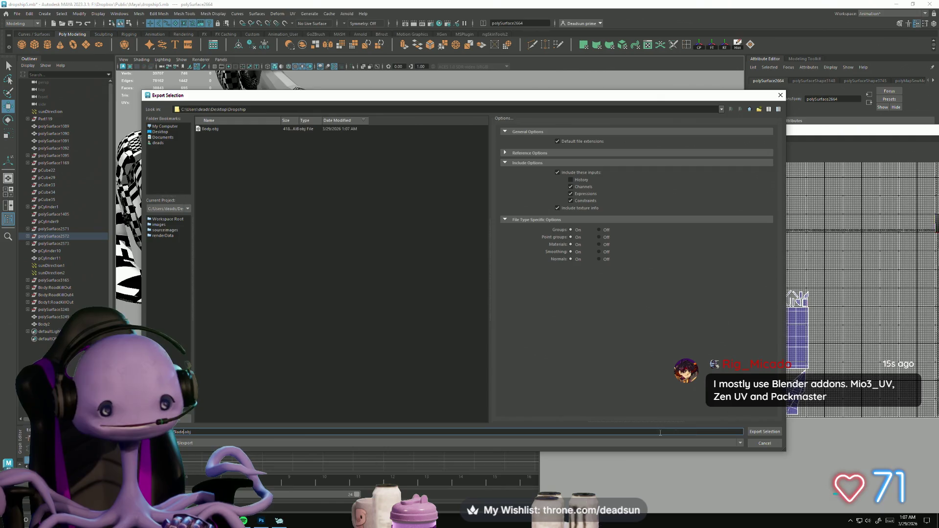
pyautogui.click(764, 432)
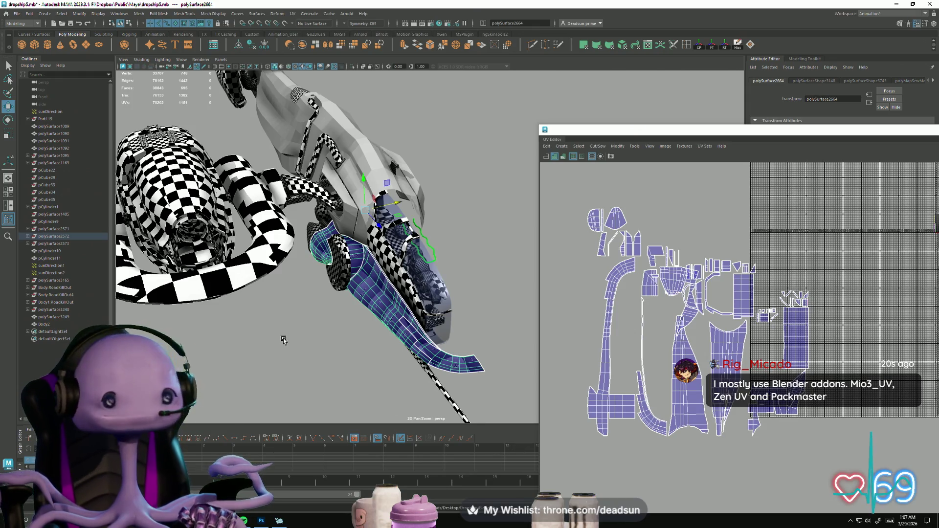
# Step: Launch RoadKill from the Windows search
pyautogui.scroll(3, 343, 317)
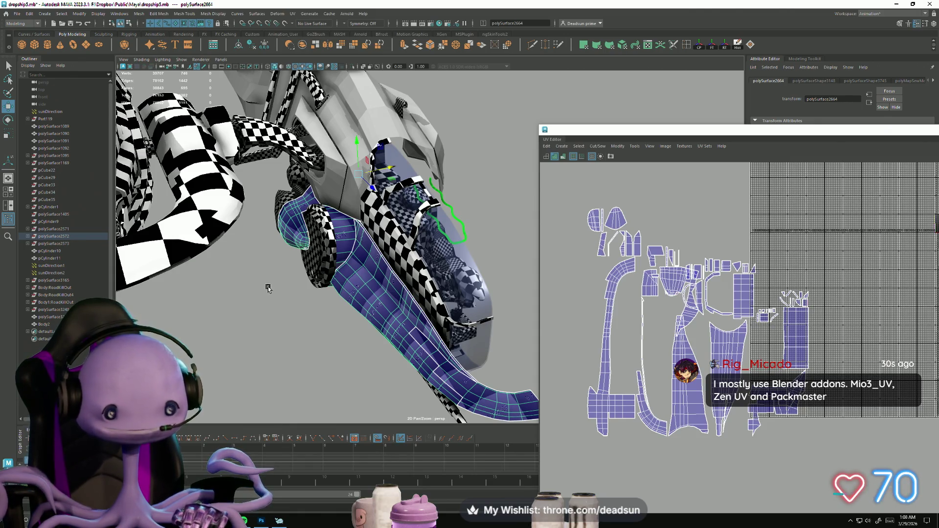
pyautogui.press('super')
pyautogui.write('roadkill')
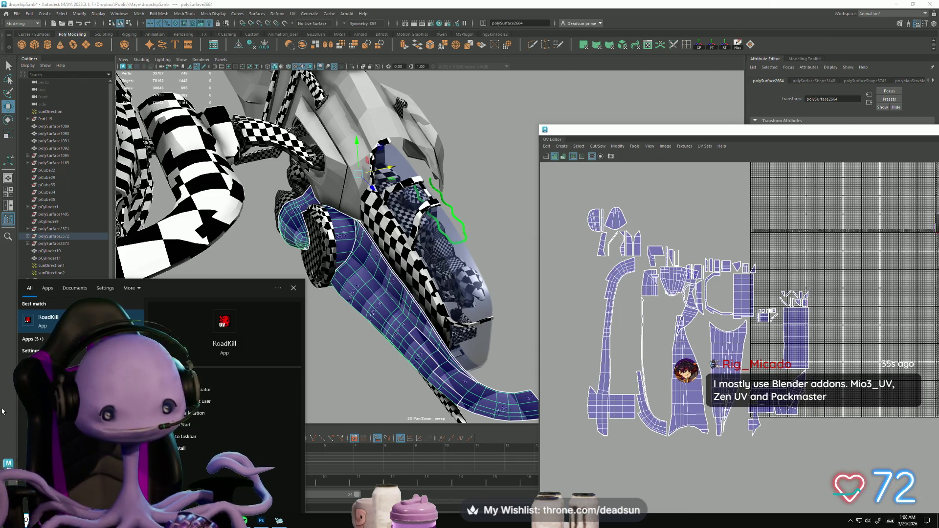
pyautogui.press('Return')
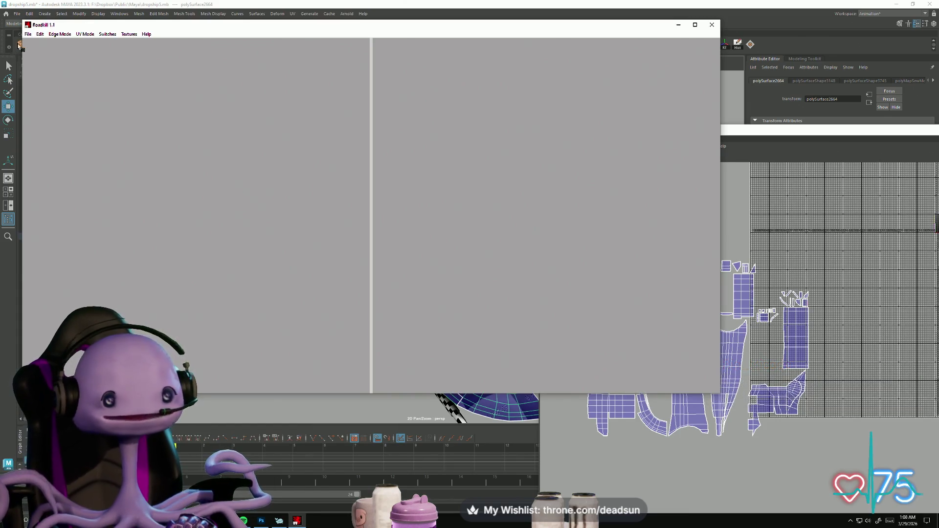
# Step: Load Blade.obj from the Dropship folder and box-select its whole mesh
pyautogui.click(28, 34)
pyautogui.click(31, 44)
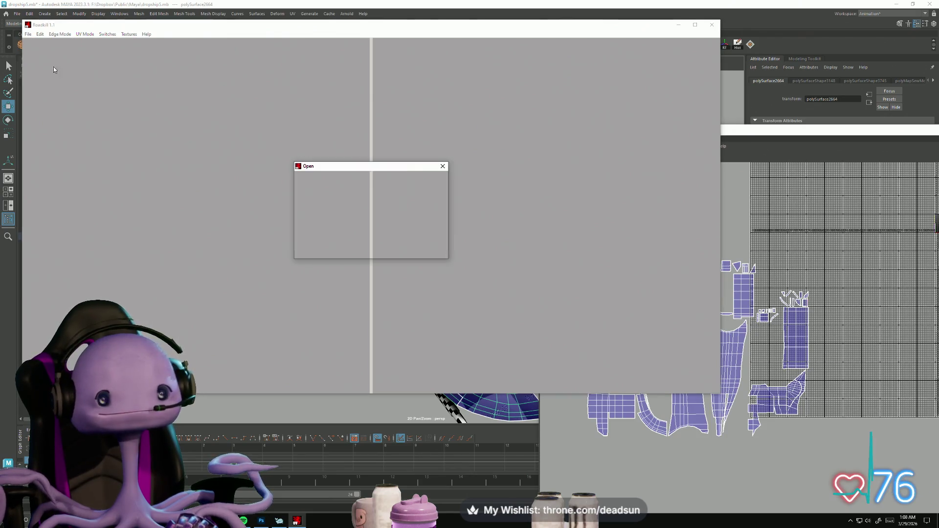
pyautogui.click(321, 203)
pyautogui.click(341, 195)
pyautogui.click(430, 241)
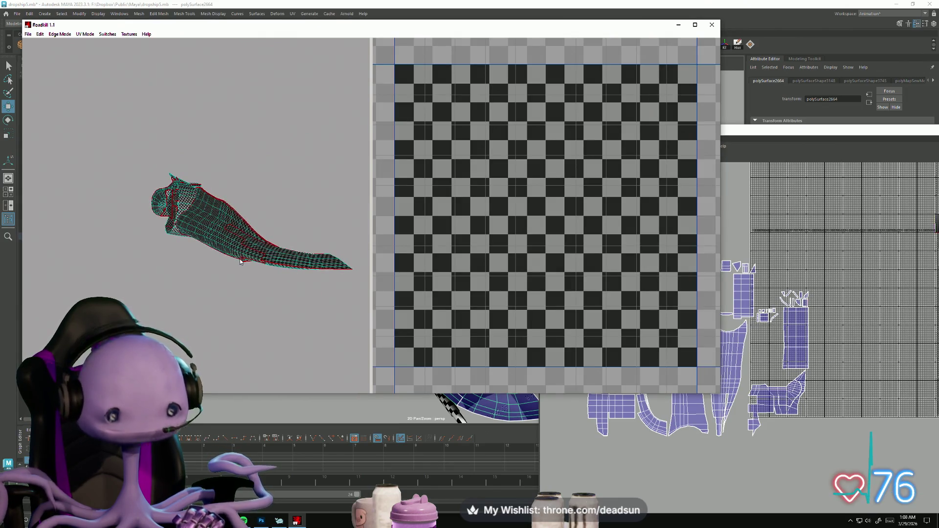
pyautogui.moveTo(331, 294)
pyautogui.keyDown('alt'); pyautogui.mouseDown()
pyautogui.moveTo(231, 289)
pyautogui.moveTo(266, 300)
pyautogui.moveTo(263, 309)
pyautogui.moveTo(241, 228)
pyautogui.moveTo(205, 186)
pyautogui.moveTo(258, 152)
pyautogui.moveTo(225, 274)
pyautogui.mouseUp(); pyautogui.keyUp('alt')
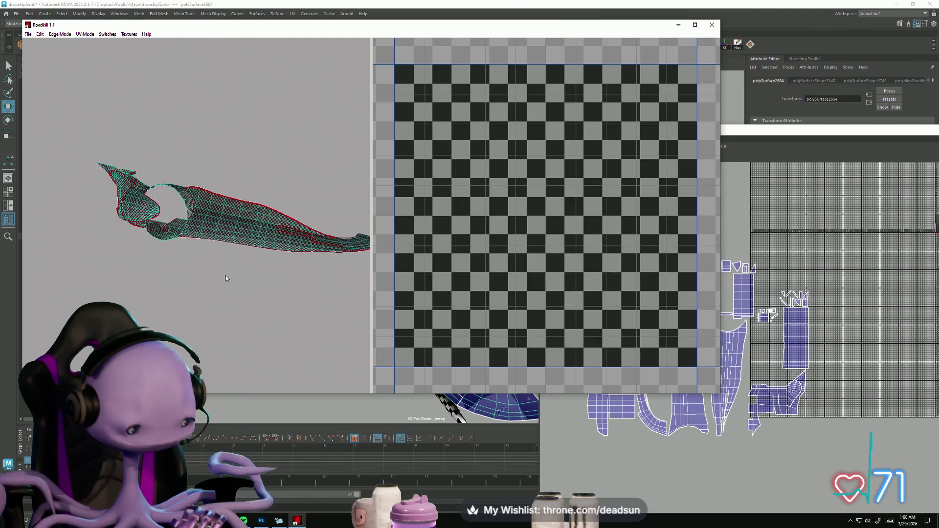
pyautogui.moveTo(65, 134); pyautogui.dragTo(456, 314)
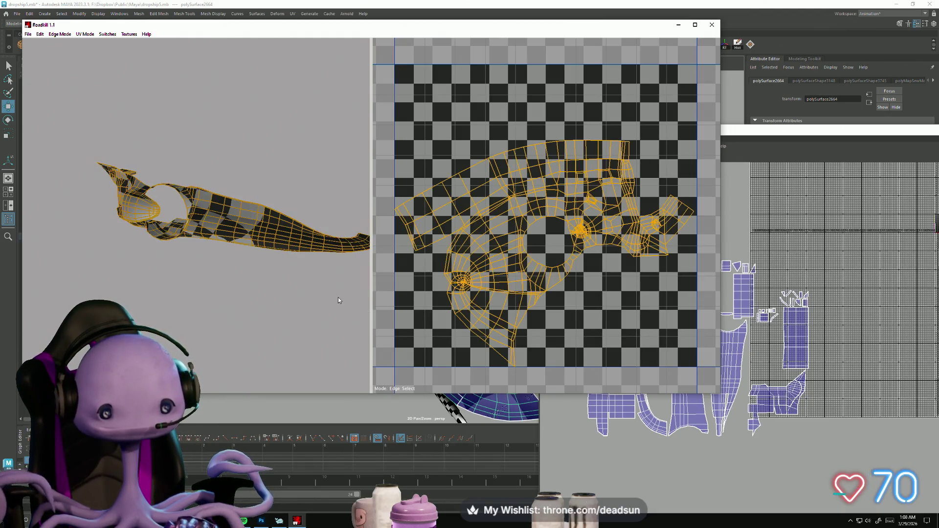
# Step: Add the ship arm's bottom edge loop as a seam and check the re-unfolded UV strips
pyautogui.moveTo(222, 257)
pyautogui.keyDown('alt'); pyautogui.mouseDown()
pyautogui.moveTo(187, 140)
pyautogui.moveTo(133, 199)
pyautogui.moveTo(69, 220)
pyautogui.moveTo(84, 271)
pyautogui.moveTo(75, 287)
pyautogui.moveTo(149, 267)
pyautogui.moveTo(250, 274)
pyautogui.mouseUp(); pyautogui.keyUp('alt')
pyautogui.moveTo(173, 286)
pyautogui.keyDown('alt'); pyautogui.mouseDown()
pyautogui.moveTo(153, 280)
pyautogui.moveTo(166, 240)
pyautogui.moveTo(189, 227)
pyautogui.mouseUp(); pyautogui.keyUp('alt')
pyautogui.click(193, 214)
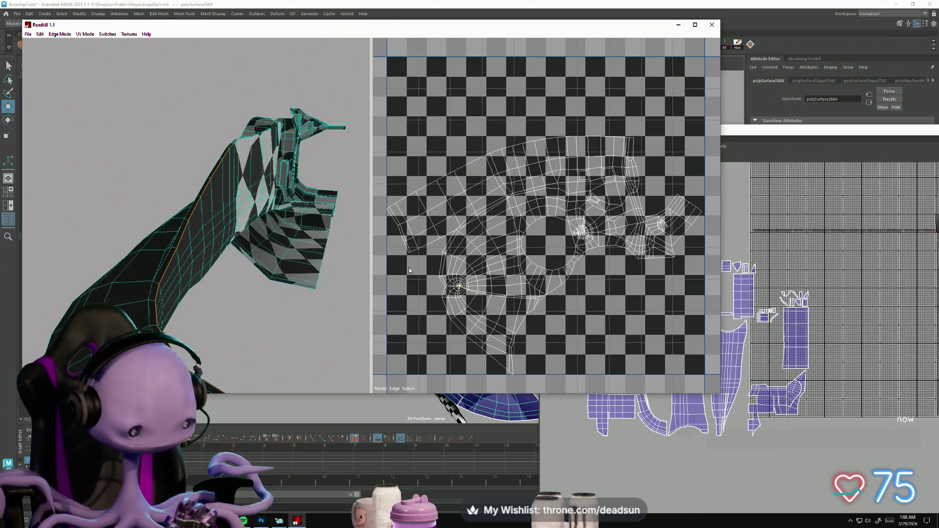
pyautogui.moveTo(195, 274)
pyautogui.keyDown('alt'); pyautogui.mouseDown()
pyautogui.moveTo(169, 275)
pyautogui.moveTo(158, 240)
pyautogui.moveTo(239, 288)
pyautogui.moveTo(153, 183)
pyautogui.mouseUp(); pyautogui.keyUp('alt')
pyautogui.moveTo(154, 184)
pyautogui.keyDown('alt'); pyautogui.mouseDown(button='right')
pyautogui.moveTo(225, 204)
pyautogui.moveTo(239, 187)
pyautogui.mouseUp(button='right'); pyautogui.keyUp('alt')
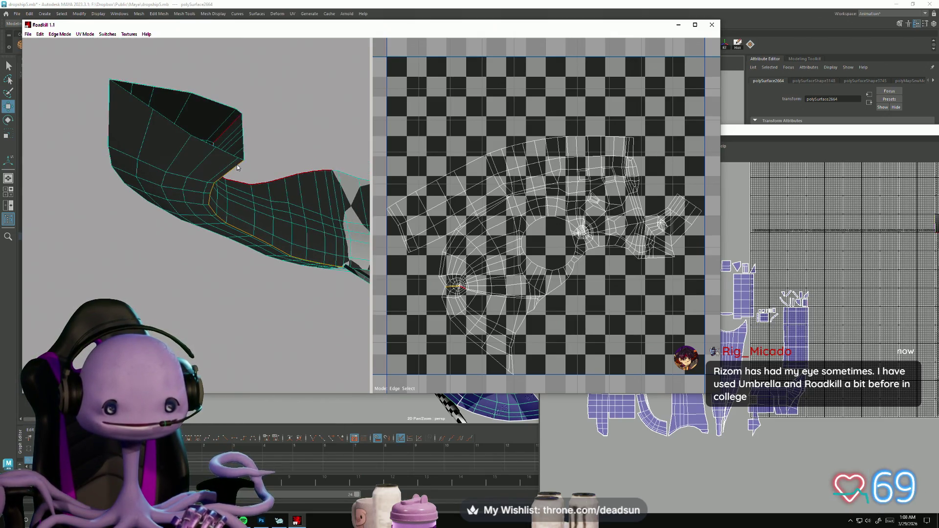
pyautogui.click(245, 249)
pyautogui.scroll(5, 594, 196)
pyautogui.keyDown('alt'); pyautogui.moveTo(594, 197); pyautogui.dragTo(614, 180, button='middle'); pyautogui.keyUp('alt')
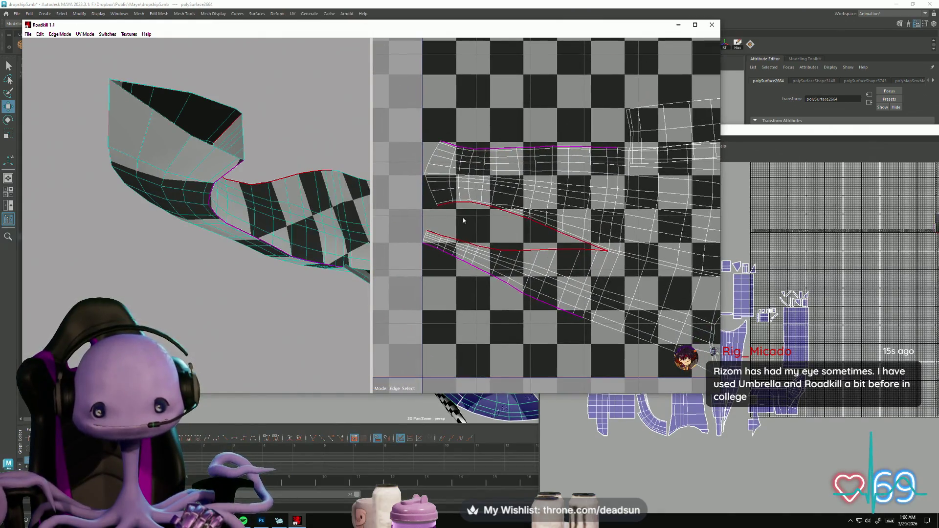
pyautogui.moveTo(248, 250)
pyautogui.keyDown('alt'); pyautogui.mouseDown()
pyautogui.moveTo(201, 269)
pyautogui.moveTo(217, 355)
pyautogui.moveTo(277, 307)
pyautogui.mouseUp(); pyautogui.keyUp('alt')
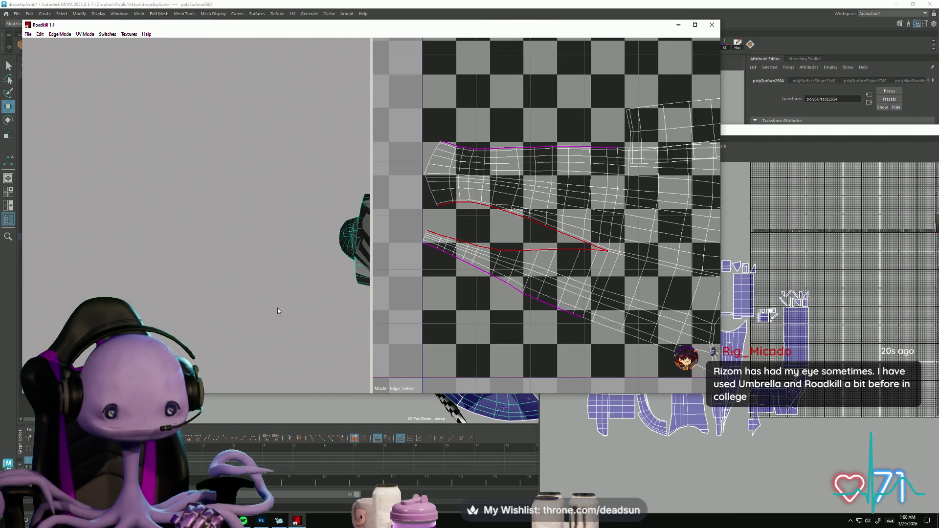
pyautogui.scroll(-3, 552, 224)
pyautogui.keyDown('alt'); pyautogui.moveTo(552, 224); pyautogui.dragTo(452, 256, button='middle'); pyautogui.keyUp('alt')
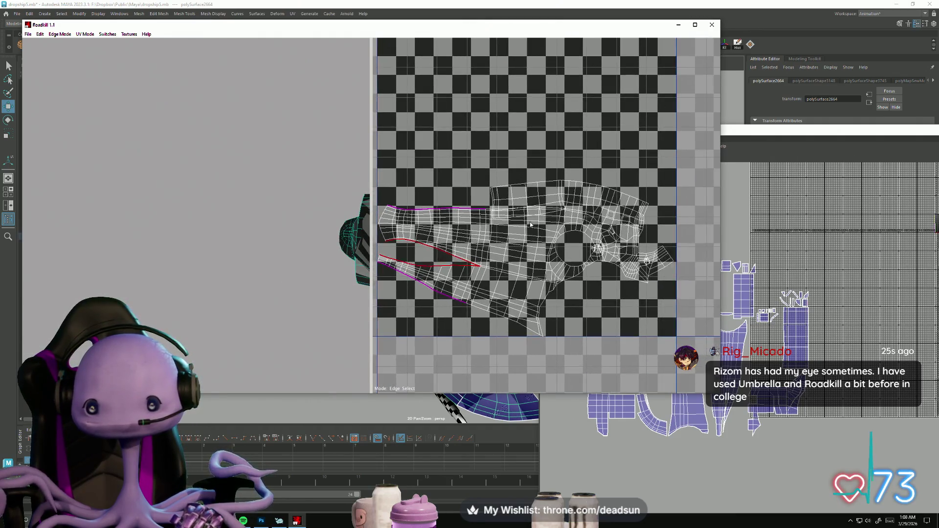
# Step: Orbit to the curved hull panel and select the edge loop along its rim
pyautogui.keyDown('alt'); pyautogui.moveTo(294, 254); pyautogui.dragTo(394, 265); pyautogui.keyUp('alt')
pyautogui.keyDown('alt'); pyautogui.moveTo(281, 266); pyautogui.dragTo(329, 288, button='right'); pyautogui.keyUp('alt')
pyautogui.moveTo(328, 287)
pyautogui.keyDown('alt'); pyautogui.mouseDown()
pyautogui.moveTo(289, 275)
pyautogui.moveTo(268, 225)
pyautogui.moveTo(216, 307)
pyautogui.moveTo(218, 390)
pyautogui.moveTo(354, 309)
pyautogui.moveTo(251, 286)
pyautogui.moveTo(264, 251)
pyautogui.moveTo(179, 238)
pyautogui.mouseUp(); pyautogui.keyUp('alt')
pyautogui.scroll(5, 251, 287)
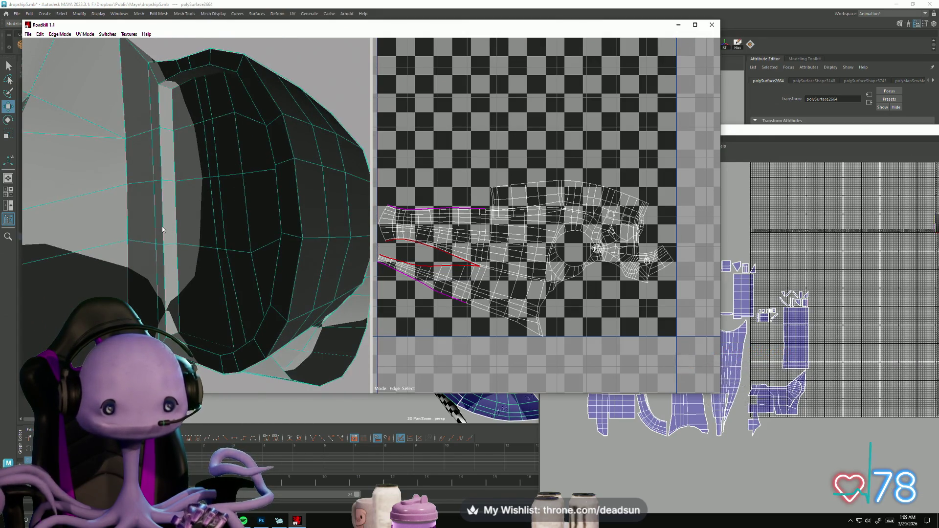
pyautogui.click(162, 227)
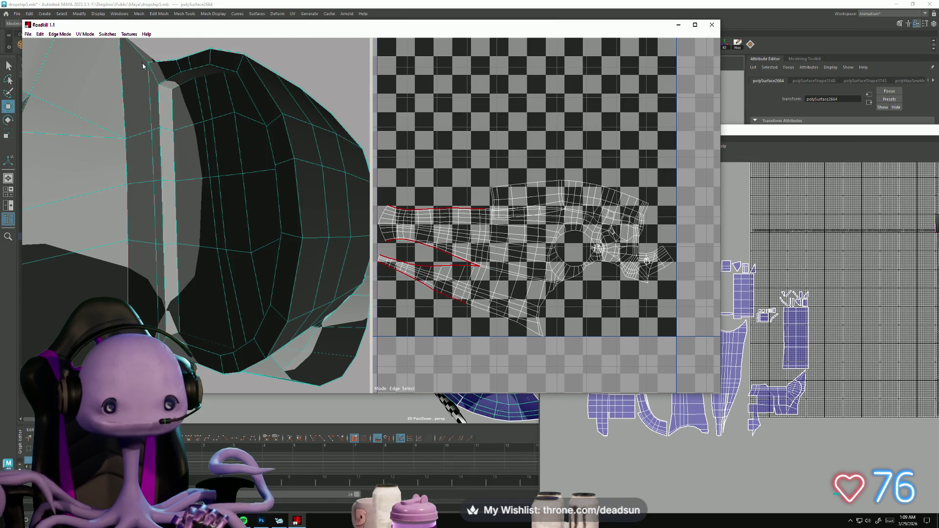
pyautogui.moveTo(157, 95)
pyautogui.keyDown('alt'); pyautogui.mouseDown()
pyautogui.moveTo(190, 178)
pyautogui.moveTo(202, 157)
pyautogui.moveTo(216, 194)
pyautogui.mouseUp(); pyautogui.keyUp('alt')
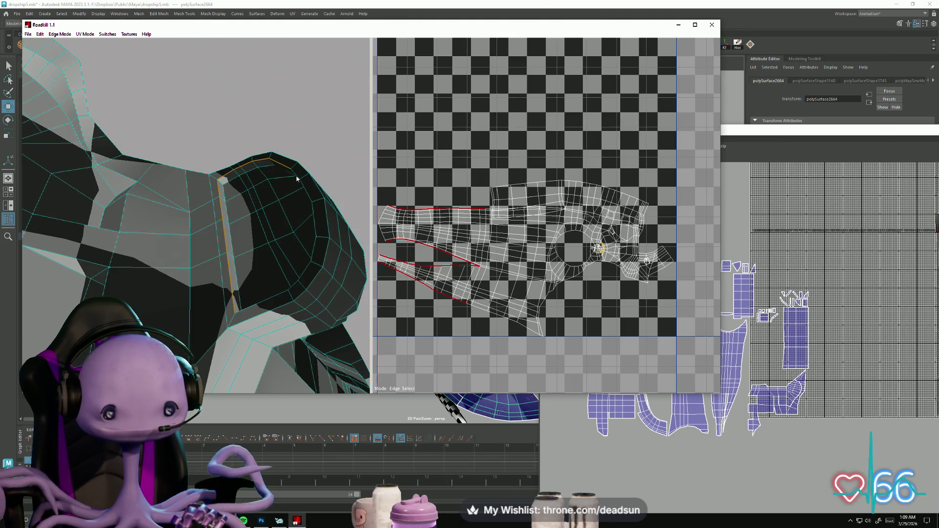
pyautogui.moveTo(296, 285)
pyautogui.keyDown('alt'); pyautogui.mouseDown()
pyautogui.moveTo(265, 291)
pyautogui.moveTo(261, 352)
pyautogui.moveTo(275, 322)
pyautogui.moveTo(288, 130)
pyautogui.mouseUp(); pyautogui.keyUp('alt')
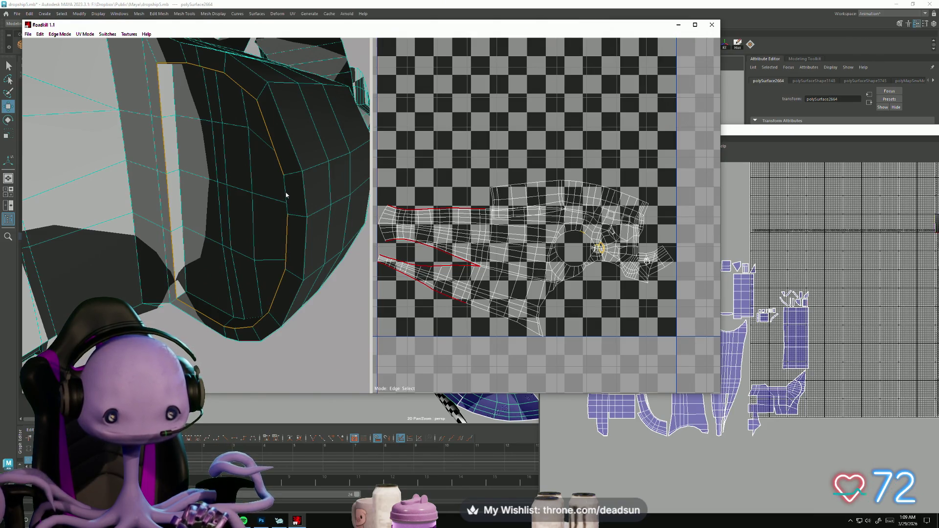
pyautogui.scroll(5, 299, 251)
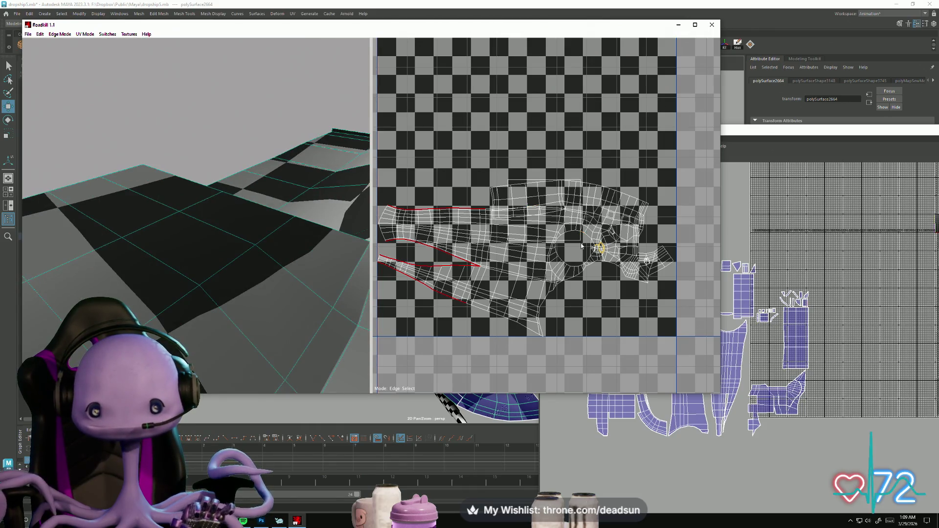
pyautogui.scroll(8, 562, 266)
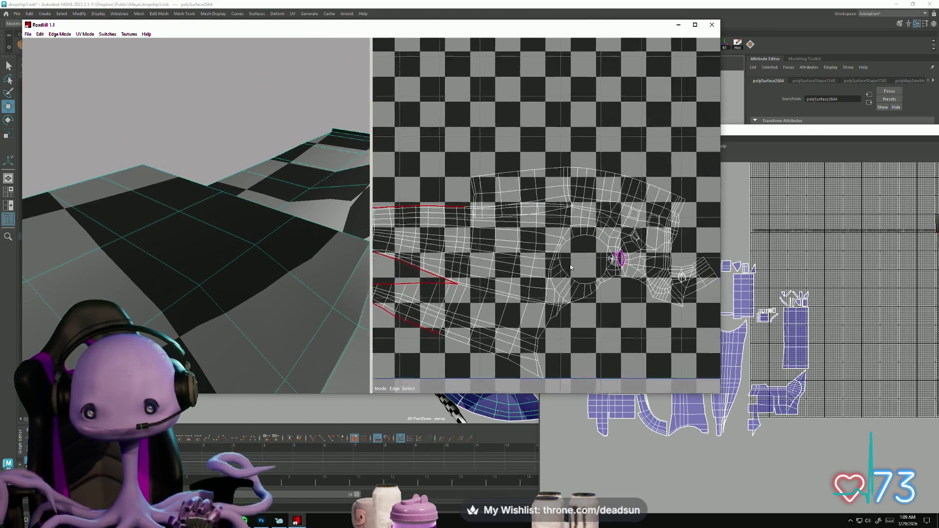
# Step: Orbit and zoom around the model to locate the hull panel's opening
pyautogui.scroll(4, 551, 222)
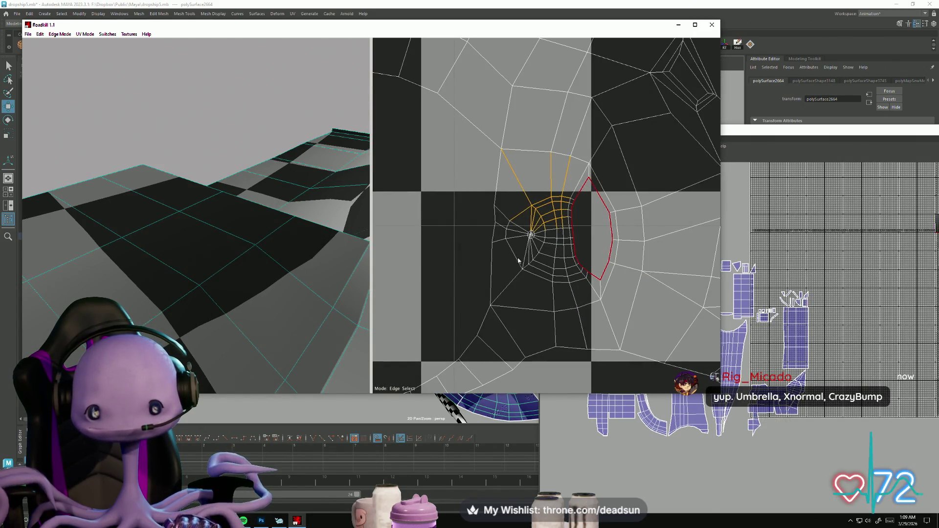
pyautogui.scroll(-5, 267, 254)
pyautogui.moveTo(266, 253)
pyautogui.mouseDown()
pyautogui.moveTo(228, 274)
pyautogui.moveTo(172, 257)
pyautogui.mouseUp()
pyautogui.scroll(5, 208, 282)
pyautogui.moveTo(208, 282)
pyautogui.mouseDown()
pyautogui.moveTo(228, 286)
pyautogui.moveTo(237, 310)
pyautogui.moveTo(181, 314)
pyautogui.moveTo(235, 321)
pyautogui.moveTo(185, 332)
pyautogui.mouseUp()
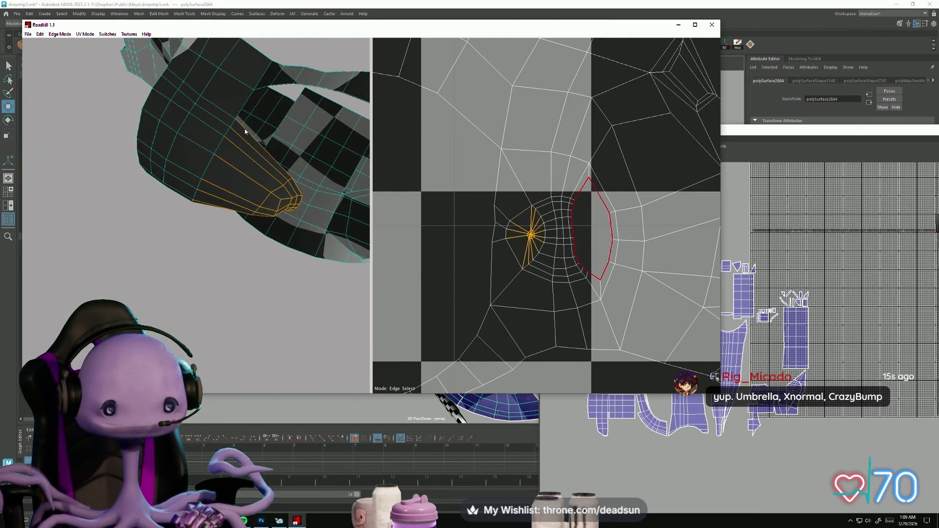
pyautogui.moveTo(215, 172)
pyautogui.mouseDown()
pyautogui.moveTo(138, 126)
pyautogui.moveTo(197, 147)
pyautogui.mouseUp()
pyautogui.scroll(5, 267, 158)
pyautogui.scroll(-5, 267, 158)
pyautogui.moveTo(267, 158)
pyautogui.mouseDown()
pyautogui.moveTo(140, 183)
pyautogui.moveTo(192, 222)
pyautogui.moveTo(238, 205)
pyautogui.moveTo(226, 151)
pyautogui.mouseUp()
pyautogui.scroll(-5, 239, 207)
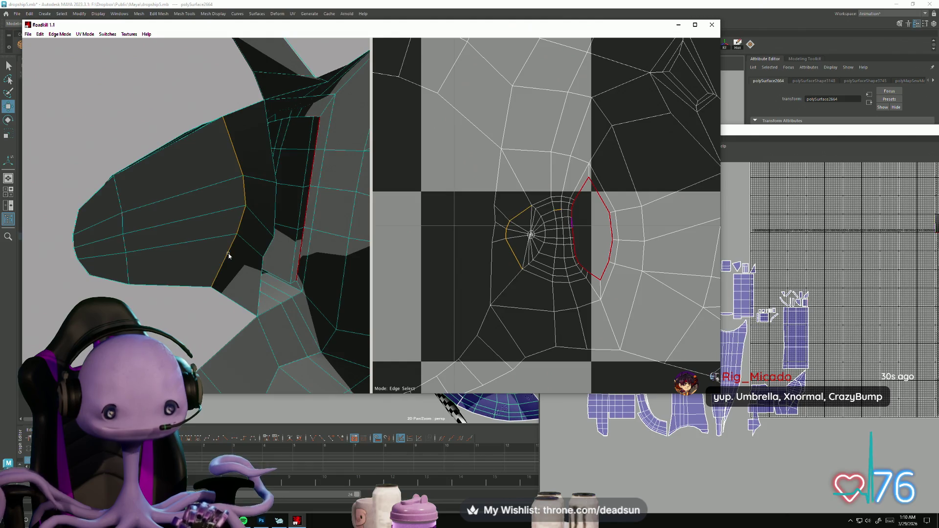
# Step: Frame the hull panel and cut seams along its opening's edge loops with the S hotkey
pyautogui.moveTo(176, 310); pyautogui.dragTo(151, 255)
pyautogui.moveTo(137, 178)
pyautogui.mouseDown()
pyautogui.moveTo(187, 251)
pyautogui.moveTo(189, 288)
pyautogui.moveTo(238, 269)
pyautogui.moveTo(170, 210)
pyautogui.moveTo(119, 242)
pyautogui.mouseUp()
pyautogui.moveTo(75, 290); pyautogui.dragTo(166, 323)
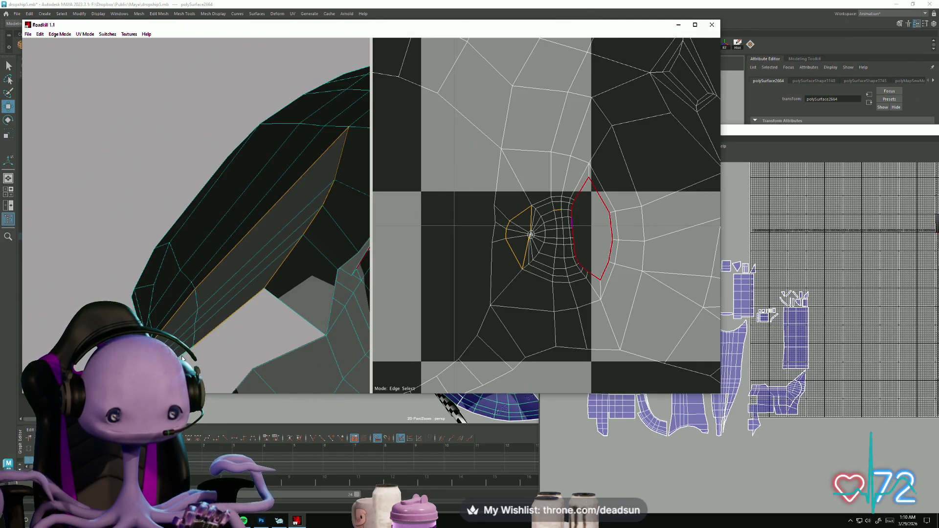
pyautogui.moveTo(186, 342); pyautogui.dragTo(228, 366)
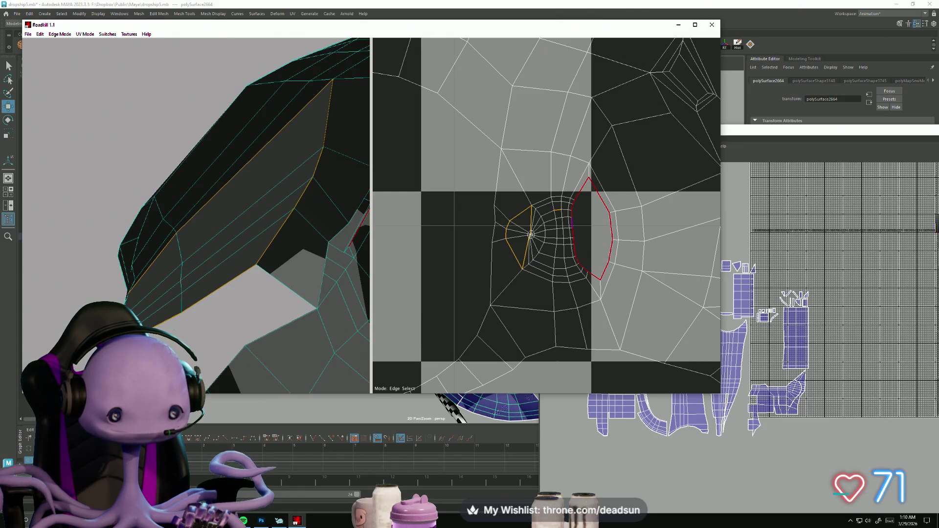
pyautogui.moveTo(186, 352); pyautogui.dragTo(42, 279)
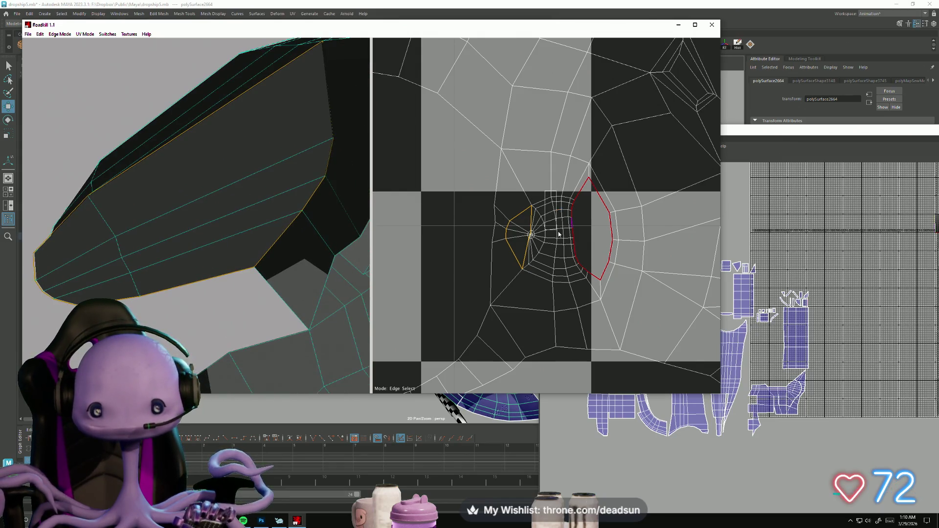
pyautogui.press('s')
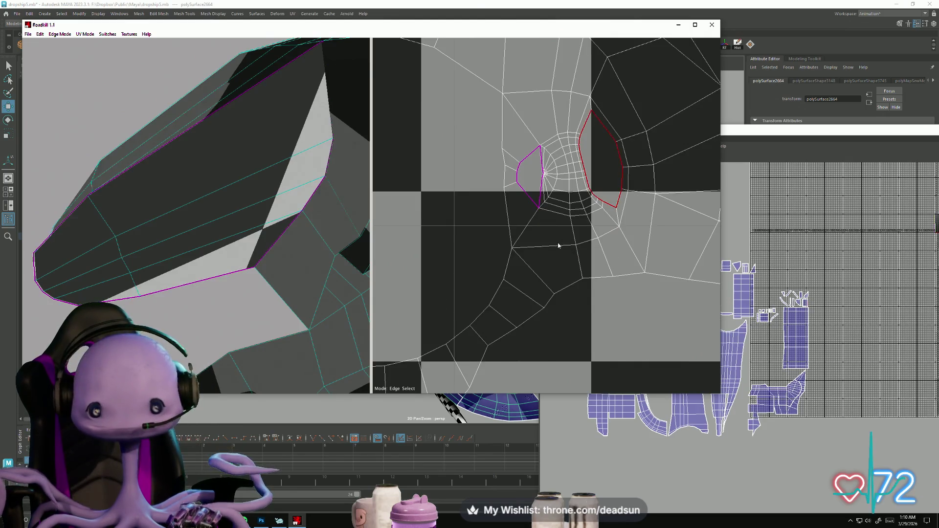
pyautogui.scroll(-2, 565, 232)
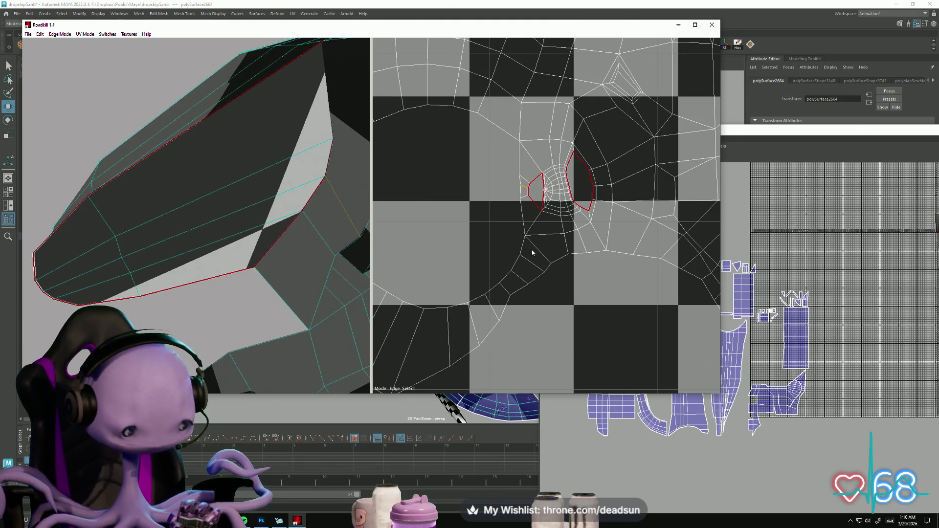
pyautogui.press('s')
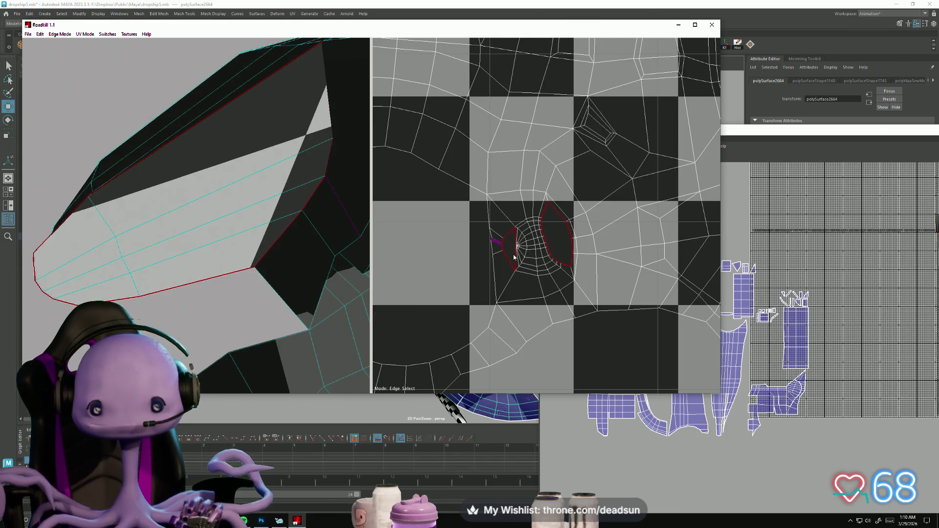
pyautogui.scroll(-5, 537, 262)
pyautogui.scroll(3, 528, 267)
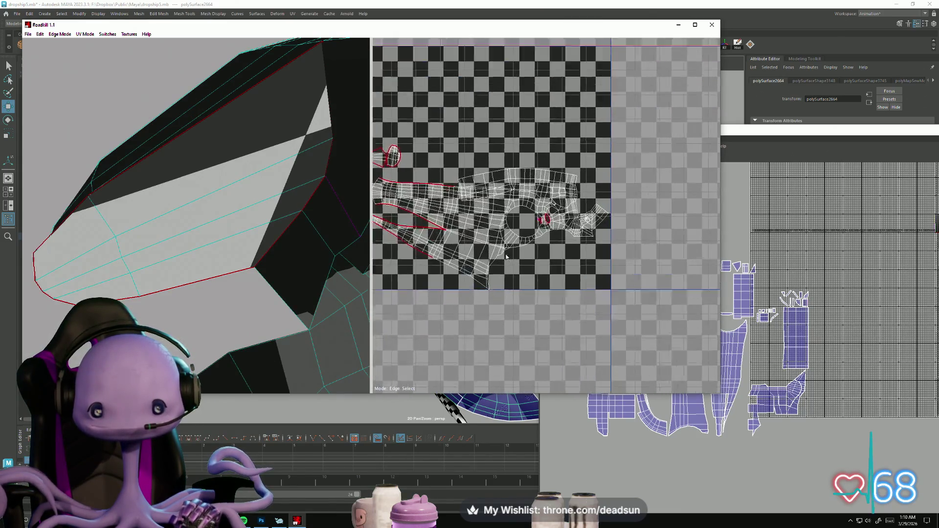
# Step: Orbit to view the red-edged hole side-on and frame the whole UV layout
pyautogui.scroll(3, 548, 220)
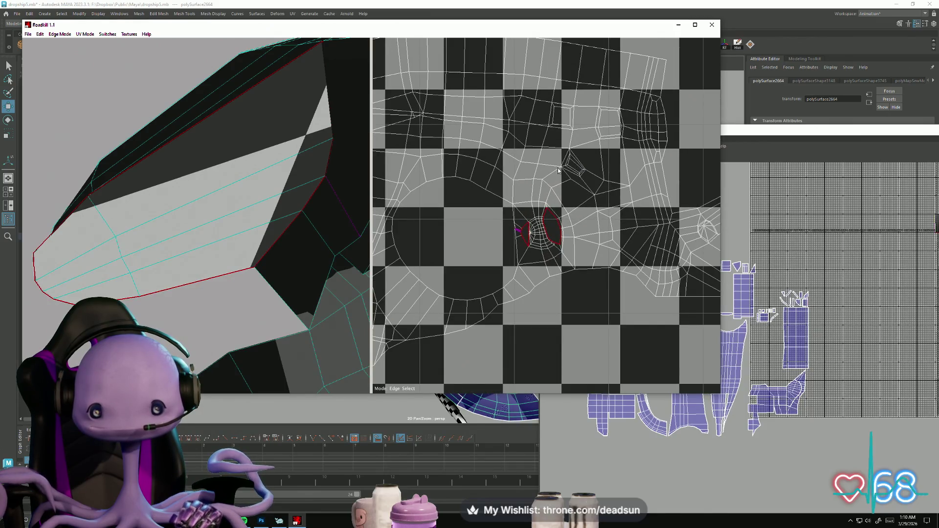
pyautogui.scroll(-5, 249, 306)
pyautogui.scroll(2, 250, 307)
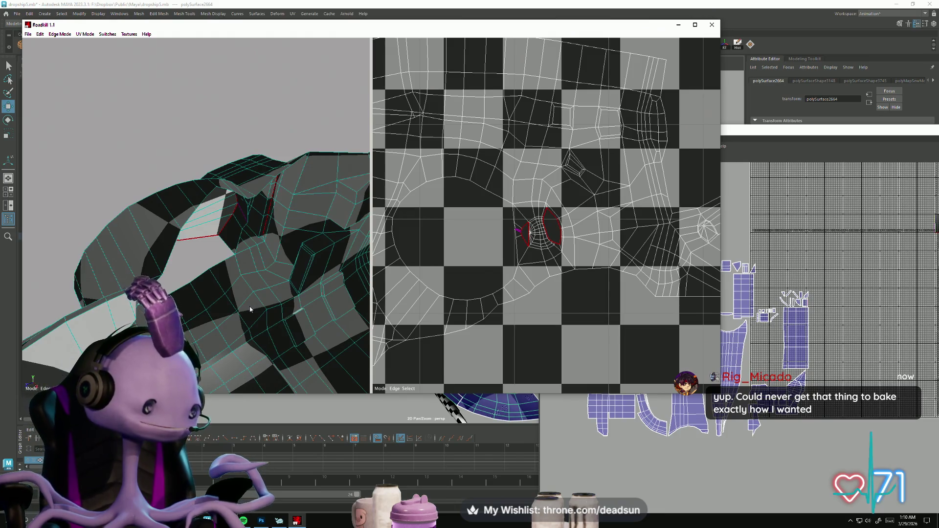
pyautogui.moveTo(246, 301)
pyautogui.keyDown('alt'); pyautogui.mouseDown()
pyautogui.moveTo(185, 252)
pyautogui.moveTo(513, 246)
pyautogui.mouseUp(); pyautogui.keyUp('alt')
pyautogui.scroll(-5, 513, 246)
pyautogui.scroll(4, 460, 244)
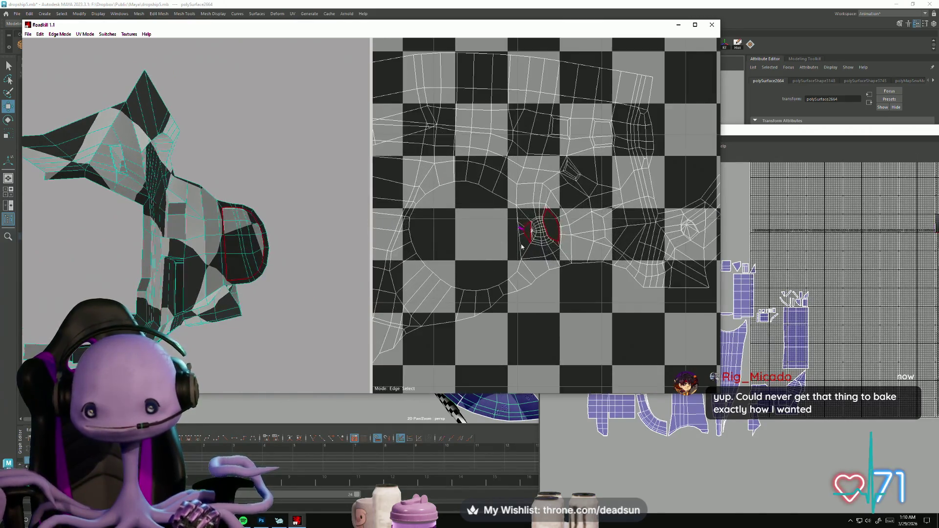
pyautogui.scroll(3, 590, 237)
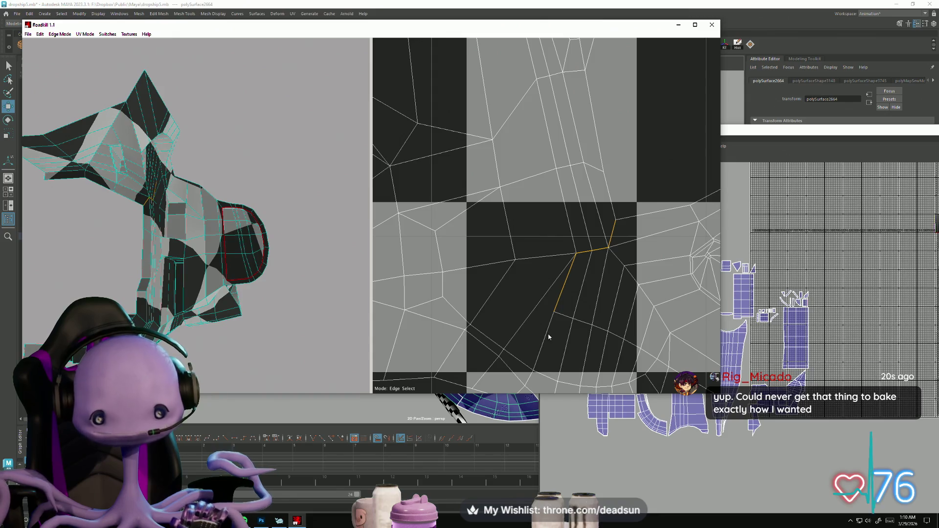
pyautogui.moveTo(186, 254)
pyautogui.keyDown('alt'); pyautogui.mouseDown()
pyautogui.moveTo(210, 298)
pyautogui.moveTo(229, 265)
pyautogui.moveTo(107, 231)
pyautogui.moveTo(216, 260)
pyautogui.moveTo(147, 300)
pyautogui.moveTo(190, 322)
pyautogui.moveTo(245, 301)
pyautogui.moveTo(153, 276)
pyautogui.moveTo(318, 289)
pyautogui.mouseUp(); pyautogui.keyUp('alt')
pyautogui.press('f')
# Step: Mark the short edge beside the hull opening as a seam with the C hotkey
pyautogui.moveTo(459, 255)
pyautogui.keyDown('alt'); pyautogui.mouseDown(button='right')
pyautogui.moveTo(498, 284)
pyautogui.moveTo(587, 278)
pyautogui.moveTo(500, 311)
pyautogui.moveTo(576, 130)
pyautogui.mouseUp(button='right'); pyautogui.keyUp('alt')
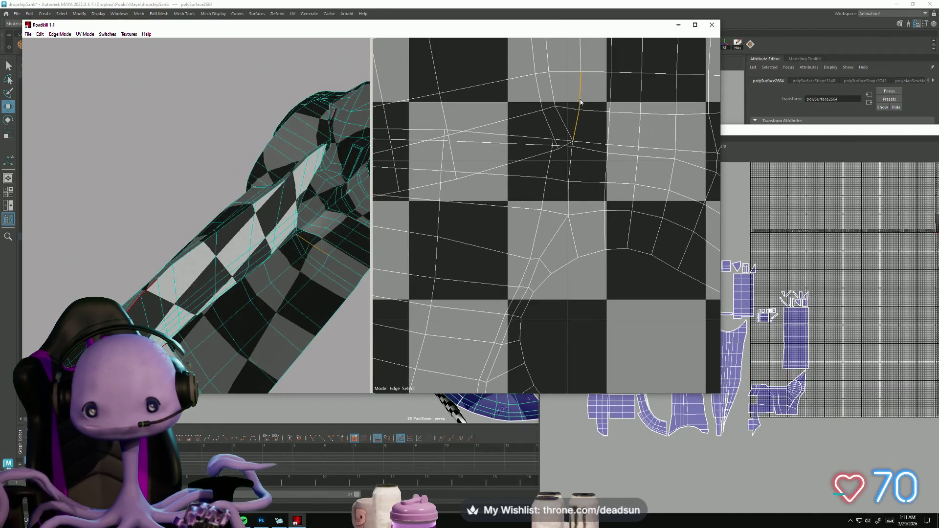
pyautogui.moveTo(293, 298)
pyautogui.keyDown('alt'); pyautogui.mouseDown()
pyautogui.moveTo(262, 265)
pyautogui.moveTo(219, 250)
pyautogui.mouseUp(); pyautogui.keyUp('alt')
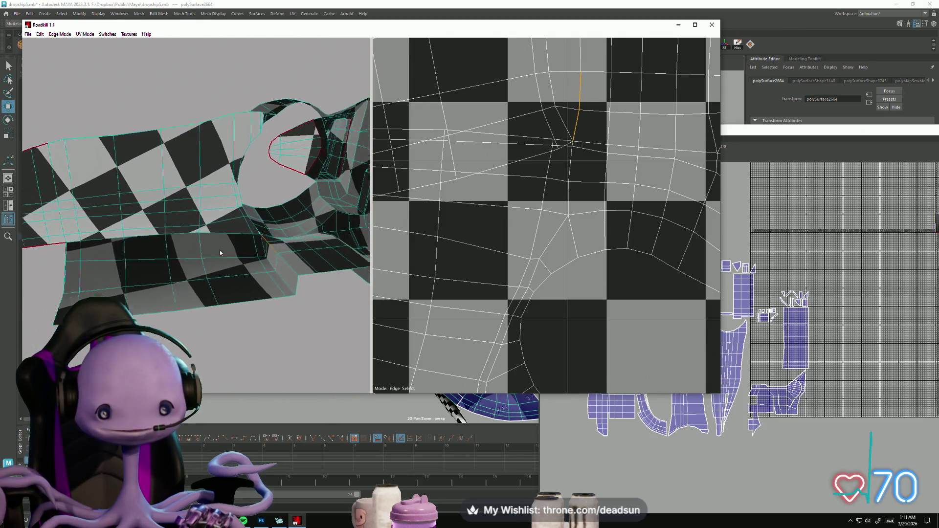
pyautogui.keyDown('alt'); pyautogui.moveTo(220, 251); pyautogui.dragTo(247, 282, button='right'); pyautogui.keyUp('alt')
pyautogui.moveTo(247, 282)
pyautogui.keyDown('alt'); pyautogui.mouseDown()
pyautogui.moveTo(274, 279)
pyautogui.moveTo(243, 264)
pyautogui.moveTo(268, 287)
pyautogui.mouseUp(); pyautogui.keyUp('alt')
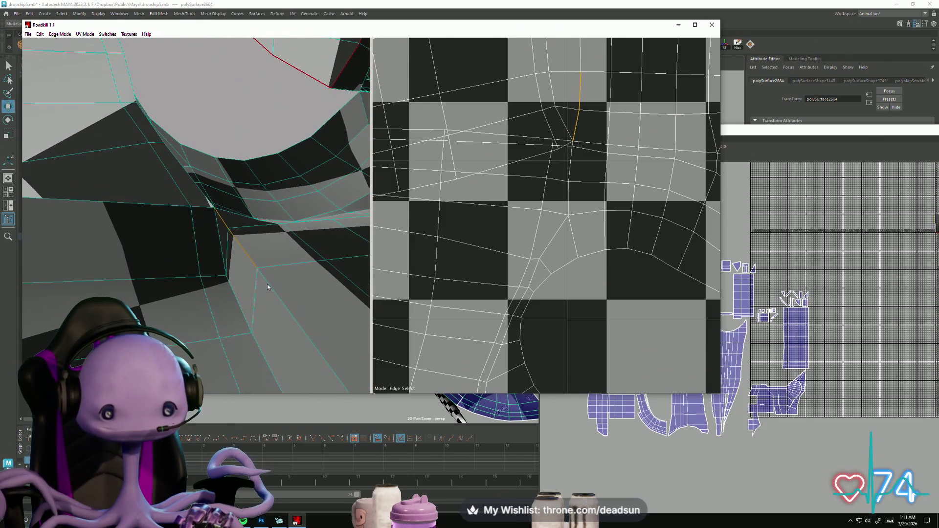
pyautogui.keyDown('alt'); pyautogui.moveTo(270, 288); pyautogui.dragTo(304, 324, button='right'); pyautogui.keyUp('alt')
pyautogui.keyDown('alt'); pyautogui.moveTo(303, 324); pyautogui.dragTo(332, 313); pyautogui.keyUp('alt')
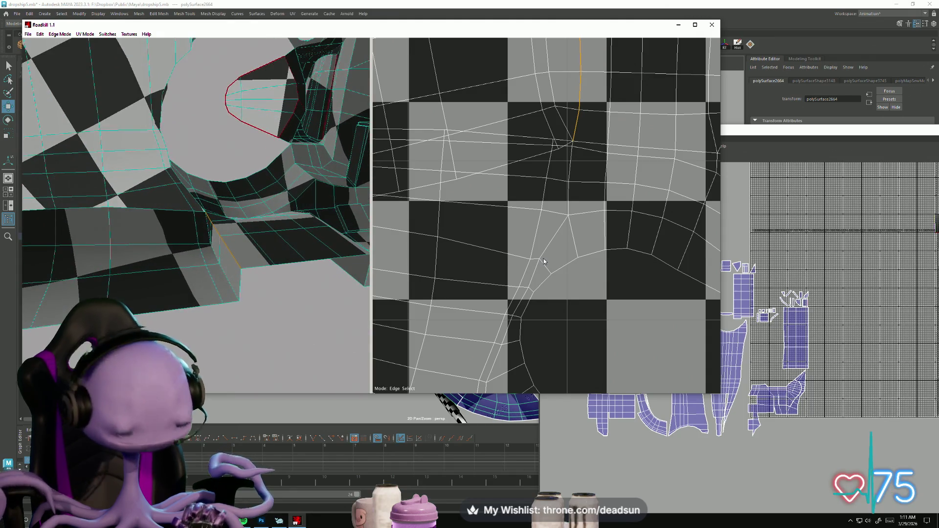
pyautogui.press('c')
pyautogui.scroll(-5, 489, 259)
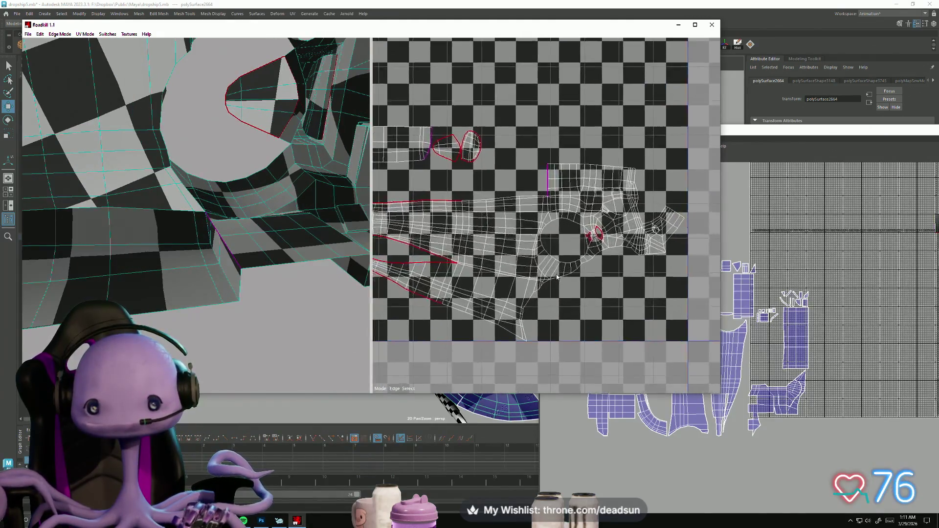
# Step: Center the UV shell and cut a seam at one edge to re-unwrap it
pyautogui.scroll(-3, 466, 262)
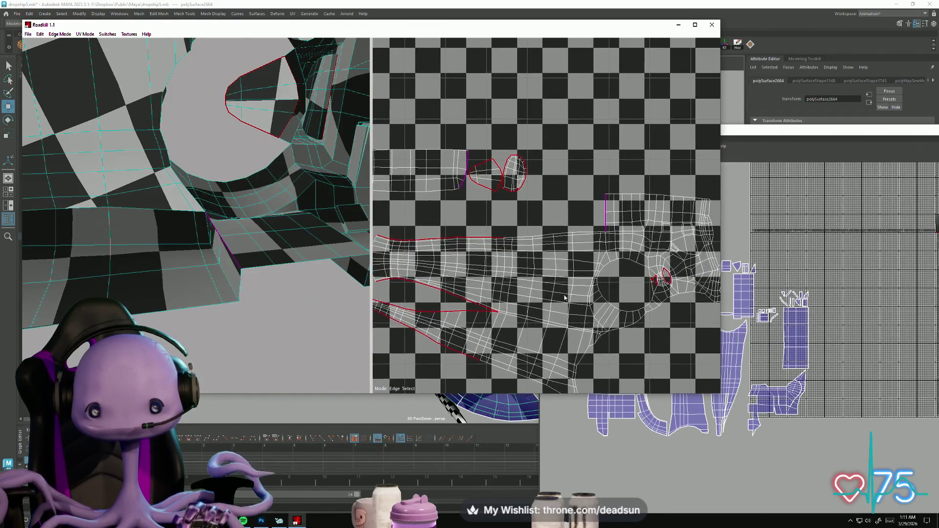
pyautogui.scroll(2, 552, 301)
pyautogui.scroll(-4, 442, 195)
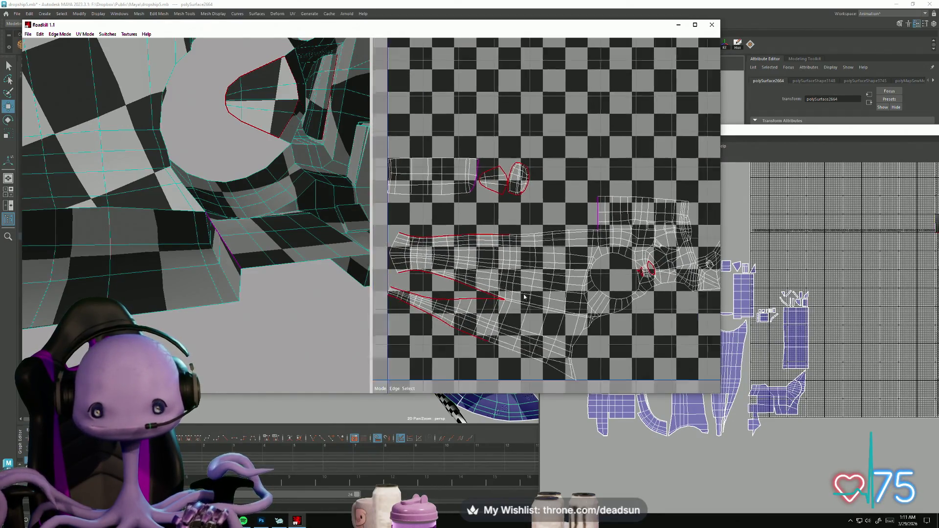
pyautogui.scroll(3, 384, 264)
pyautogui.scroll(3, 385, 264)
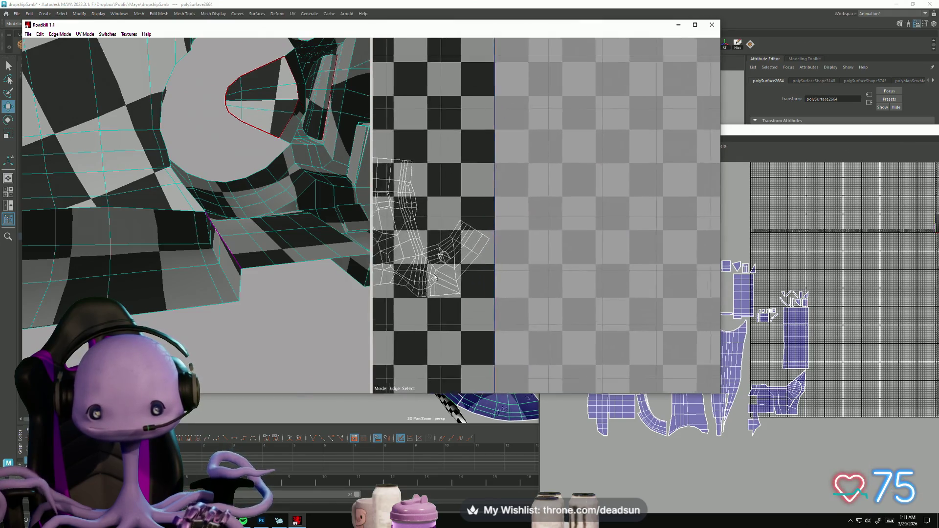
pyautogui.moveTo(444, 287); pyautogui.dragTo(635, 255, button='middle')
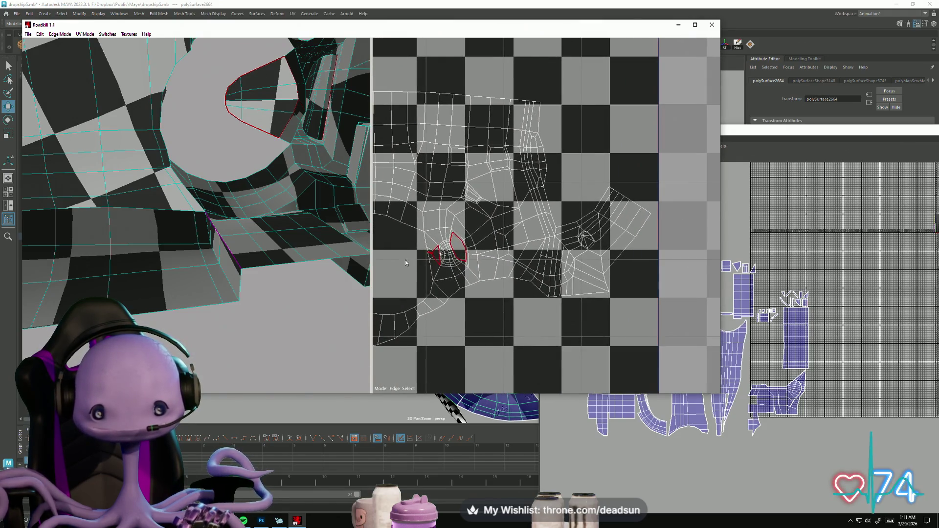
pyautogui.click(431, 253)
pyautogui.scroll(-3, 418, 280)
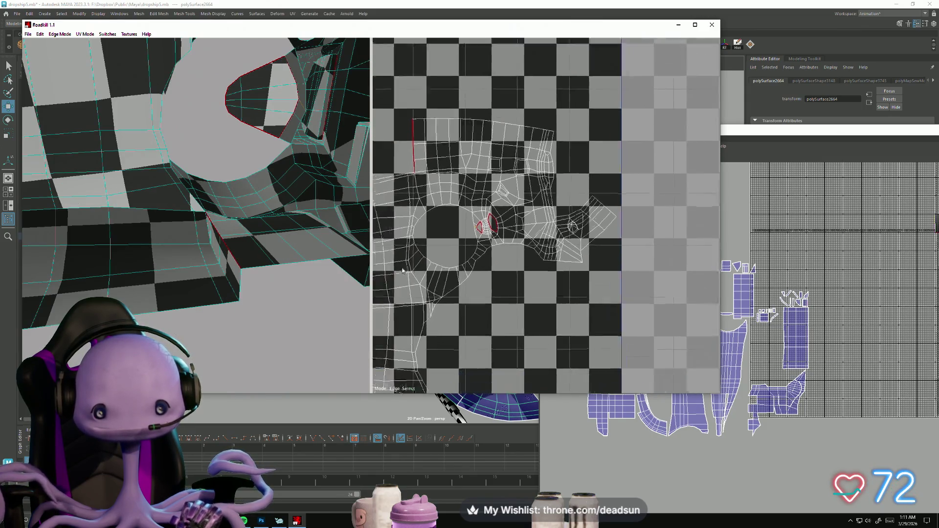
# Step: Orbit the 3D view to inspect the re-unwrapped part and its red-edged opening
pyautogui.moveTo(272, 273)
pyautogui.keyDown('alt'); pyautogui.mouseDown()
pyautogui.moveTo(216, 269)
pyautogui.moveTo(192, 291)
pyautogui.moveTo(196, 307)
pyautogui.mouseUp(); pyautogui.keyUp('alt')
pyautogui.keyDown('alt'); pyautogui.moveTo(196, 307); pyautogui.dragTo(274, 304, button='right'); pyautogui.keyUp('alt')
pyautogui.moveTo(275, 304)
pyautogui.keyDown('alt'); pyautogui.mouseDown()
pyautogui.moveTo(361, 293)
pyautogui.moveTo(210, 305)
pyautogui.moveTo(193, 280)
pyautogui.moveTo(253, 298)
pyautogui.moveTo(189, 295)
pyautogui.moveTo(270, 237)
pyautogui.moveTo(272, 246)
pyautogui.moveTo(346, 171)
pyautogui.mouseUp(); pyautogui.keyUp('alt')
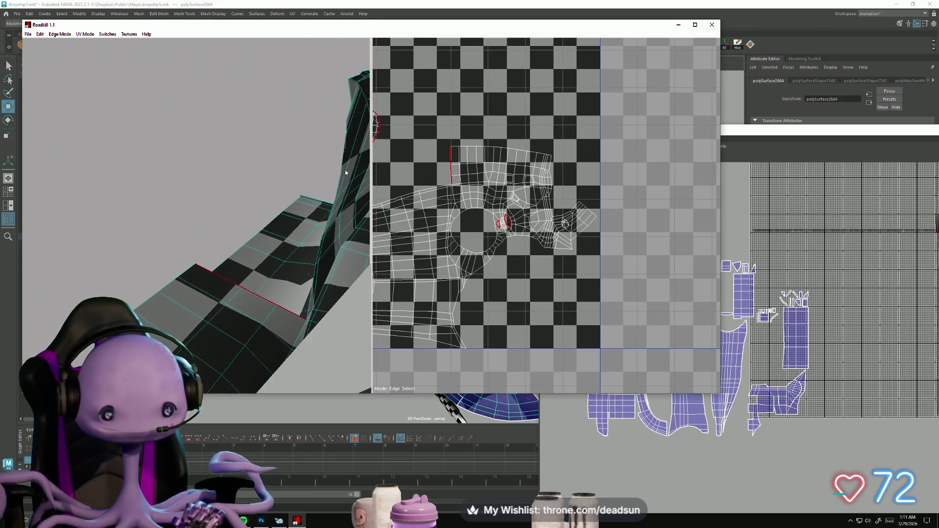
pyautogui.moveTo(263, 226)
pyautogui.keyDown('alt'); pyautogui.mouseDown()
pyautogui.moveTo(286, 264)
pyautogui.moveTo(204, 294)
pyautogui.moveTo(236, 286)
pyautogui.moveTo(215, 268)
pyautogui.moveTo(227, 294)
pyautogui.mouseUp(); pyautogui.keyUp('alt')
pyautogui.moveTo(255, 264)
pyautogui.keyDown('alt'); pyautogui.mouseDown()
pyautogui.moveTo(198, 307)
pyautogui.moveTo(269, 321)
pyautogui.moveTo(190, 292)
pyautogui.moveTo(213, 282)
pyautogui.moveTo(157, 307)
pyautogui.moveTo(207, 283)
pyautogui.moveTo(245, 284)
pyautogui.moveTo(195, 287)
pyautogui.mouseUp(); pyautogui.keyUp('alt')
pyautogui.keyDown('alt'); pyautogui.moveTo(195, 287); pyautogui.dragTo(200, 308, button='right'); pyautogui.keyUp('alt')
pyautogui.moveTo(200, 307)
pyautogui.keyDown('alt'); pyautogui.mouseDown()
pyautogui.moveTo(223, 301)
pyautogui.moveTo(213, 305)
pyautogui.moveTo(199, 259)
pyautogui.moveTo(233, 298)
pyautogui.moveTo(277, 312)
pyautogui.moveTo(219, 319)
pyautogui.moveTo(246, 310)
pyautogui.mouseUp(); pyautogui.keyUp('alt')
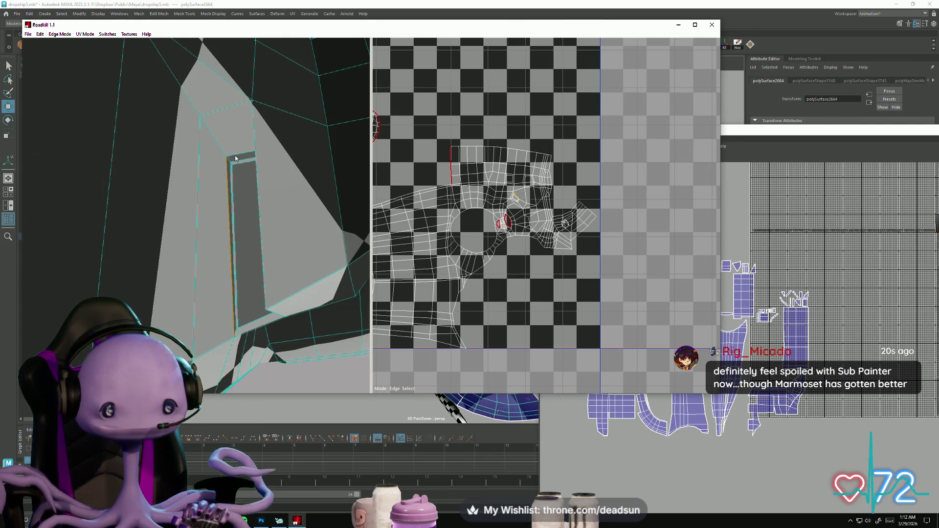
pyautogui.moveTo(235, 154)
pyautogui.keyDown('alt'); pyautogui.mouseDown()
pyautogui.moveTo(191, 286)
pyautogui.moveTo(249, 285)
pyautogui.moveTo(191, 292)
pyautogui.moveTo(185, 283)
pyautogui.mouseUp(); pyautogui.keyUp('alt')
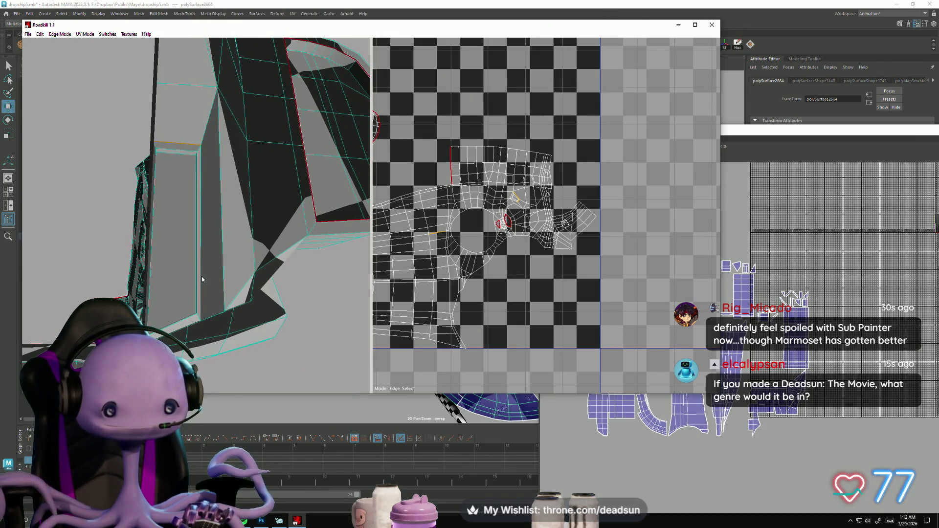
pyautogui.moveTo(202, 277)
pyautogui.keyDown('alt'); pyautogui.mouseDown()
pyautogui.moveTo(231, 304)
pyautogui.moveTo(153, 318)
pyautogui.mouseUp(); pyautogui.keyUp('alt')
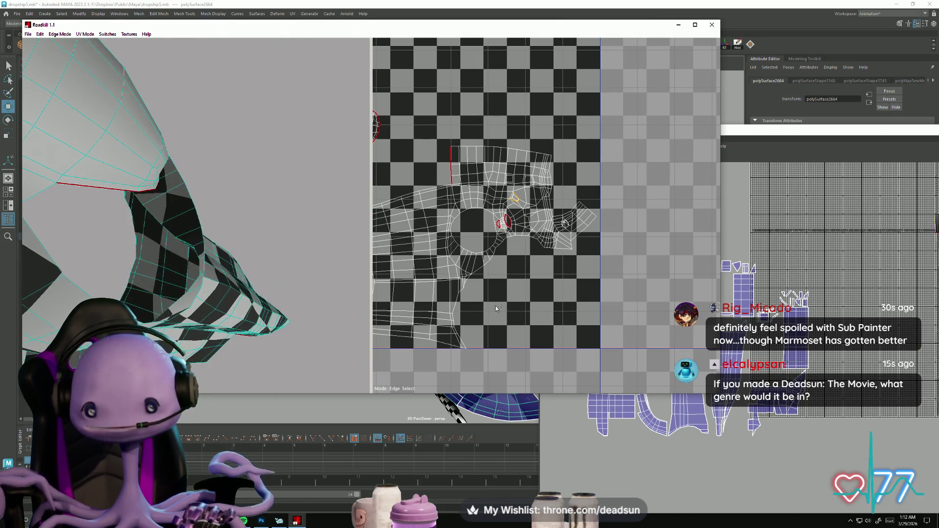
# Step: Zoom the UV view onto the small triangular opening and cut its edge loop as a seam
pyautogui.scroll(5, 495, 306)
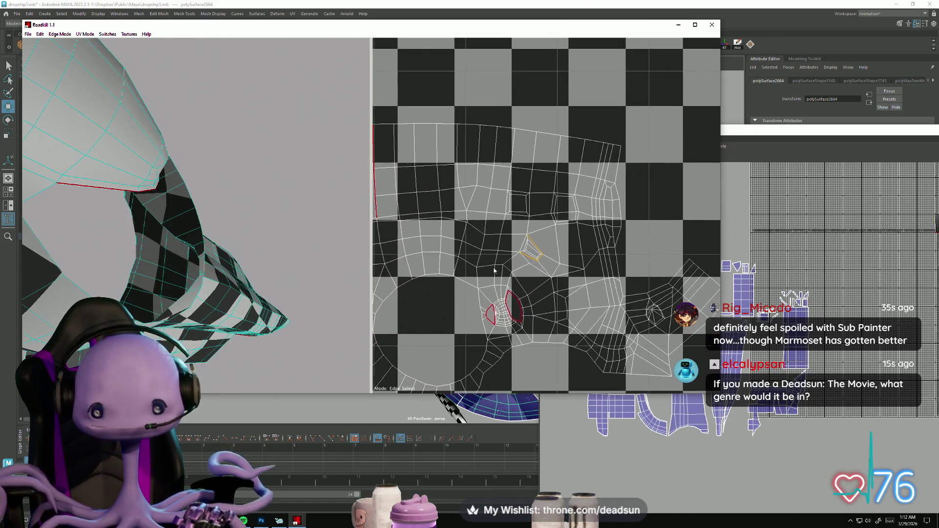
pyautogui.scroll(4, 498, 278)
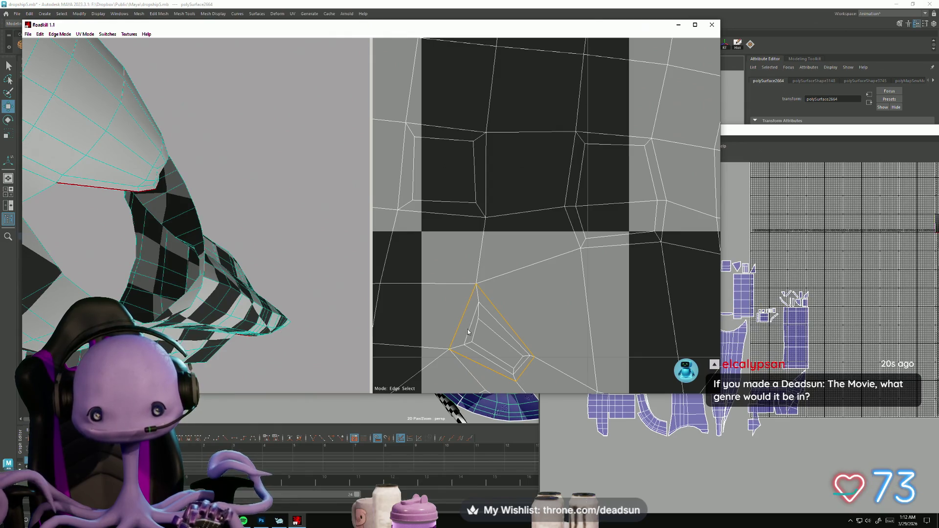
pyautogui.scroll(-10, 467, 332)
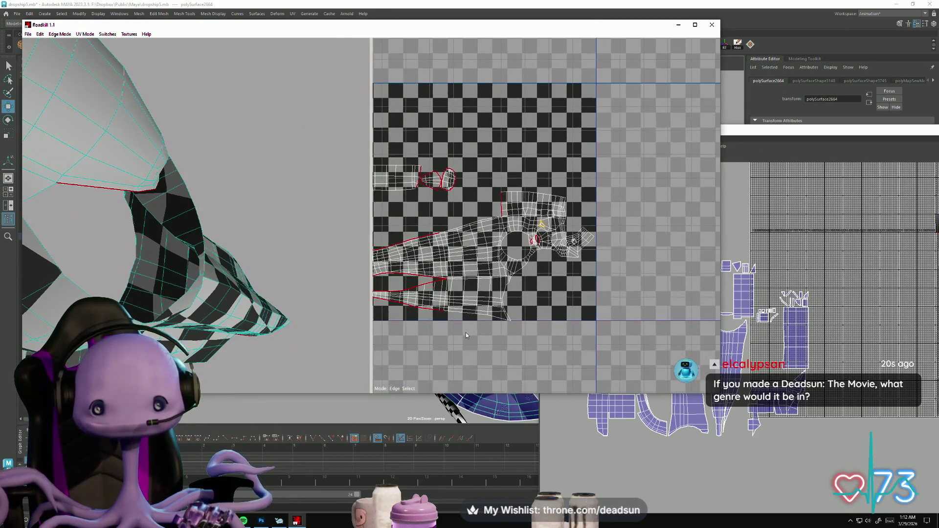
pyautogui.scroll(4, 466, 334)
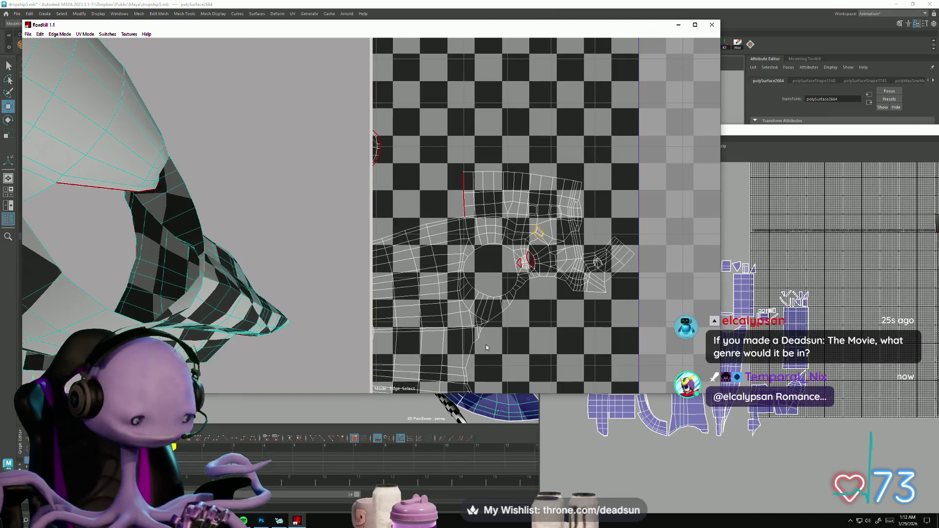
pyautogui.scroll(10, 533, 294)
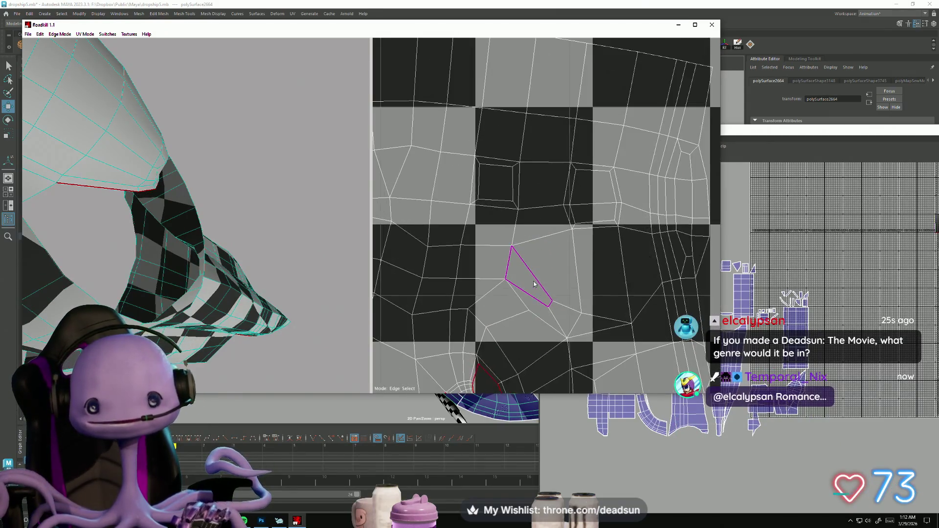
pyautogui.scroll(-10, 534, 285)
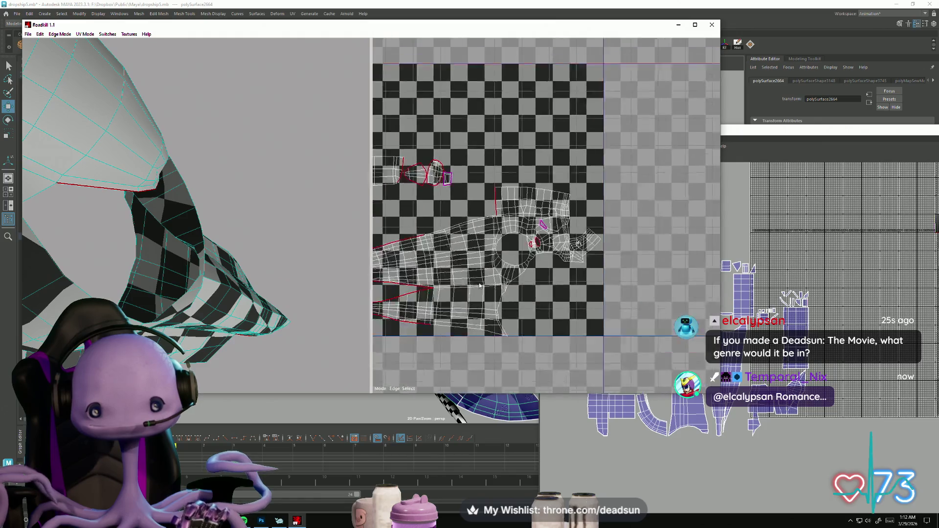
pyautogui.scroll(4, 486, 291)
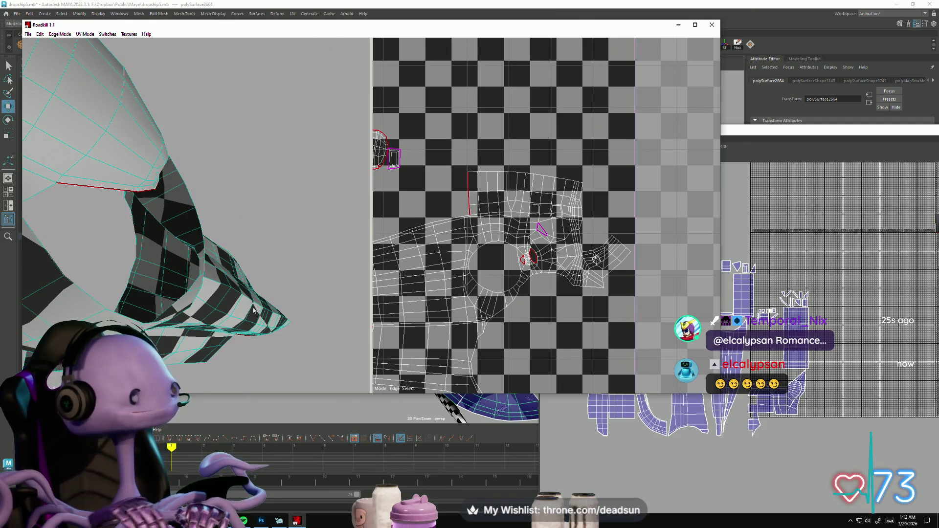
pyautogui.scroll(3, 528, 238)
pyautogui.scroll(2, 524, 244)
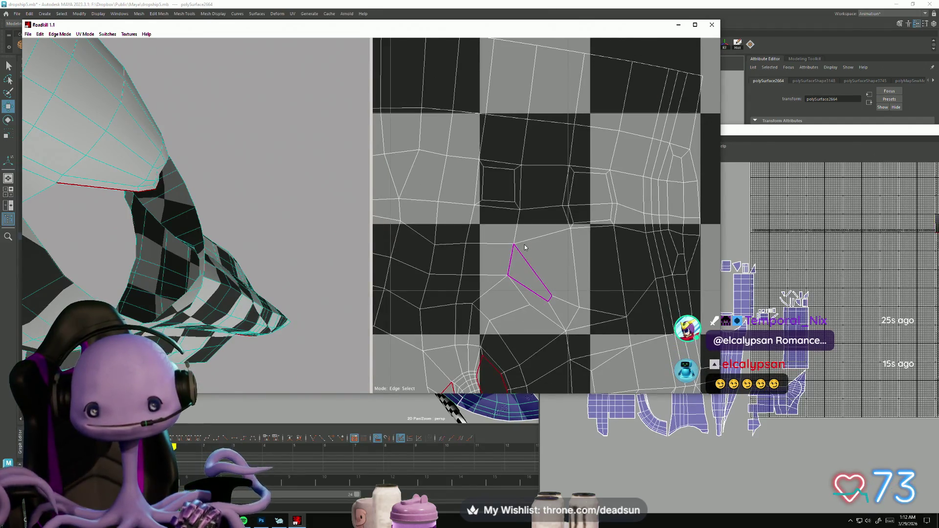
pyautogui.scroll(2, 417, 248)
# Step: Orbit and zoom out so the whole checkered ship part fills the 3D view
pyautogui.moveTo(274, 274)
pyautogui.keyDown('alt'); pyautogui.mouseDown()
pyautogui.moveTo(136, 268)
pyautogui.moveTo(183, 287)
pyautogui.moveTo(165, 292)
pyautogui.moveTo(193, 299)
pyautogui.mouseUp(); pyautogui.keyUp('alt')
pyautogui.moveTo(181, 293)
pyautogui.keyDown('alt'); pyautogui.mouseDown()
pyautogui.moveTo(117, 244)
pyautogui.moveTo(482, 301)
pyautogui.mouseUp(); pyautogui.keyUp('alt')
pyautogui.scroll(-5, 482, 301)
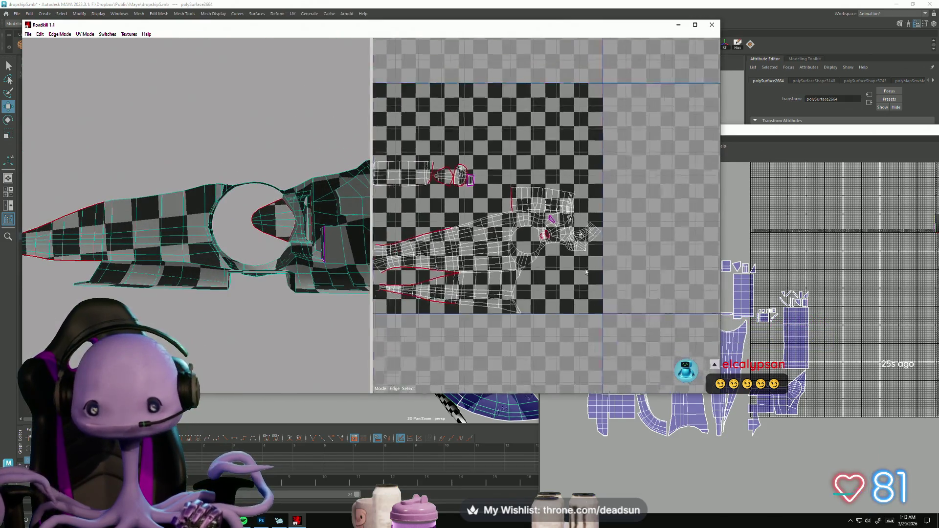
pyautogui.scroll(4, 562, 284)
pyautogui.keyDown('alt'); pyautogui.moveTo(562, 284); pyautogui.dragTo(531, 260, button='middle'); pyautogui.keyUp('alt')
# Step: Mark the long curved edge path around the hull panel as a seam so RoadKill re-unfolds the shell
pyautogui.moveTo(249, 282)
pyautogui.keyDown('alt'); pyautogui.mouseDown()
pyautogui.moveTo(212, 259)
pyautogui.moveTo(103, 283)
pyautogui.moveTo(199, 296)
pyautogui.moveTo(172, 308)
pyautogui.moveTo(235, 282)
pyautogui.moveTo(205, 308)
pyautogui.moveTo(230, 306)
pyautogui.moveTo(179, 291)
pyautogui.moveTo(206, 306)
pyautogui.moveTo(220, 282)
pyautogui.moveTo(228, 298)
pyautogui.moveTo(230, 238)
pyautogui.moveTo(274, 272)
pyautogui.moveTo(303, 241)
pyautogui.mouseUp(); pyautogui.keyUp('alt')
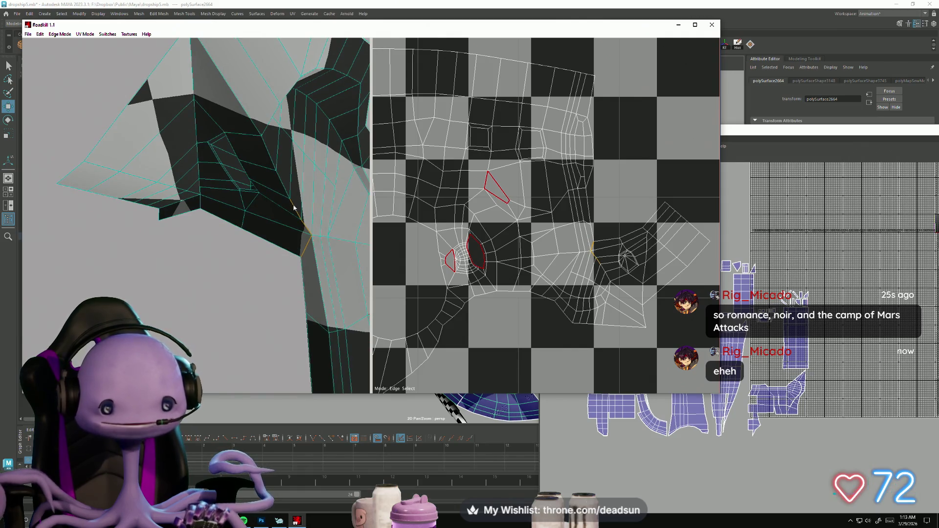
pyautogui.moveTo(269, 156)
pyautogui.keyDown('alt'); pyautogui.mouseDown()
pyautogui.moveTo(206, 224)
pyautogui.moveTo(204, 208)
pyautogui.mouseUp(); pyautogui.keyUp('alt')
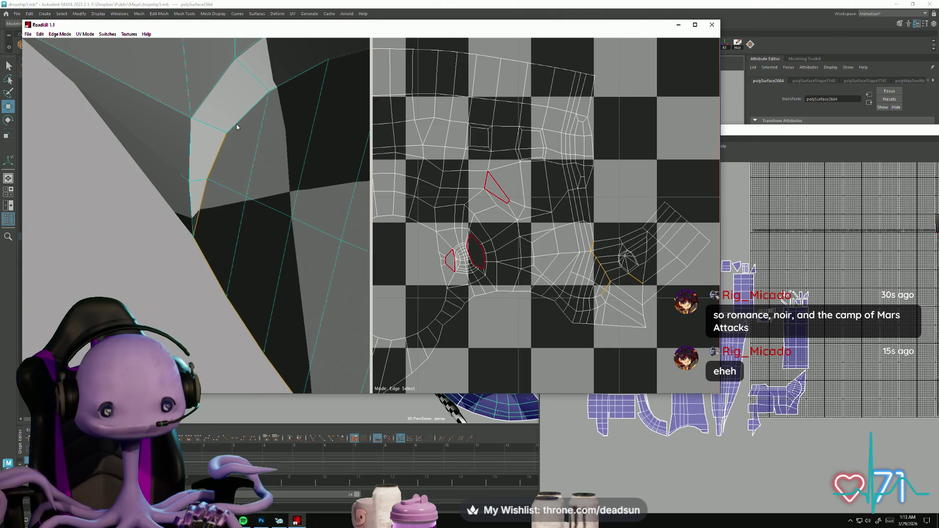
pyautogui.moveTo(307, 164)
pyautogui.keyDown('alt'); pyautogui.mouseDown()
pyautogui.moveTo(286, 142)
pyautogui.moveTo(297, 146)
pyautogui.moveTo(330, 216)
pyautogui.moveTo(245, 220)
pyautogui.moveTo(266, 203)
pyautogui.mouseUp(); pyautogui.keyUp('alt')
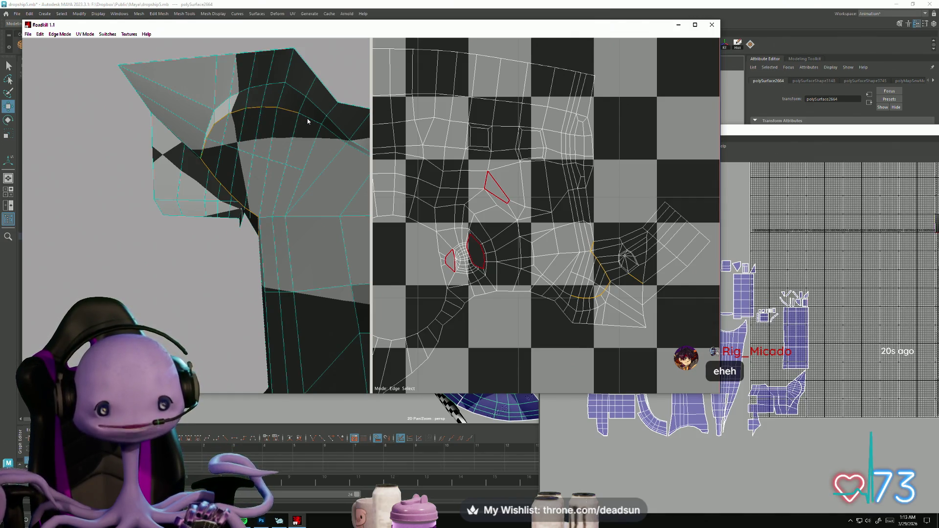
pyautogui.keyDown('alt'); pyautogui.moveTo(557, 263); pyautogui.dragTo(654, 285, button='right'); pyautogui.keyUp('alt')
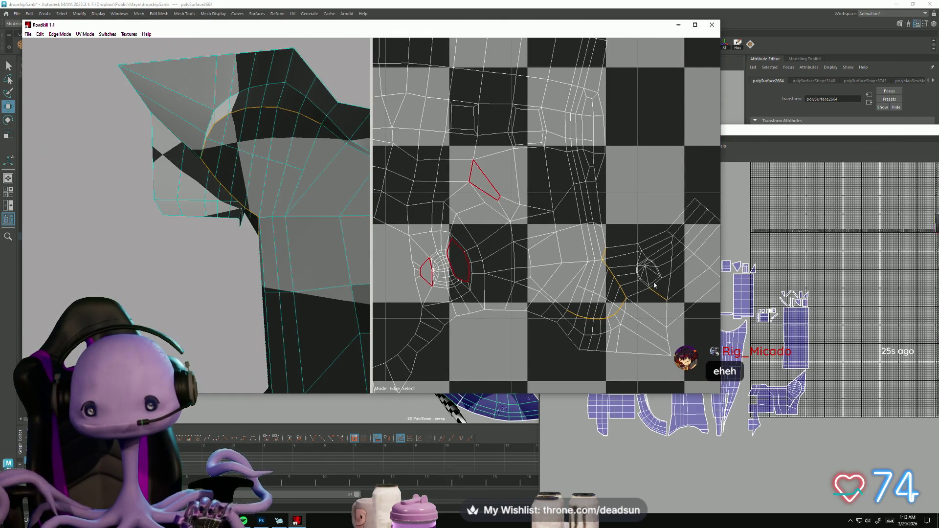
pyautogui.keyDown('alt'); pyautogui.moveTo(654, 323); pyautogui.dragTo(566, 312, button='right'); pyautogui.keyUp('alt')
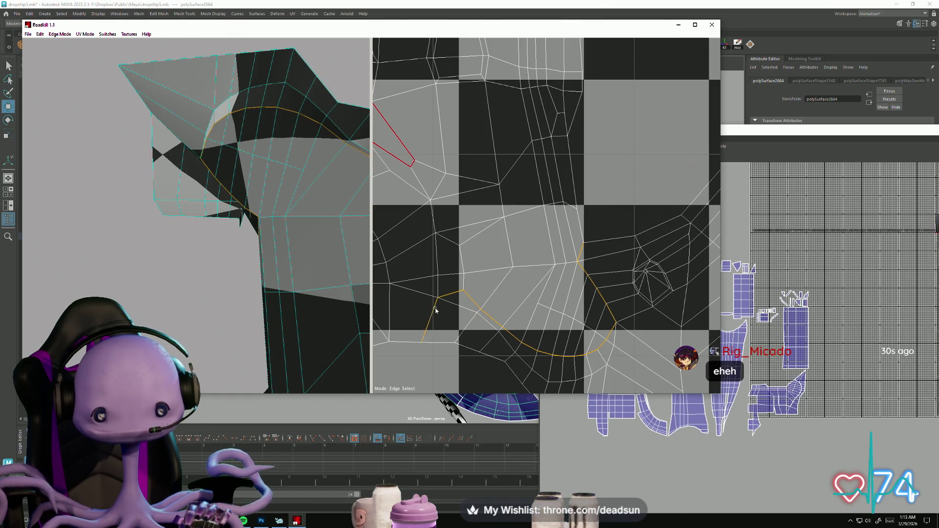
pyautogui.moveTo(553, 337)
pyautogui.keyDown('alt'); pyautogui.mouseDown(button='right')
pyautogui.moveTo(534, 335)
pyautogui.moveTo(545, 329)
pyautogui.moveTo(529, 322)
pyautogui.mouseUp(button='right'); pyautogui.keyUp('alt')
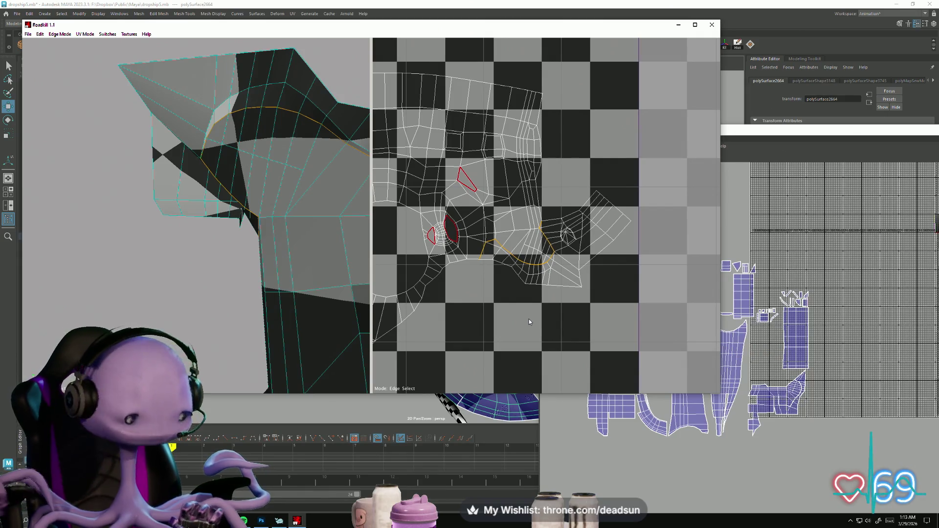
pyautogui.press('space')
pyautogui.keyDown('alt'); pyautogui.moveTo(321, 219); pyautogui.dragTo(308, 256); pyautogui.keyUp('alt')
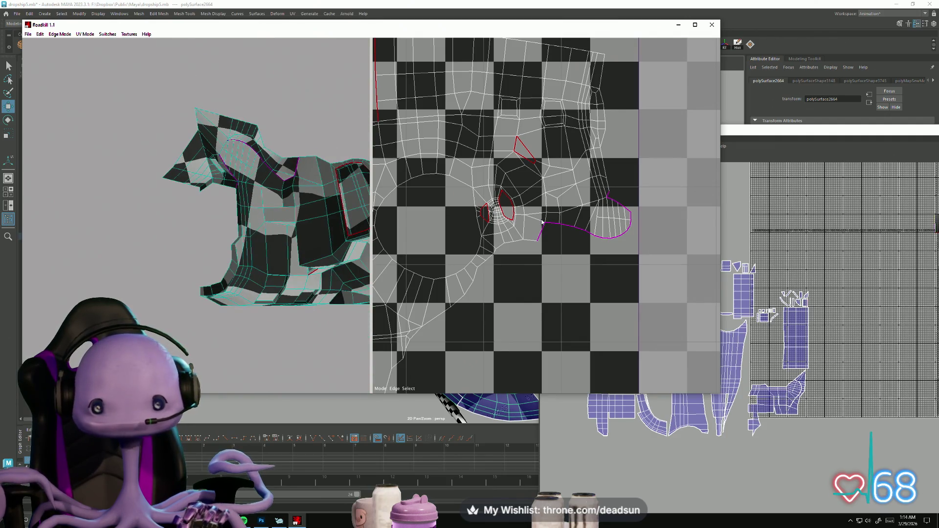
pyautogui.scroll(-6, 542, 222)
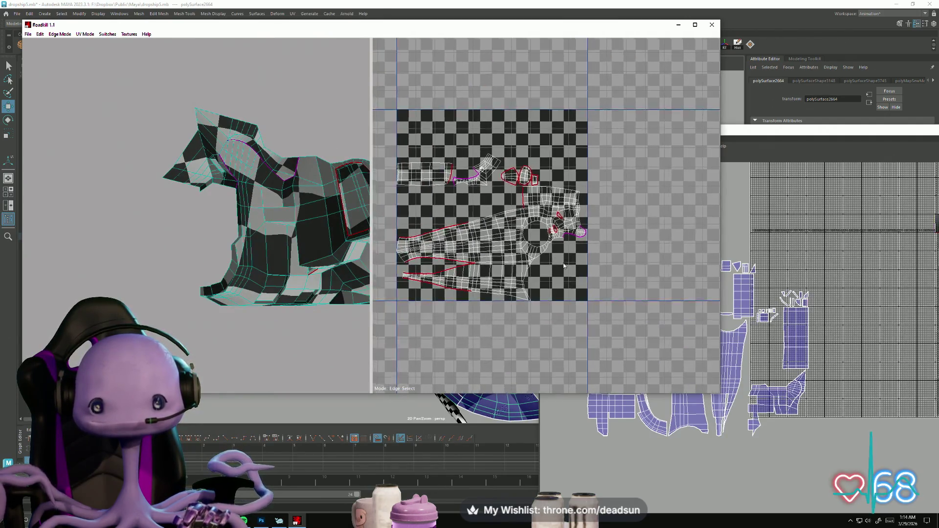
pyautogui.scroll(10, 564, 266)
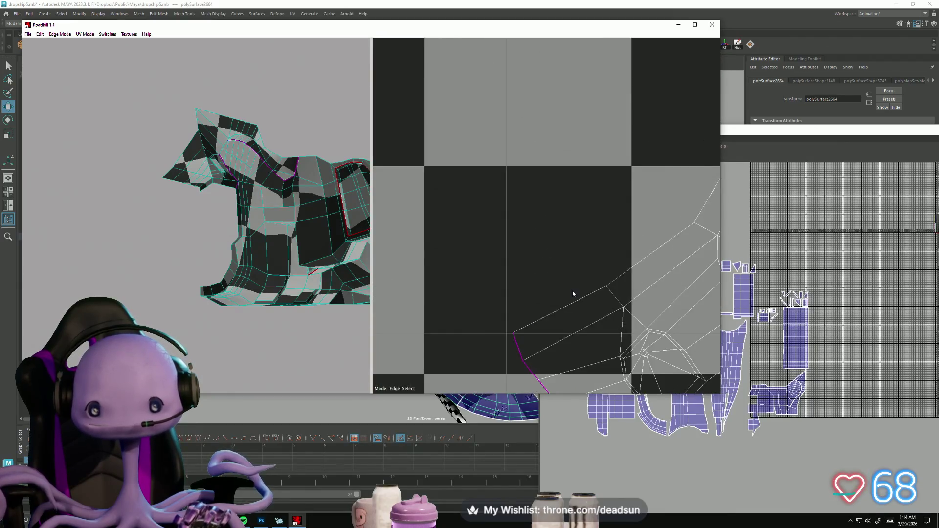
pyautogui.scroll(-1, 573, 293)
pyautogui.moveTo(600, 306); pyautogui.dragTo(697, 397)
pyautogui.moveTo(353, 292)
pyautogui.keyDown('alt'); pyautogui.mouseDown()
pyautogui.moveTo(230, 256)
pyautogui.moveTo(260, 256)
pyautogui.moveTo(218, 274)
pyautogui.mouseUp(); pyautogui.keyUp('alt')
pyautogui.click(260, 260)
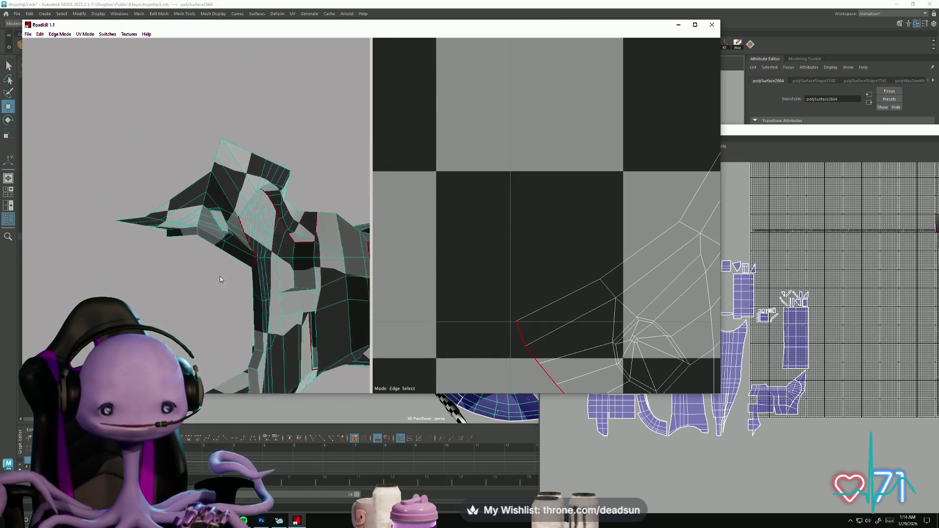
pyautogui.keyDown('alt'); pyautogui.moveTo(218, 275); pyautogui.dragTo(228, 284, button='right'); pyautogui.keyUp('alt')
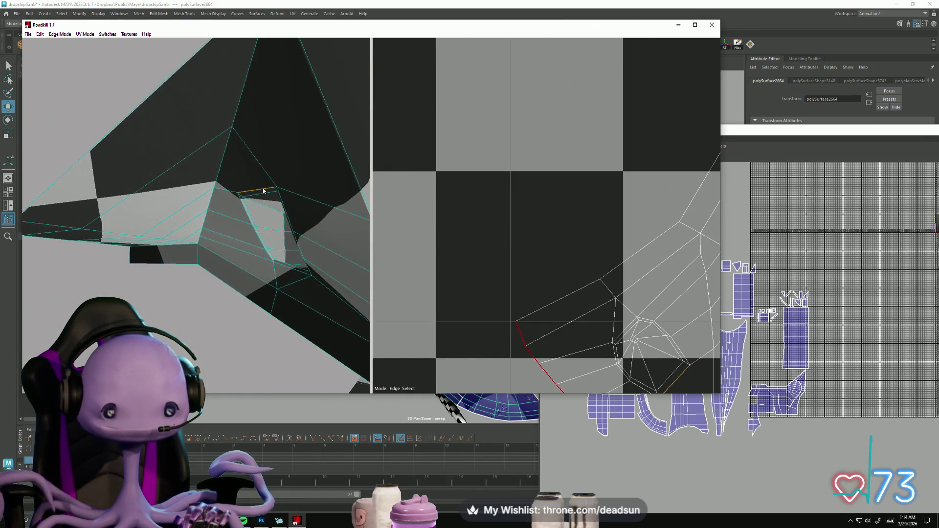
pyautogui.keyDown('alt'); pyautogui.moveTo(287, 301); pyautogui.dragTo(307, 294, button='right'); pyautogui.keyUp('alt')
pyautogui.moveTo(306, 294)
pyautogui.keyDown('alt'); pyautogui.mouseDown()
pyautogui.moveTo(303, 275)
pyautogui.moveTo(279, 274)
pyautogui.mouseUp(); pyautogui.keyUp('alt')
pyautogui.moveTo(279, 274)
pyautogui.keyDown('alt'); pyautogui.mouseDown(button='right')
pyautogui.moveTo(242, 282)
pyautogui.moveTo(274, 262)
pyautogui.mouseUp(button='right'); pyautogui.keyUp('alt')
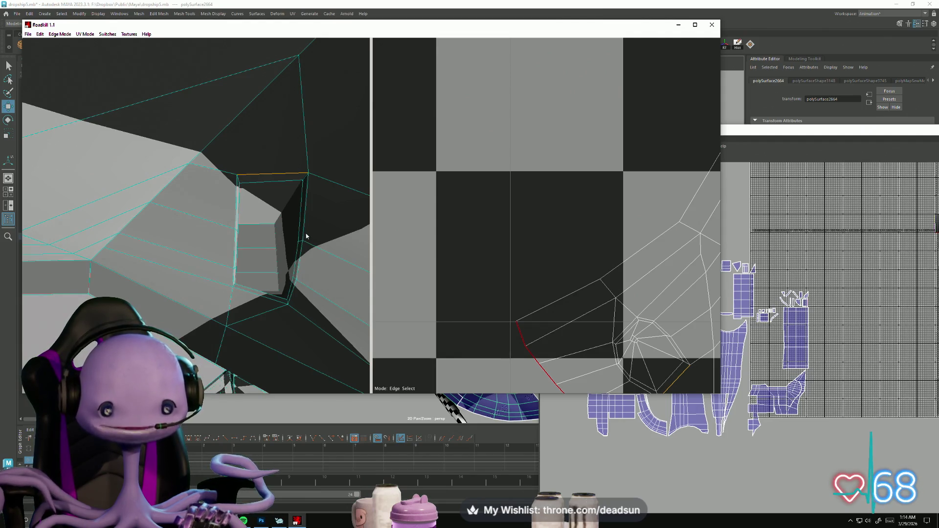
pyautogui.keyDown('alt'); pyautogui.moveTo(304, 239); pyautogui.dragTo(342, 276, button='middle'); pyautogui.keyUp('alt')
pyautogui.keyDown('alt'); pyautogui.moveTo(480, 295); pyautogui.dragTo(509, 222, button='middle'); pyautogui.keyUp('alt')
pyautogui.keyDown('alt'); pyautogui.moveTo(509, 226); pyautogui.dragTo(510, 241, button='right'); pyautogui.keyUp('alt')
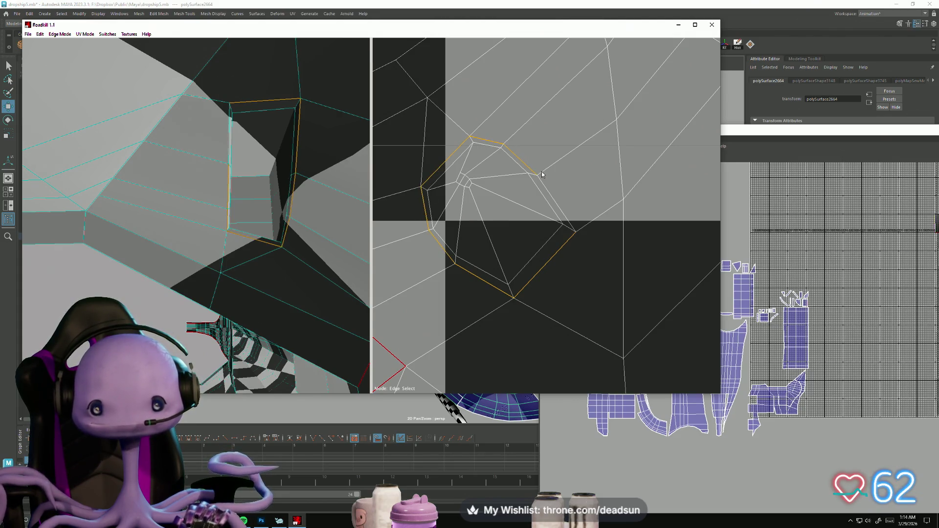
pyautogui.press('m')
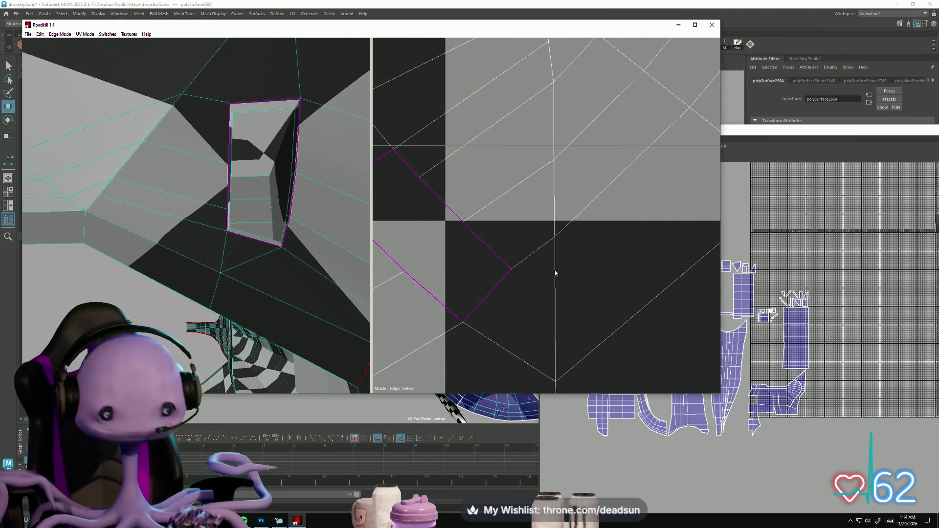
pyautogui.scroll(-5, 555, 273)
pyautogui.scroll(2, 562, 294)
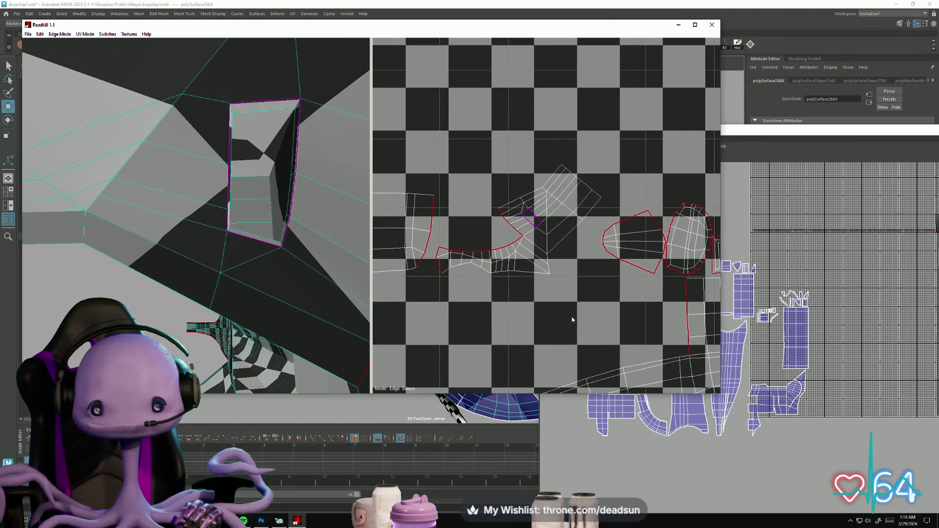
pyautogui.scroll(2, 601, 315)
pyautogui.scroll(-3, 602, 315)
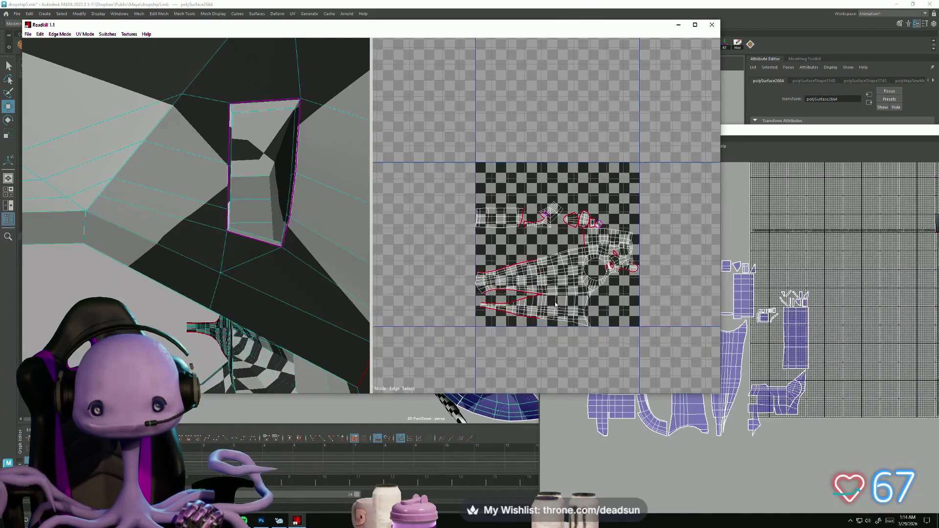
pyautogui.scroll(1, 602, 314)
pyautogui.moveTo(601, 316); pyautogui.dragTo(503, 286, button='middle')
pyautogui.scroll(4, 503, 286)
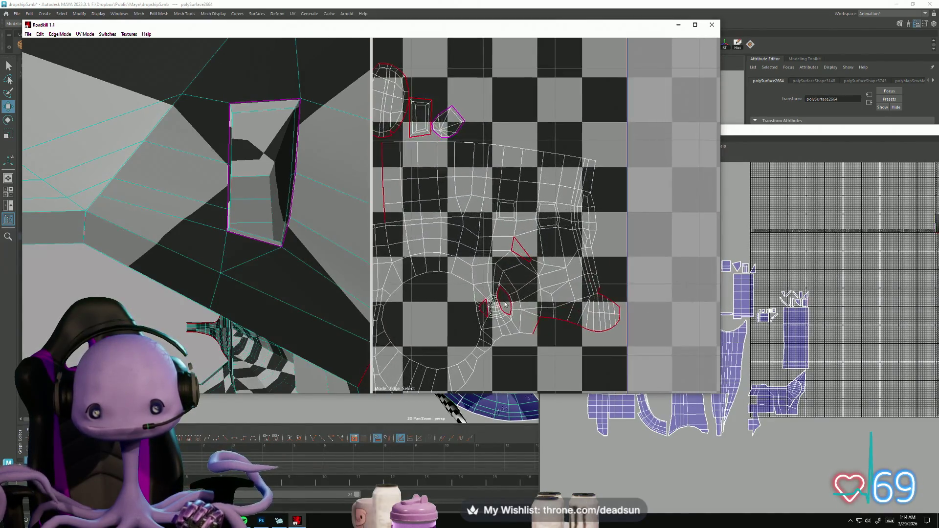
pyautogui.scroll(-5, 226, 258)
pyautogui.scroll(6, 226, 258)
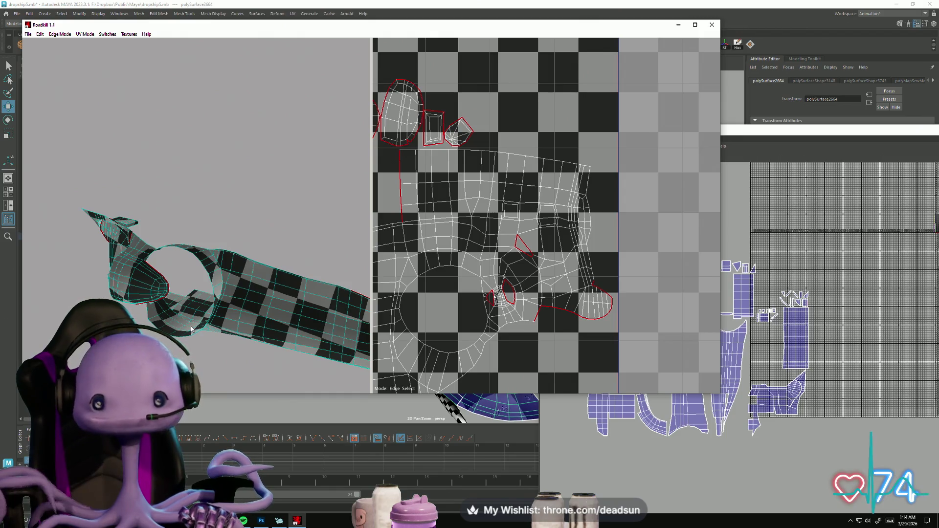
# Step: Zoom and pan the RoadKill UV view to check the re-unfolded hull UV islands
pyautogui.scroll(-2, 462, 275)
pyautogui.scroll(-3, 462, 275)
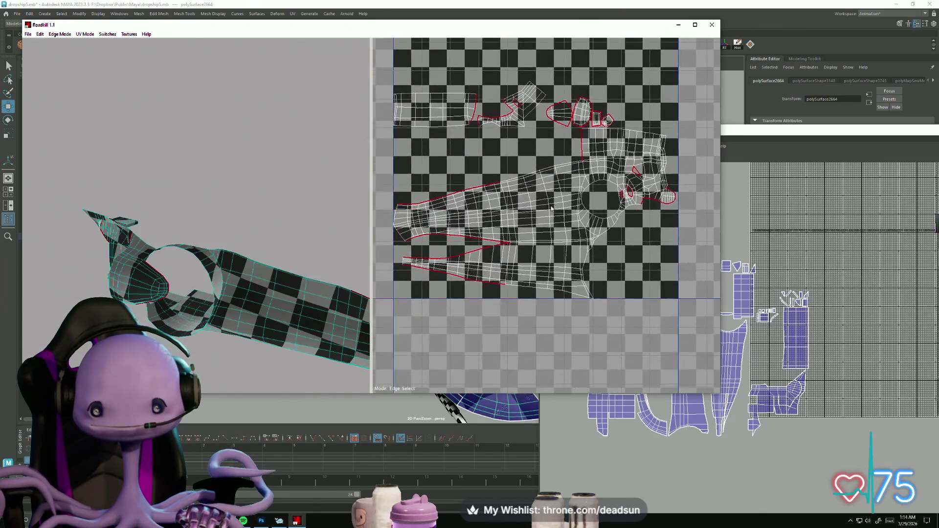
pyautogui.scroll(3, 504, 226)
pyautogui.scroll(-1, 501, 229)
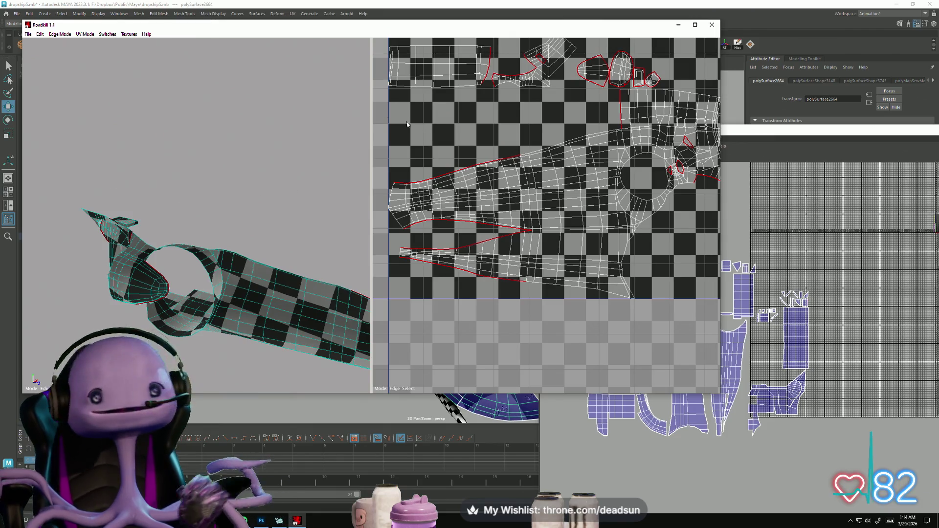
pyautogui.scroll(-6, 565, 217)
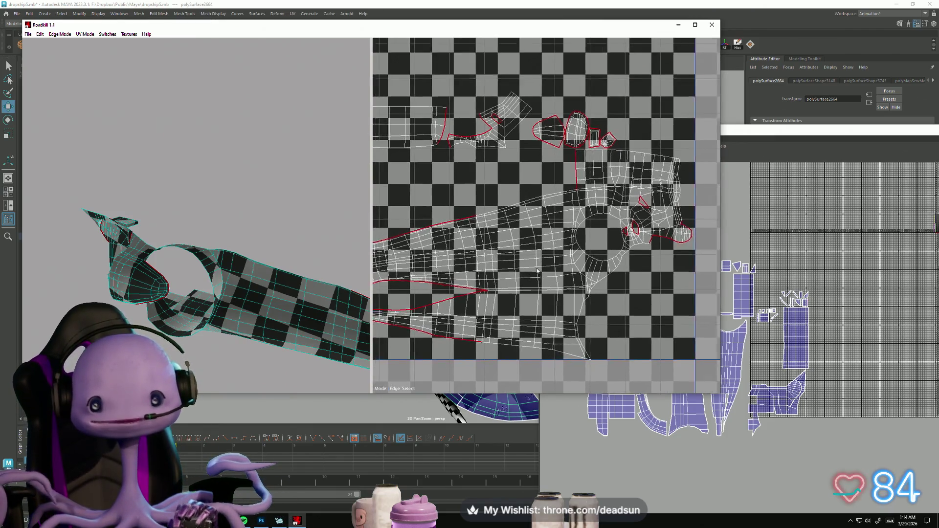
pyautogui.moveTo(271, 294)
pyautogui.mouseDown(button='middle')
pyautogui.moveTo(184, 289)
pyautogui.moveTo(198, 260)
pyautogui.moveTo(294, 266)
pyautogui.mouseUp(button='middle')
pyautogui.scroll(4, 462, 253)
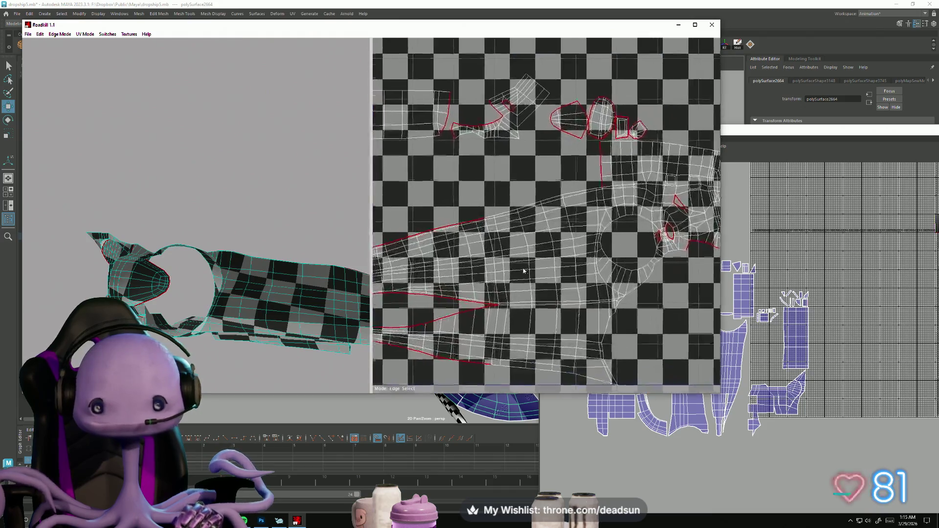
pyautogui.moveTo(462, 253)
pyautogui.mouseDown(button='middle')
pyautogui.moveTo(529, 248)
pyautogui.moveTo(527, 260)
pyautogui.mouseUp(button='middle')
pyautogui.scroll(-5, 493, 234)
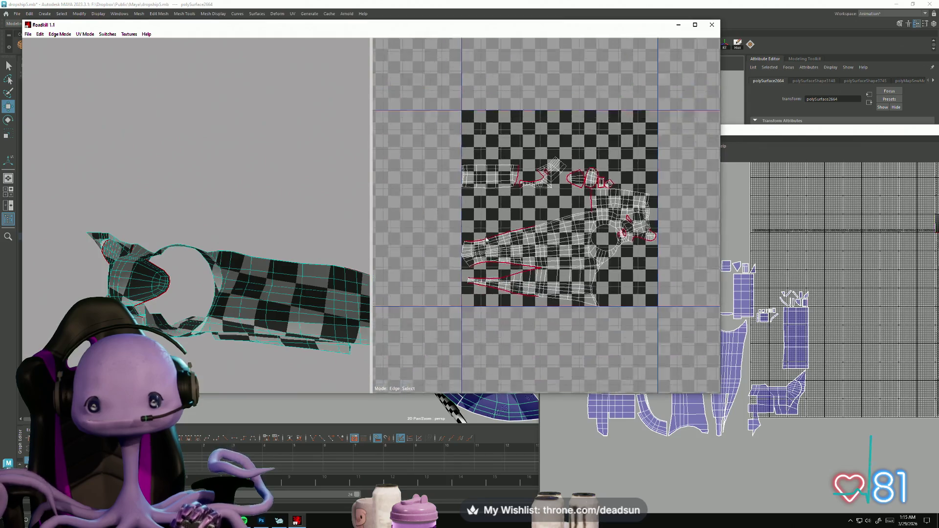
pyautogui.scroll(2, 493, 234)
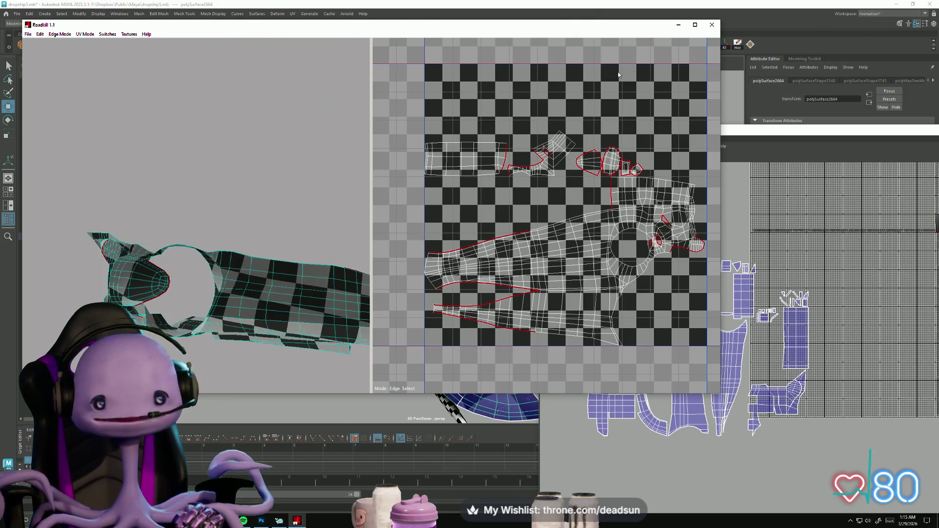
# Step: Close RoadKill to send the new UV layout back to Maya, then orbit around the ship
pyautogui.click(713, 27)
pyautogui.keyDown('alt'); pyautogui.moveTo(313, 210); pyautogui.dragTo(388, 207); pyautogui.keyUp('alt')
pyautogui.moveTo(388, 207); pyautogui.dragTo(415, 195, button='right')
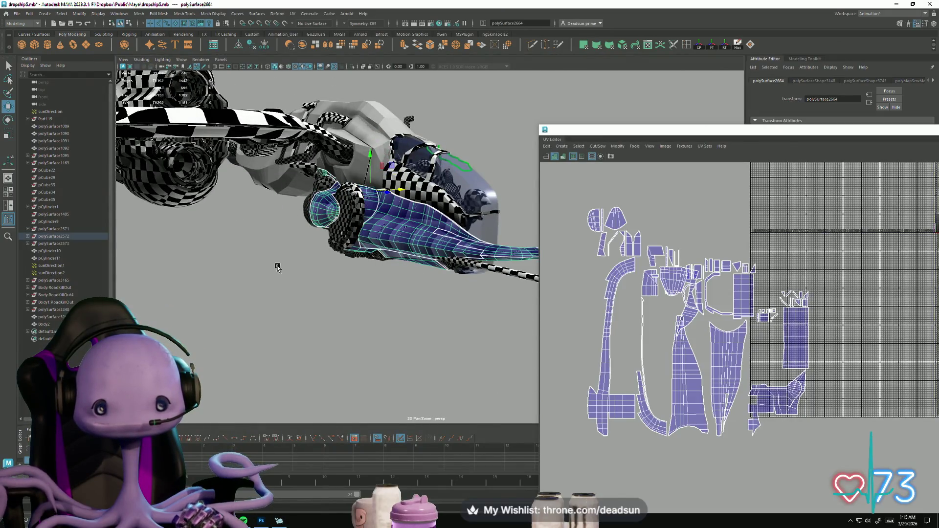
# Step: Import Body.obj from the Dropship folder into the scene
pyautogui.click(362, 271)
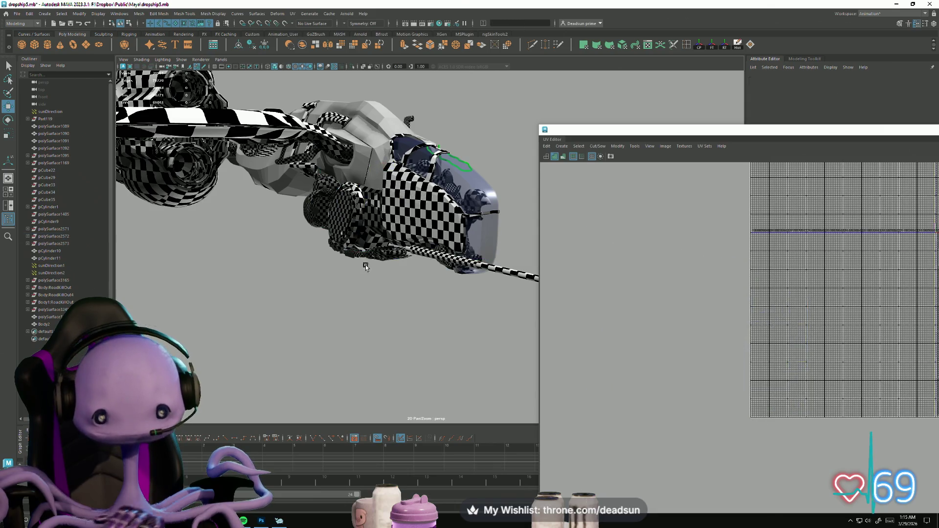
pyautogui.click(16, 13)
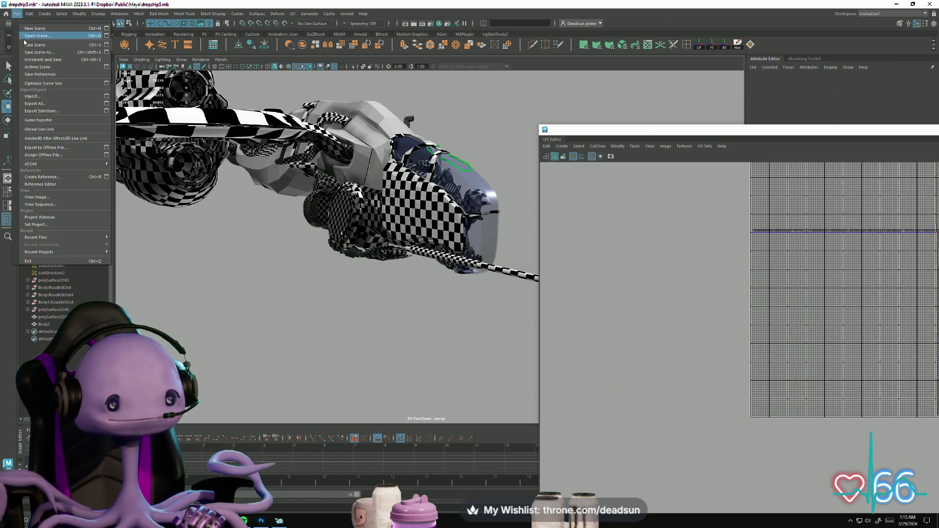
pyautogui.click(32, 97)
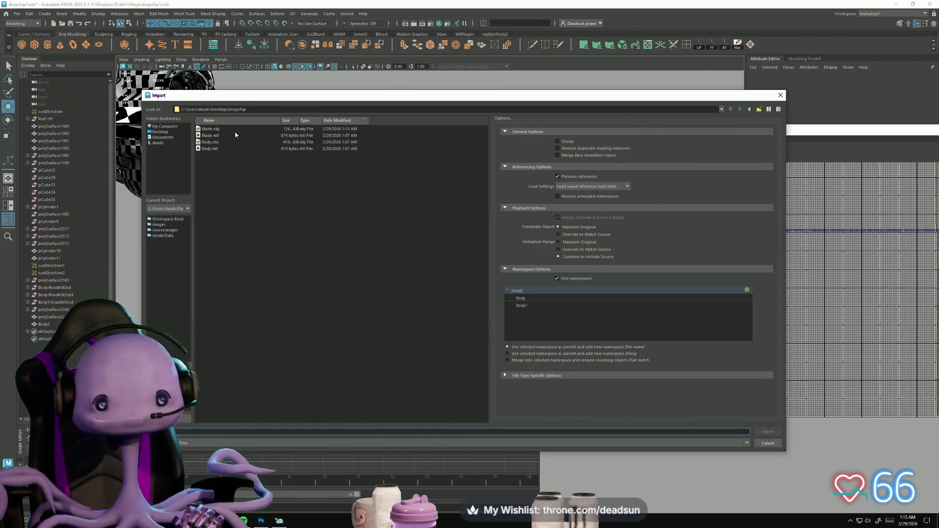
pyautogui.click(212, 143)
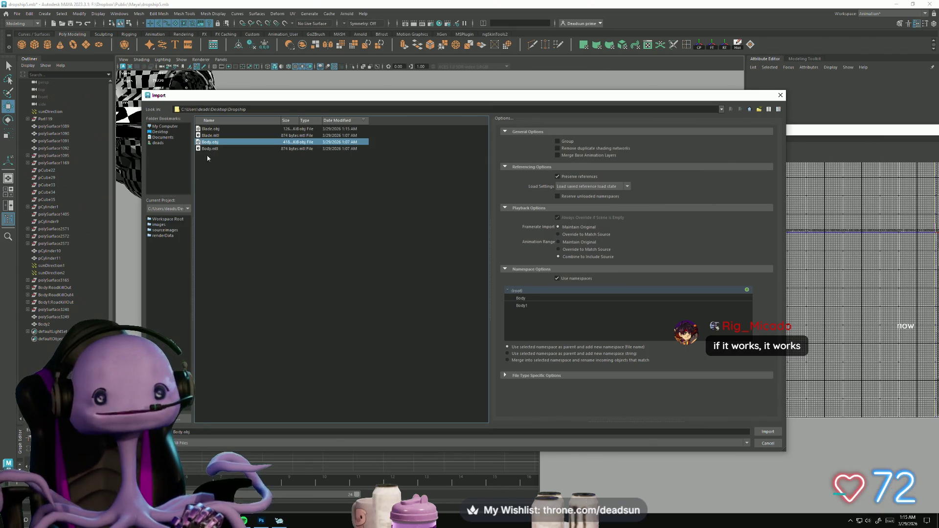
pyautogui.click(769, 433)
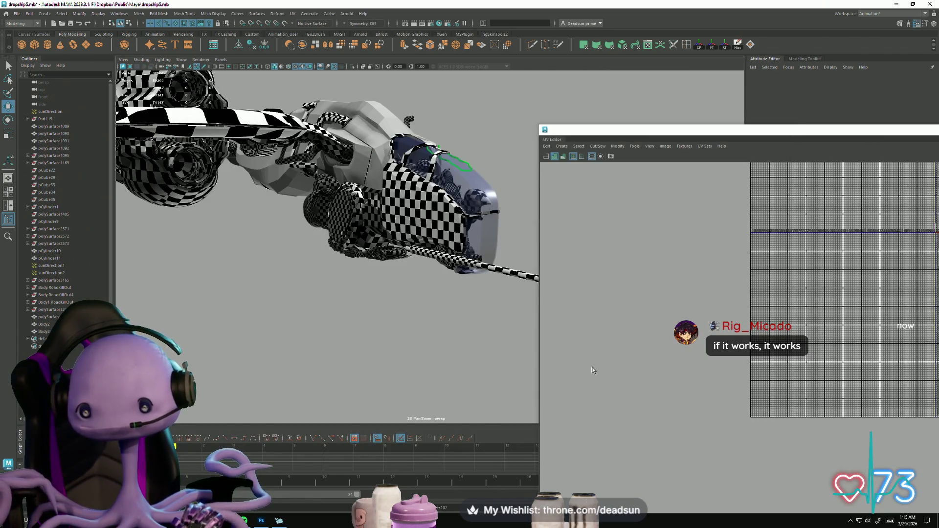
# Step: Select the cockpit mesh to inspect its UV shells up close, then deselect it
pyautogui.scroll(-3, 707, 313)
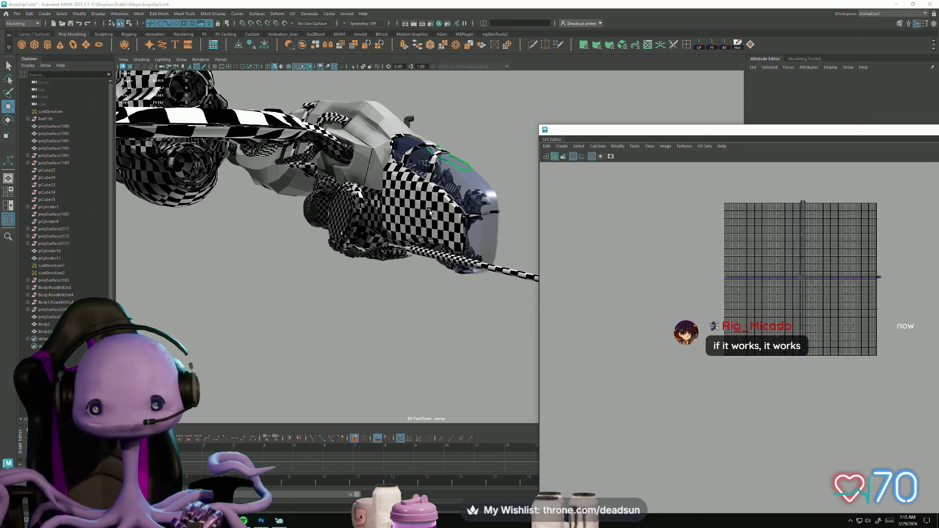
pyautogui.click(430, 212)
pyautogui.moveTo(656, 298)
pyautogui.keyDown('alt'); pyautogui.mouseDown(button='right')
pyautogui.moveTo(819, 389)
pyautogui.moveTo(871, 442)
pyautogui.moveTo(923, 439)
pyautogui.mouseUp(button='right'); pyautogui.keyUp('alt')
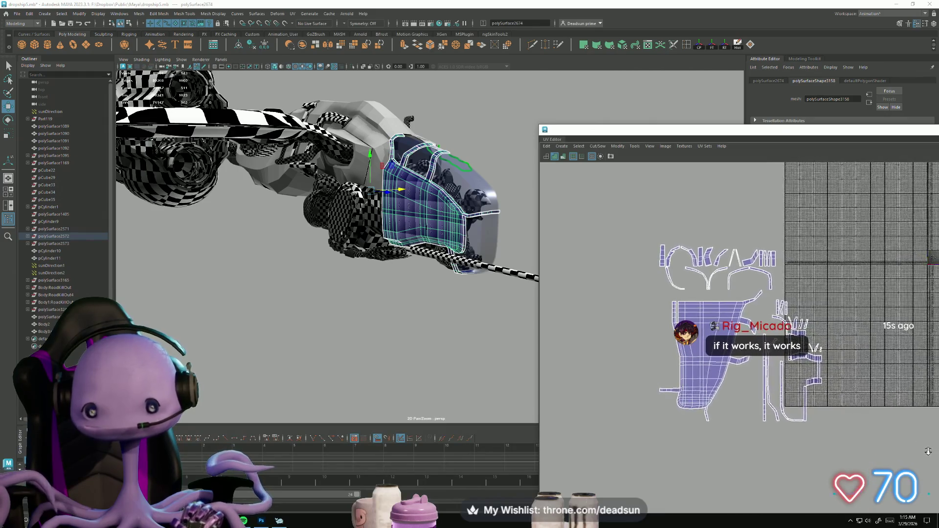
pyautogui.click(386, 284)
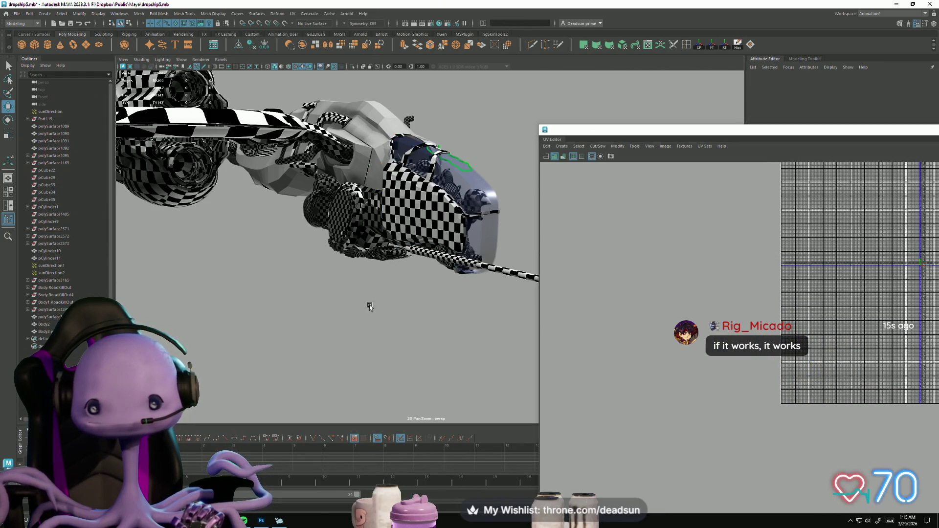
pyautogui.scroll(-5, 290, 254)
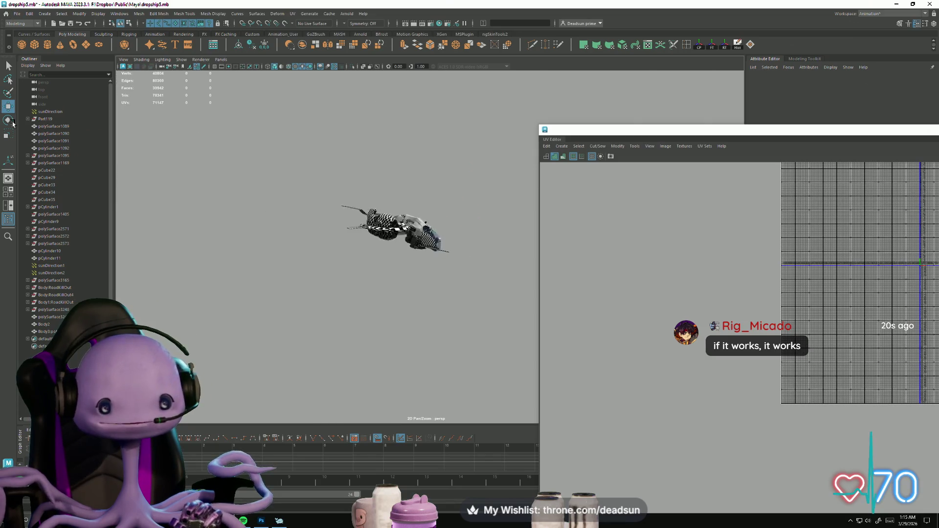
pyautogui.scroll(5, 308, 238)
pyautogui.click(16, 13)
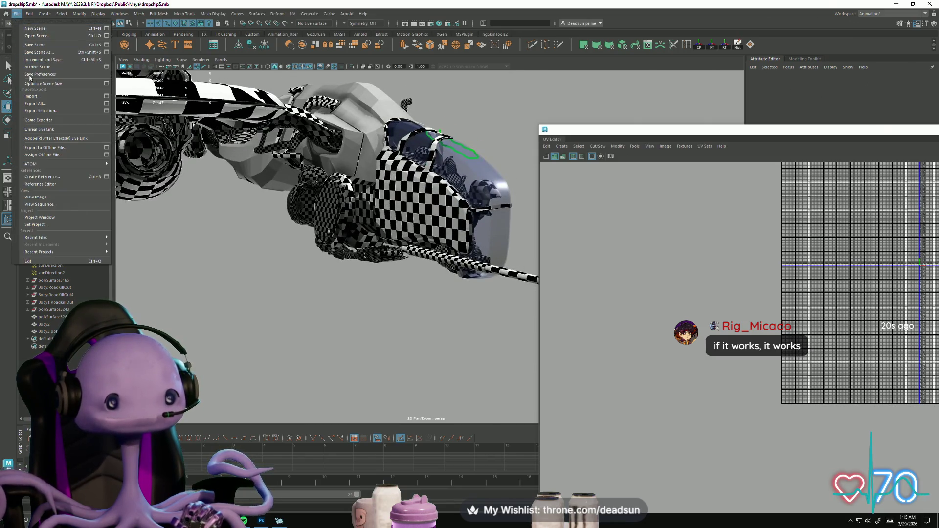
# Step: Import Blade.obj and select the new blade mesh
pyautogui.click(40, 97)
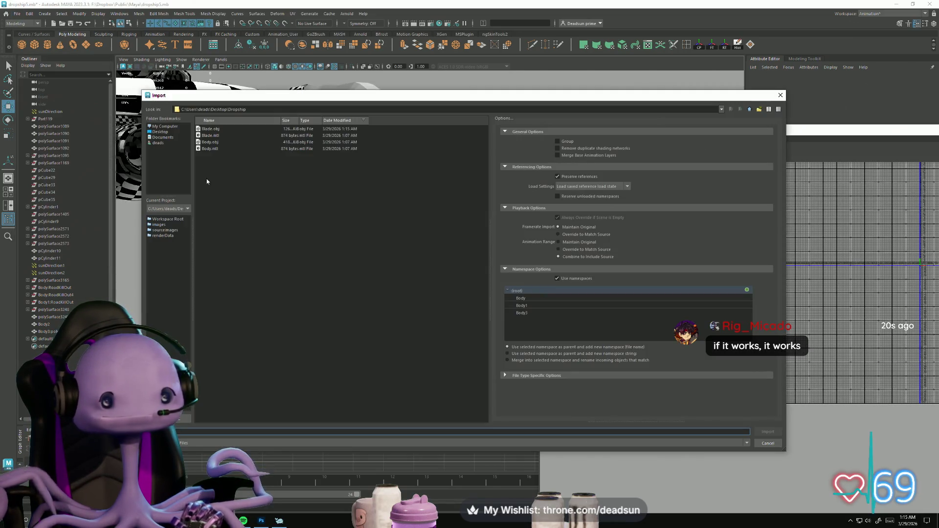
pyautogui.click(216, 130)
pyautogui.click(768, 432)
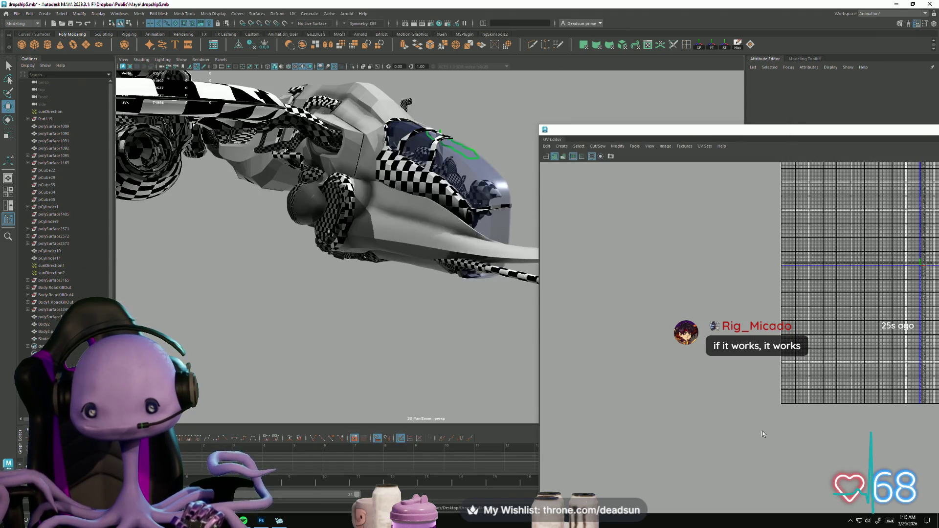
pyautogui.click(439, 233)
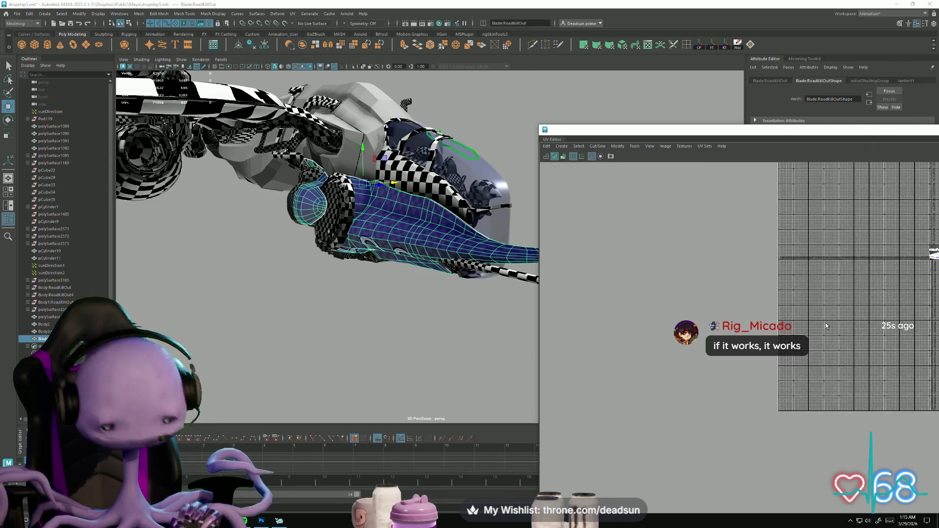
# Step: Move the blade's UV shells off the 0–1 tile into the neighbouring UV tile
pyautogui.scroll(5, 802, 309)
pyautogui.scroll(-8, 802, 309)
pyautogui.scroll(3, 718, 268)
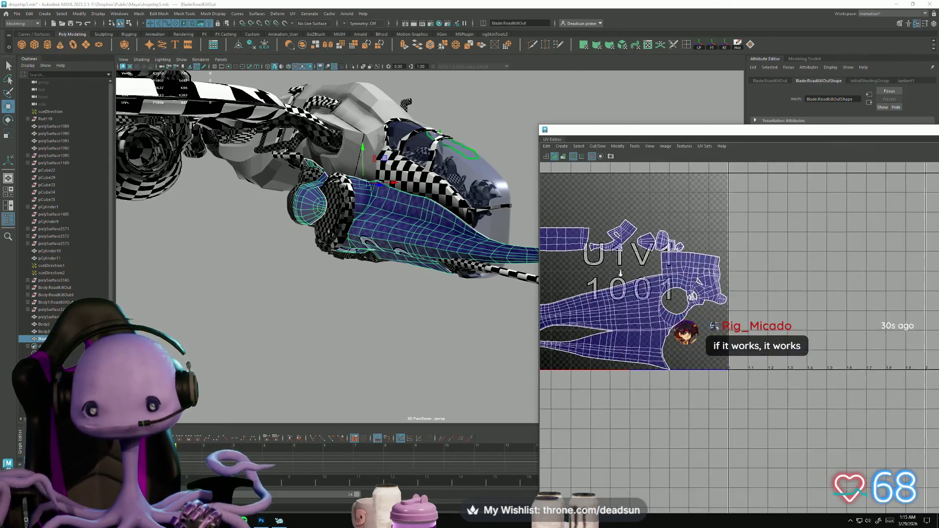
pyautogui.keyDown('alt'); pyautogui.moveTo(719, 269); pyautogui.dragTo(738, 245, button='middle'); pyautogui.keyUp('alt')
pyautogui.moveTo(710, 262); pyautogui.dragTo(736, 263, button='right')
pyautogui.scroll(-5, 852, 377)
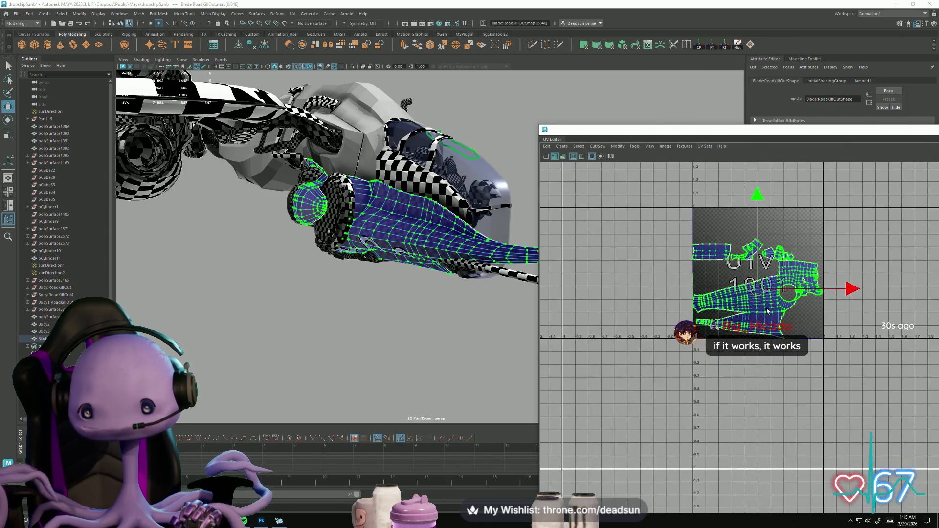
pyautogui.moveTo(709, 237); pyautogui.dragTo(841, 367)
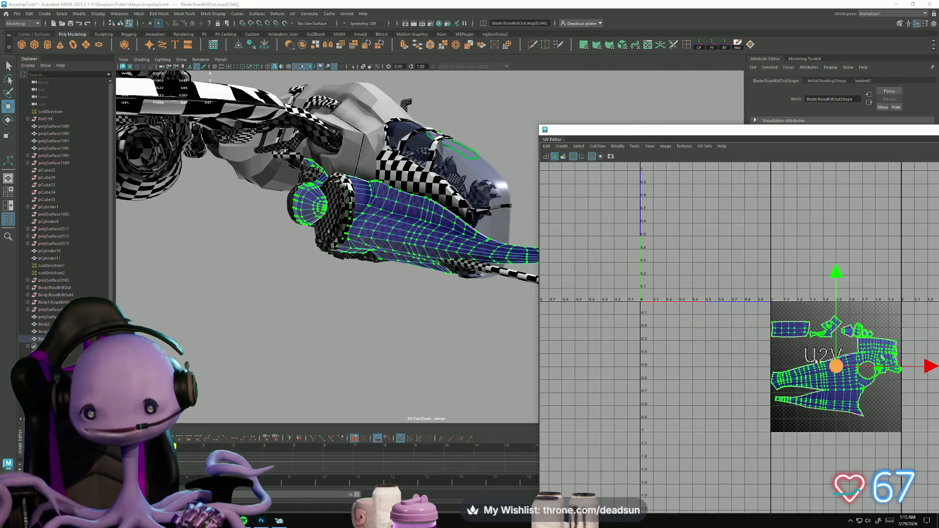
# Step: Deselect the blade, toggle wireframe then shaded display, and enlarge the UV Editor
pyautogui.scroll(10, 250, 247)
pyautogui.scroll(-5, 319, 311)
pyautogui.moveTo(310, 310)
pyautogui.keyDown('alt'); pyautogui.mouseDown()
pyautogui.moveTo(325, 287)
pyautogui.moveTo(341, 293)
pyautogui.moveTo(332, 313)
pyautogui.moveTo(216, 269)
pyautogui.moveTo(241, 264)
pyautogui.moveTo(227, 269)
pyautogui.moveTo(221, 258)
pyautogui.moveTo(274, 245)
pyautogui.mouseUp(); pyautogui.keyUp('alt')
pyautogui.scroll(-5, 332, 313)
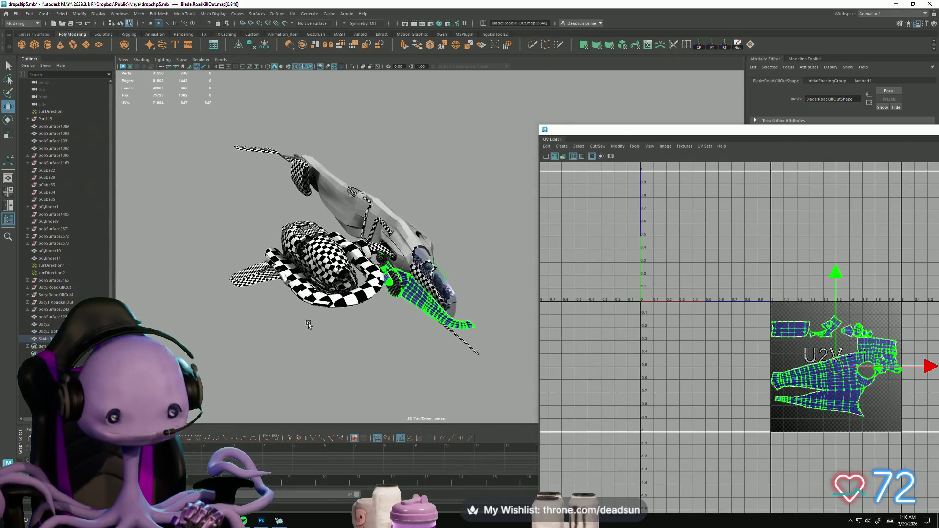
pyautogui.rightClick(342, 306)
pyautogui.moveTo(398, 326)
pyautogui.keyDown('alt'); pyautogui.mouseDown()
pyautogui.moveTo(380, 351)
pyautogui.moveTo(372, 317)
pyautogui.moveTo(379, 312)
pyautogui.moveTo(421, 354)
pyautogui.moveTo(386, 348)
pyautogui.mouseUp(); pyautogui.keyUp('alt')
pyautogui.press('4')
pyautogui.press('5')
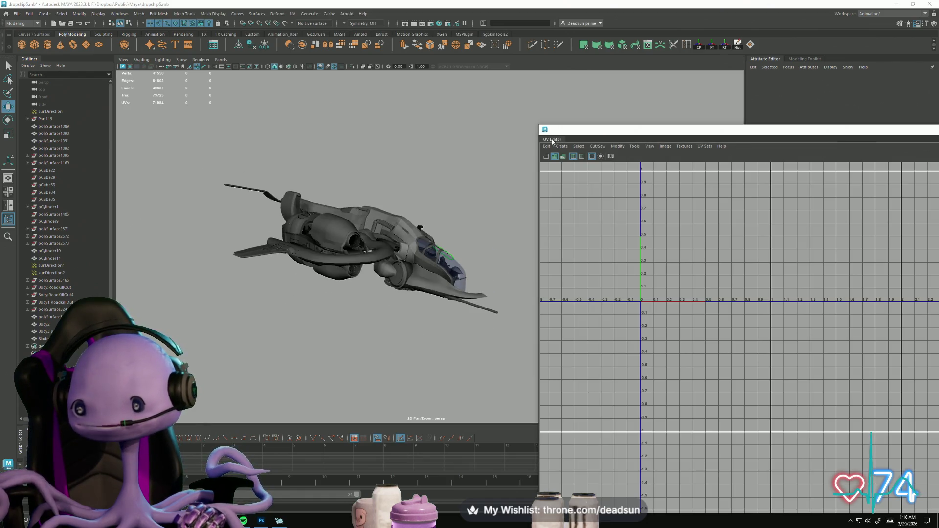
pyautogui.doubleClick(696, 135)
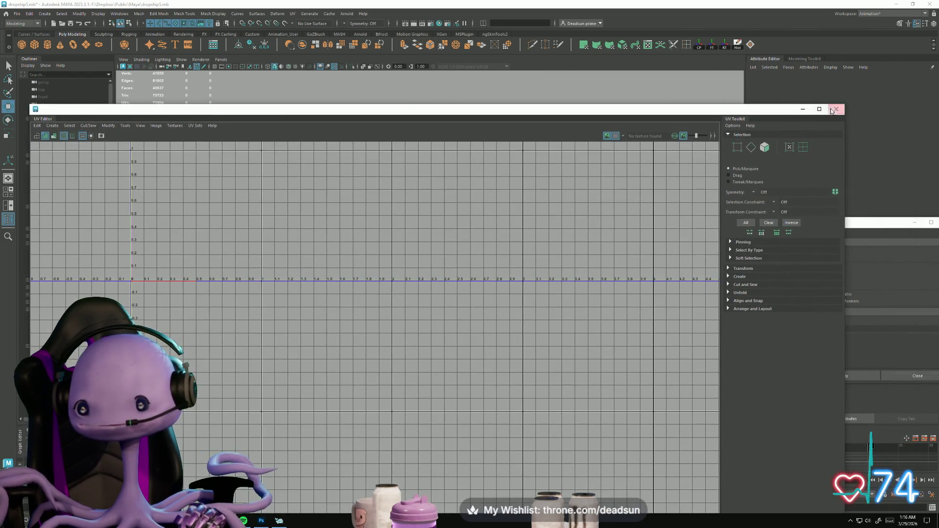
# Step: Close the UV Editor and select the engine nacelle housing
pyautogui.click(831, 111)
pyautogui.moveTo(325, 289)
pyautogui.keyDown('alt'); pyautogui.mouseDown()
pyautogui.moveTo(306, 280)
pyautogui.moveTo(273, 308)
pyautogui.moveTo(334, 297)
pyautogui.moveTo(365, 321)
pyautogui.moveTo(477, 330)
pyautogui.moveTo(461, 293)
pyautogui.moveTo(419, 342)
pyautogui.moveTo(436, 335)
pyautogui.mouseUp(); pyautogui.keyUp('alt')
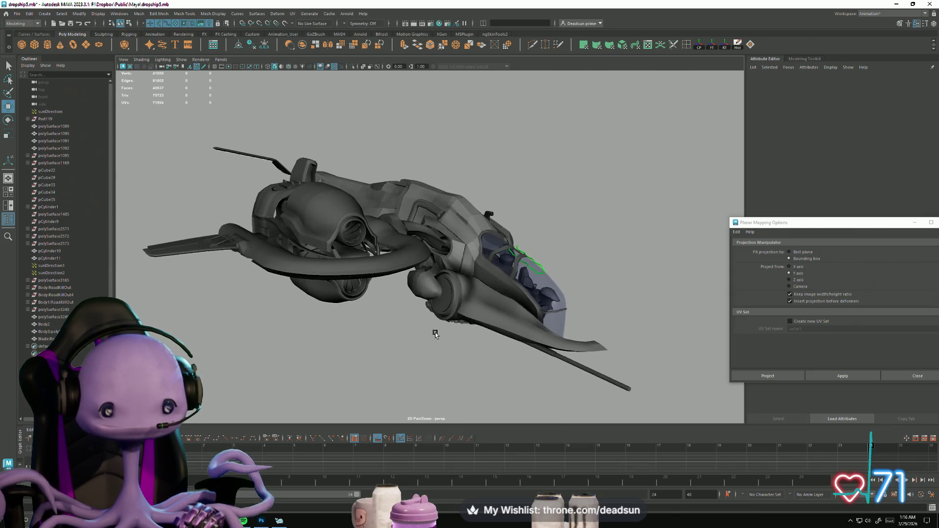
pyautogui.scroll(5, 436, 335)
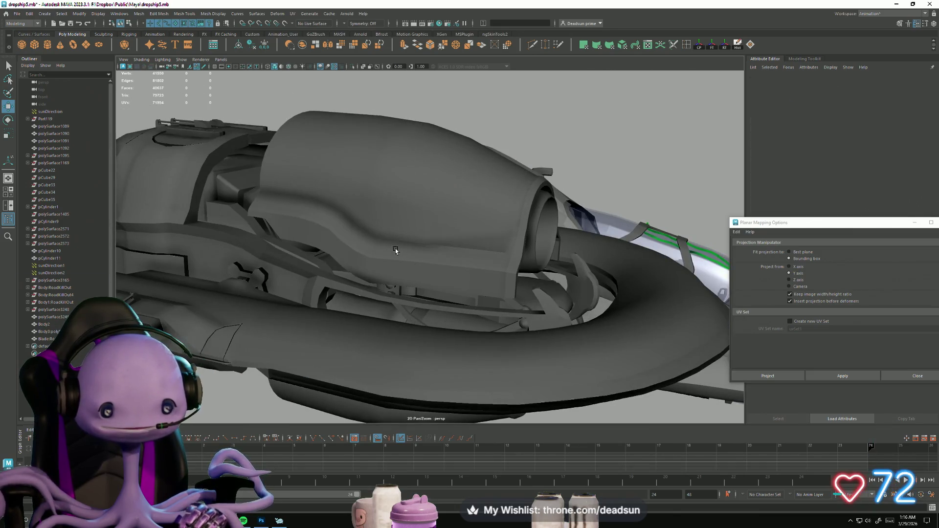
pyautogui.click(395, 250)
# Step: Inspect the nacelle from above, the side and the intake, then close on the engine struts
pyautogui.moveTo(415, 318)
pyautogui.keyDown('alt'); pyautogui.mouseDown()
pyautogui.moveTo(389, 330)
pyautogui.moveTo(470, 336)
pyautogui.moveTo(401, 286)
pyautogui.mouseUp(); pyautogui.keyUp('alt')
pyautogui.moveTo(400, 352)
pyautogui.keyDown('alt'); pyautogui.mouseDown()
pyautogui.moveTo(363, 350)
pyautogui.moveTo(368, 362)
pyautogui.moveTo(323, 314)
pyautogui.moveTo(370, 342)
pyautogui.mouseUp(); pyautogui.keyUp('alt')
pyautogui.moveTo(451, 288)
pyautogui.keyDown('alt'); pyautogui.mouseDown()
pyautogui.moveTo(398, 272)
pyautogui.moveTo(358, 286)
pyautogui.moveTo(357, 304)
pyautogui.moveTo(424, 267)
pyautogui.mouseUp(); pyautogui.keyUp('alt')
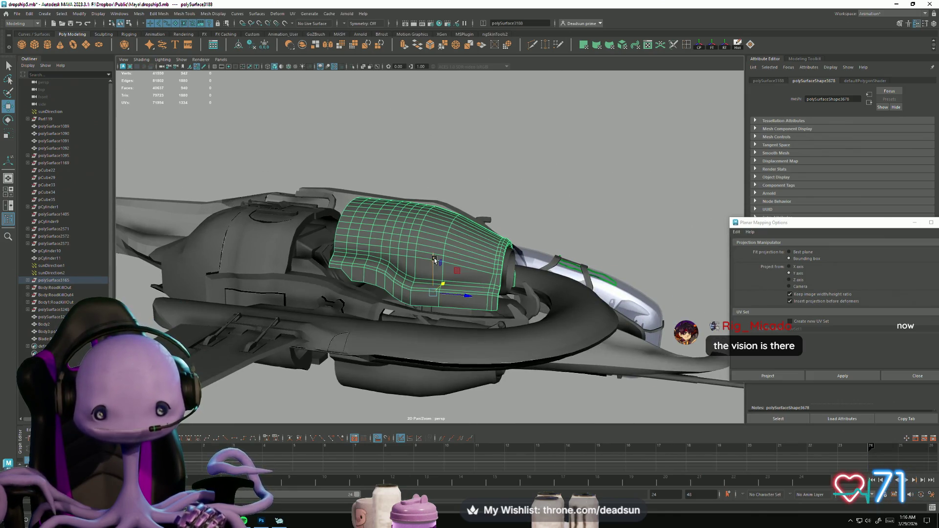
pyautogui.keyDown('alt'); pyautogui.moveTo(425, 111); pyautogui.dragTo(480, 333); pyautogui.keyUp('alt')
pyautogui.moveTo(480, 333)
pyautogui.keyDown('alt'); pyautogui.mouseDown(button='right')
pyautogui.moveTo(505, 370)
pyautogui.moveTo(455, 296)
pyautogui.moveTo(544, 318)
pyautogui.mouseUp(button='right'); pyautogui.keyUp('alt')
pyautogui.moveTo(543, 318)
pyautogui.keyDown('alt'); pyautogui.mouseDown()
pyautogui.moveTo(571, 301)
pyautogui.moveTo(602, 299)
pyautogui.moveTo(531, 269)
pyautogui.mouseUp(); pyautogui.keyUp('alt')
# Step: Pull back and orbit the engine ring and hull from low, rear and close side angles
pyautogui.keyDown('alt'); pyautogui.moveTo(527, 271); pyautogui.dragTo(325, 263, button='right'); pyautogui.keyUp('alt')
pyautogui.moveTo(325, 262)
pyautogui.keyDown('alt'); pyautogui.mouseDown()
pyautogui.moveTo(409, 250)
pyautogui.moveTo(361, 272)
pyautogui.mouseUp(); pyautogui.keyUp('alt')
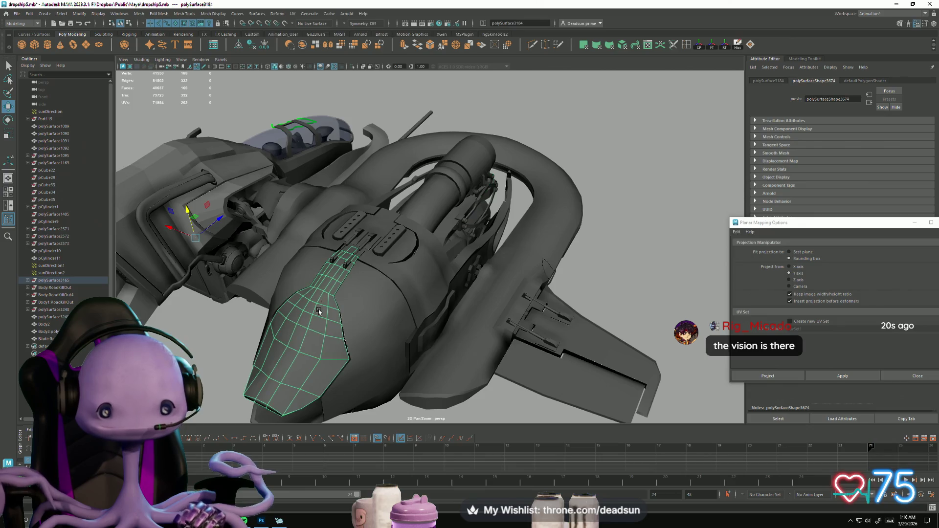
pyautogui.keyDown('alt'); pyautogui.moveTo(318, 312); pyautogui.dragTo(292, 322); pyautogui.keyUp('alt')
pyautogui.keyDown('alt'); pyautogui.moveTo(183, 121); pyautogui.dragTo(297, 284); pyautogui.keyUp('alt')
pyautogui.keyDown('alt'); pyautogui.moveTo(298, 283); pyautogui.dragTo(417, 318, button='right'); pyautogui.keyUp('alt')
pyautogui.moveTo(417, 318)
pyautogui.keyDown('alt'); pyautogui.mouseDown()
pyautogui.moveTo(284, 264)
pyautogui.moveTo(336, 300)
pyautogui.moveTo(386, 303)
pyautogui.moveTo(316, 316)
pyautogui.mouseUp(); pyautogui.keyUp('alt')
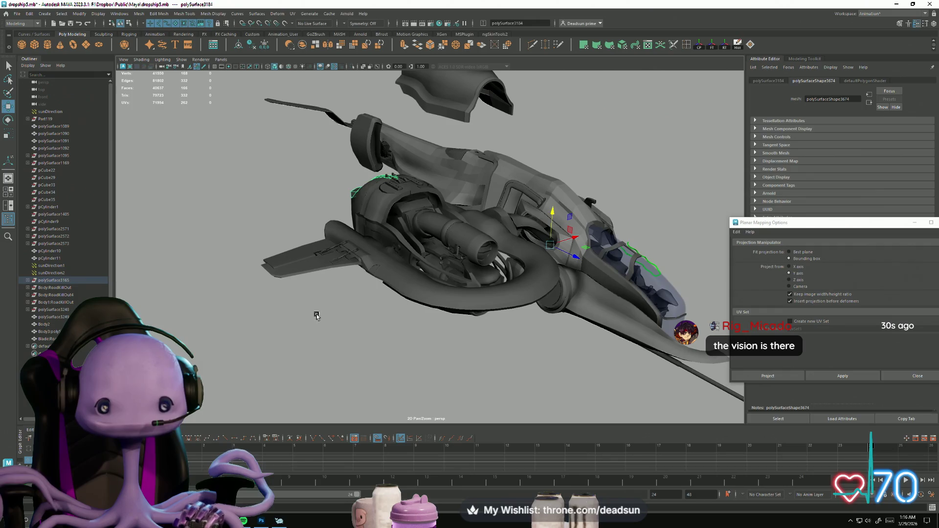
pyautogui.moveTo(367, 344)
pyautogui.keyDown('alt'); pyautogui.mouseDown()
pyautogui.moveTo(413, 391)
pyautogui.moveTo(353, 409)
pyautogui.moveTo(474, 392)
pyautogui.moveTo(466, 374)
pyautogui.moveTo(491, 413)
pyautogui.moveTo(475, 330)
pyautogui.moveTo(455, 400)
pyautogui.moveTo(413, 374)
pyautogui.moveTo(379, 322)
pyautogui.moveTo(489, 319)
pyautogui.moveTo(497, 325)
pyautogui.moveTo(422, 352)
pyautogui.moveTo(342, 335)
pyautogui.moveTo(299, 341)
pyautogui.mouseUp(); pyautogui.keyUp('alt')
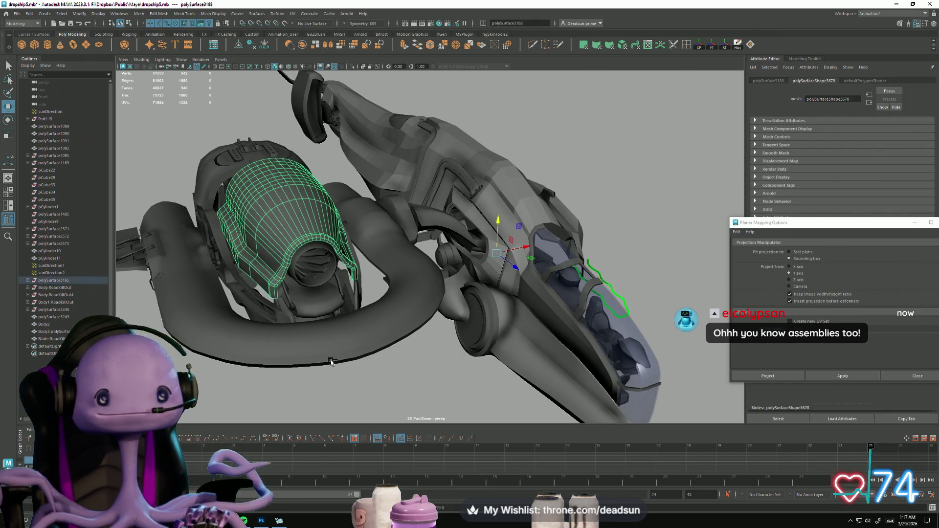
# Step: Deselect everything, orbit in close around the strut linkage, then open the Display menu
pyautogui.keyDown('alt'); pyautogui.moveTo(288, 360); pyautogui.dragTo(316, 362); pyautogui.keyUp('alt')
pyautogui.click(481, 139)
pyautogui.moveTo(481, 138)
pyautogui.keyDown('alt'); pyautogui.mouseDown()
pyautogui.moveTo(671, 88)
pyautogui.moveTo(465, 329)
pyautogui.moveTo(418, 339)
pyautogui.moveTo(495, 305)
pyautogui.moveTo(497, 325)
pyautogui.moveTo(382, 379)
pyautogui.moveTo(264, 383)
pyautogui.moveTo(358, 367)
pyautogui.moveTo(398, 389)
pyautogui.moveTo(422, 384)
pyautogui.mouseUp(); pyautogui.keyUp('alt')
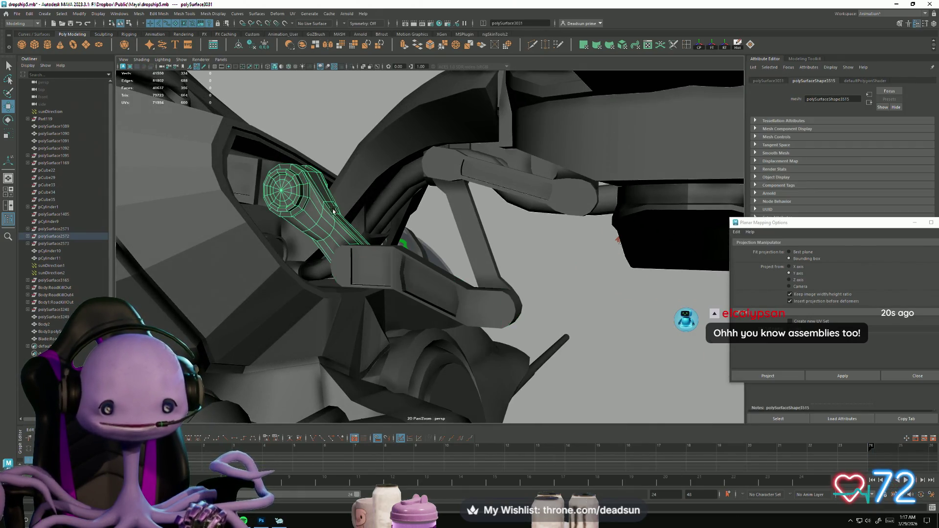
pyautogui.moveTo(523, 319)
pyautogui.keyDown('alt'); pyautogui.mouseDown()
pyautogui.moveTo(490, 272)
pyautogui.moveTo(411, 289)
pyautogui.moveTo(370, 312)
pyautogui.moveTo(395, 308)
pyautogui.moveTo(263, 297)
pyautogui.moveTo(398, 329)
pyautogui.moveTo(392, 155)
pyautogui.mouseUp(); pyautogui.keyUp('alt')
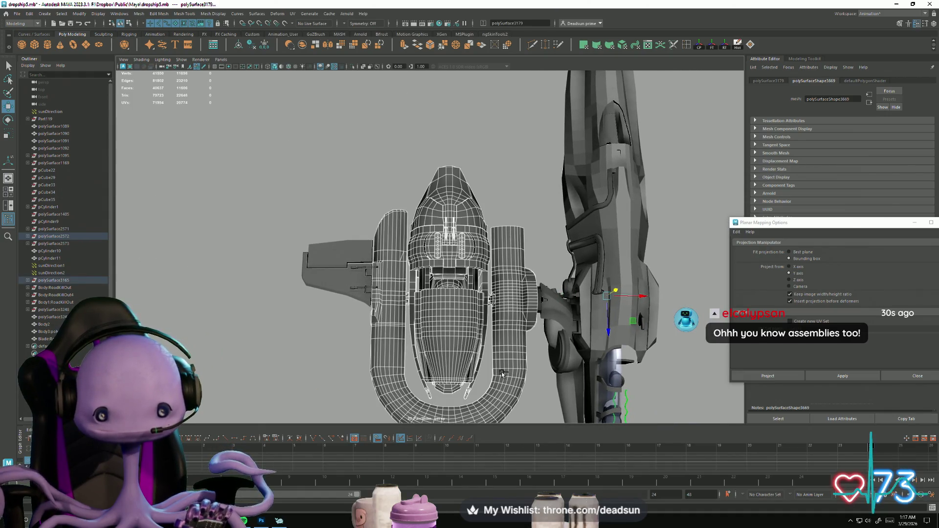
pyautogui.click(99, 14)
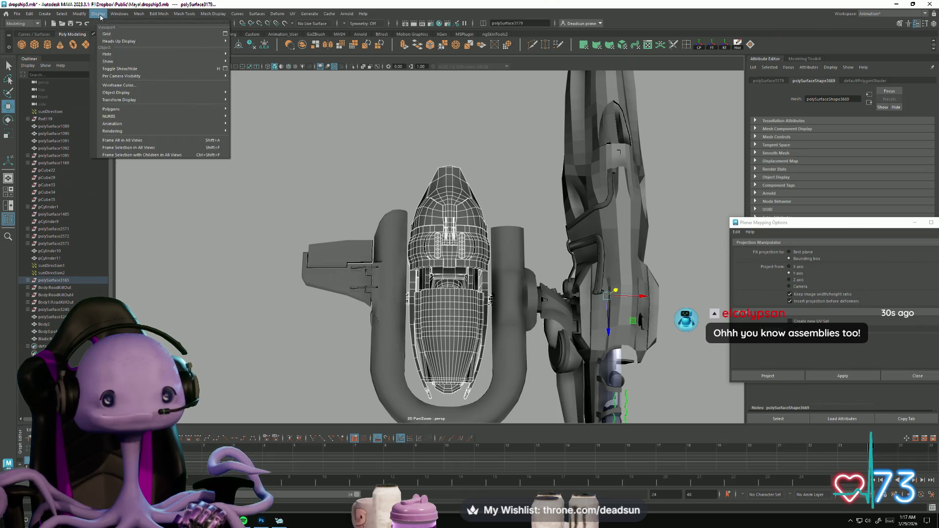
# Step: Orbit in on the engine pod, hull detail and end cap, ending on a three-quarter ship view
pyautogui.keyDown('alt'); pyautogui.moveTo(196, 91); pyautogui.dragTo(407, 285); pyautogui.keyUp('alt')
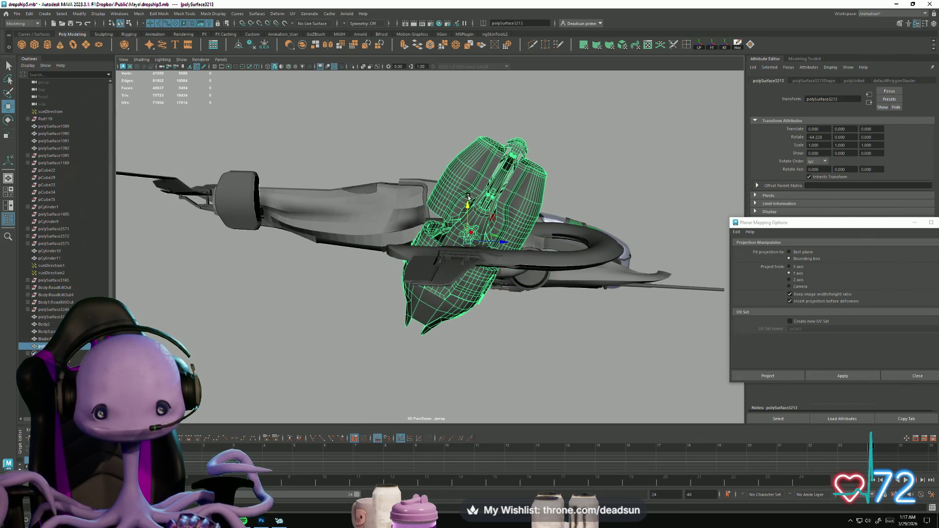
pyautogui.keyDown('alt'); pyautogui.moveTo(451, 244); pyautogui.dragTo(624, 249, button='right'); pyautogui.keyUp('alt')
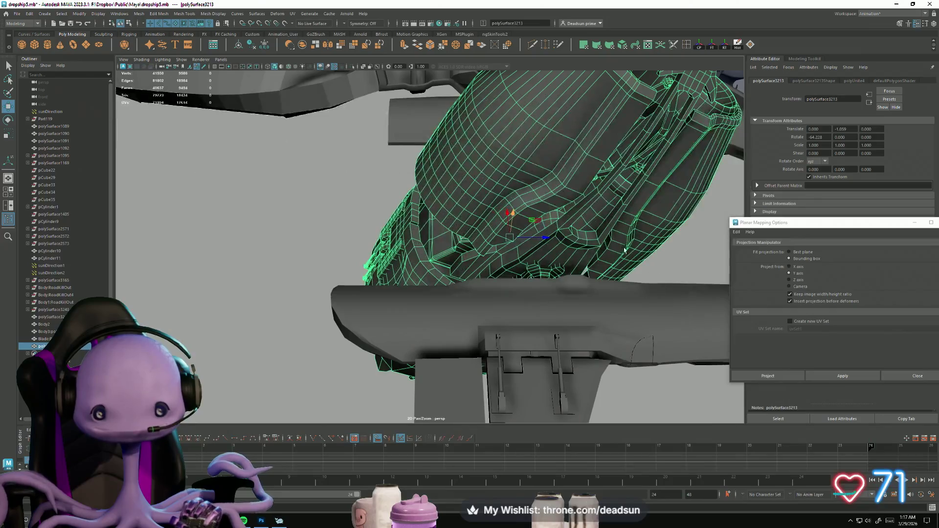
pyautogui.moveTo(570, 250)
pyautogui.keyDown('alt'); pyautogui.mouseDown()
pyautogui.moveTo(471, 349)
pyautogui.moveTo(457, 346)
pyautogui.moveTo(507, 360)
pyautogui.moveTo(421, 344)
pyautogui.moveTo(441, 324)
pyautogui.moveTo(488, 369)
pyautogui.moveTo(460, 331)
pyautogui.mouseUp(); pyautogui.keyUp('alt')
pyautogui.moveTo(446, 159)
pyautogui.keyDown('alt'); pyautogui.mouseDown()
pyautogui.moveTo(434, 172)
pyautogui.moveTo(457, 270)
pyautogui.moveTo(400, 240)
pyautogui.moveTo(436, 185)
pyautogui.mouseUp(); pyautogui.keyUp('alt')
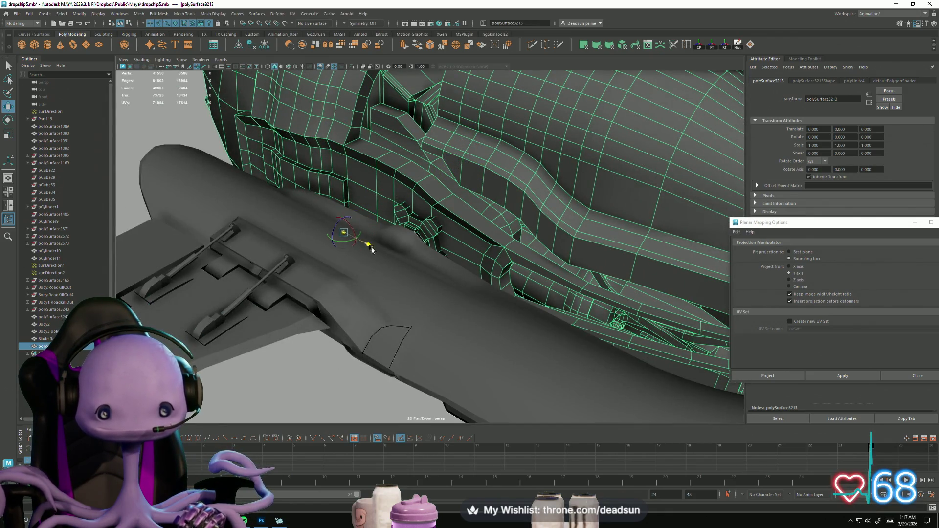
pyautogui.moveTo(379, 289)
pyautogui.keyDown('alt'); pyautogui.mouseDown()
pyautogui.moveTo(449, 310)
pyautogui.moveTo(513, 356)
pyautogui.moveTo(582, 373)
pyautogui.moveTo(541, 325)
pyautogui.moveTo(579, 295)
pyautogui.mouseUp(); pyautogui.keyUp('alt')
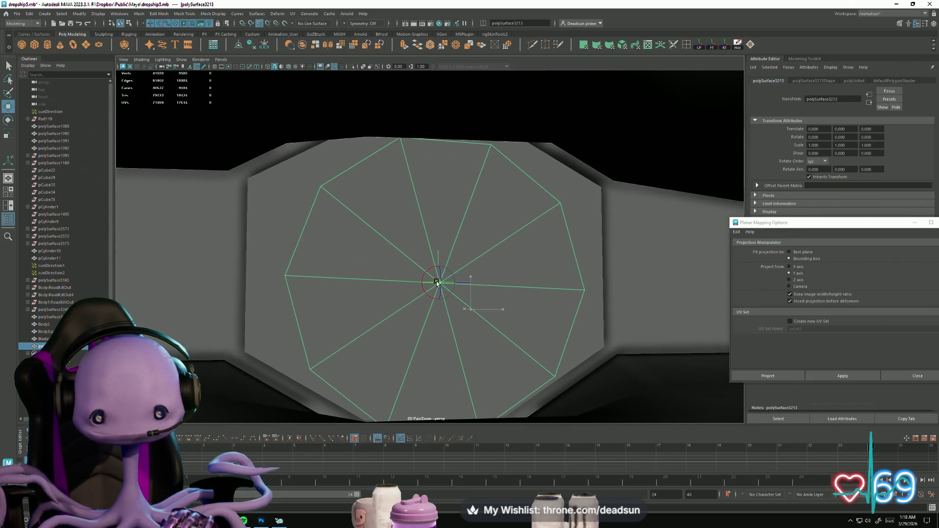
pyautogui.moveTo(436, 339)
pyautogui.keyDown('alt'); pyautogui.mouseDown()
pyautogui.moveTo(366, 258)
pyautogui.moveTo(289, 310)
pyautogui.moveTo(445, 374)
pyautogui.moveTo(370, 375)
pyautogui.moveTo(474, 299)
pyautogui.moveTo(465, 297)
pyautogui.mouseUp(); pyautogui.keyUp('alt')
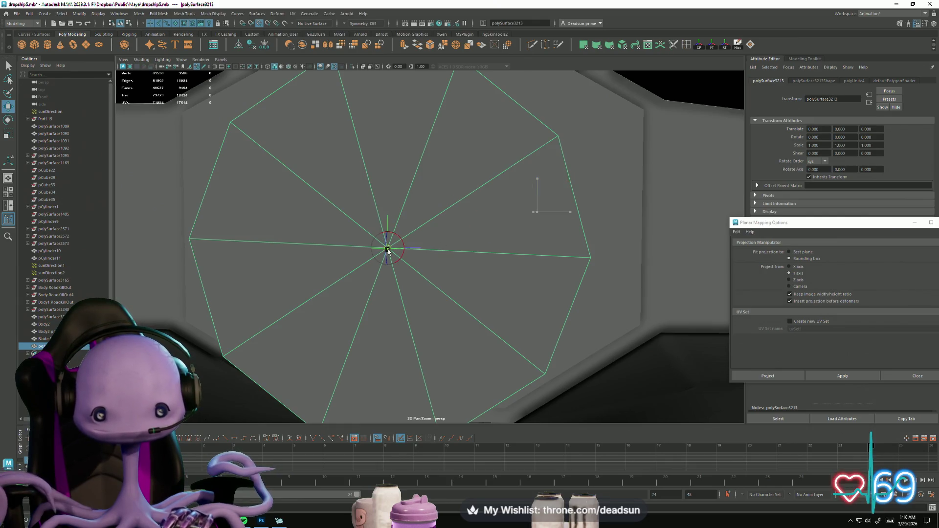
pyautogui.moveTo(386, 258)
pyautogui.keyDown('alt'); pyautogui.mouseDown()
pyautogui.moveTo(317, 321)
pyautogui.moveTo(300, 295)
pyautogui.moveTo(210, 266)
pyautogui.moveTo(269, 343)
pyautogui.moveTo(203, 308)
pyautogui.moveTo(344, 322)
pyautogui.mouseUp(); pyautogui.keyUp('alt')
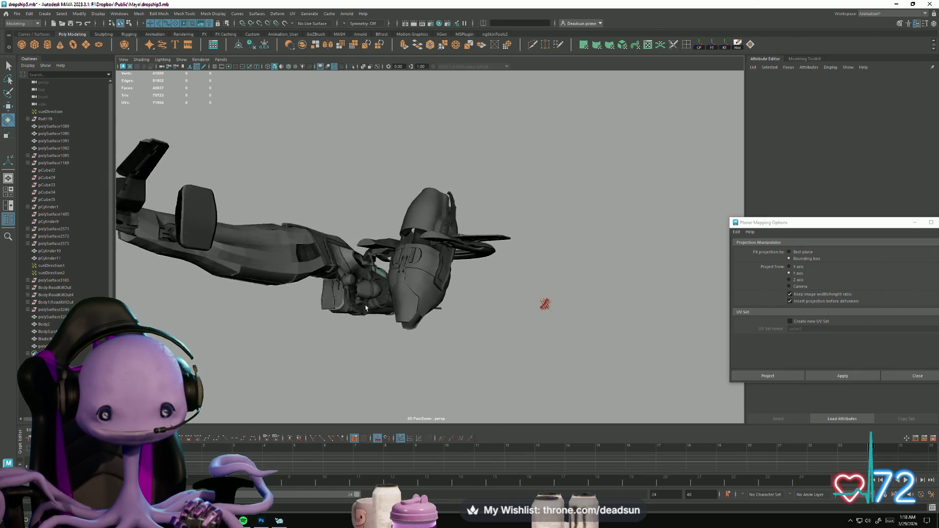
pyautogui.keyDown('alt'); pyautogui.moveTo(240, 335); pyautogui.dragTo(282, 336); pyautogui.keyUp('alt')
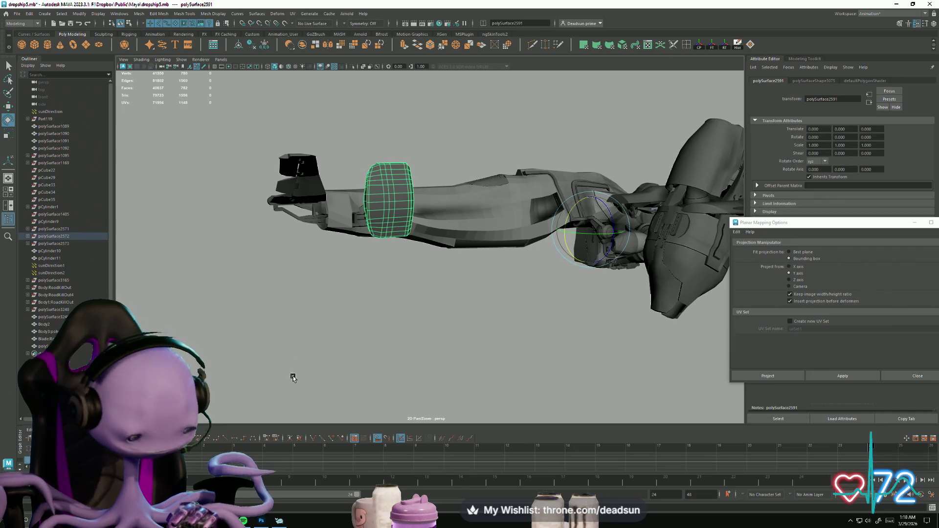
# Step: Frame the wheel part and orbit around it and its mount, including an edge-on view
pyautogui.press('f')
pyautogui.moveTo(294, 377)
pyautogui.keyDown('alt'); pyautogui.mouseDown()
pyautogui.moveTo(457, 412)
pyautogui.moveTo(391, 377)
pyautogui.mouseUp(); pyautogui.keyUp('alt')
pyautogui.scroll(4, 372, 362)
pyautogui.moveTo(355, 352)
pyautogui.keyDown('alt'); pyautogui.mouseDown()
pyautogui.moveTo(325, 321)
pyautogui.moveTo(506, 266)
pyautogui.mouseUp(); pyautogui.keyUp('alt')
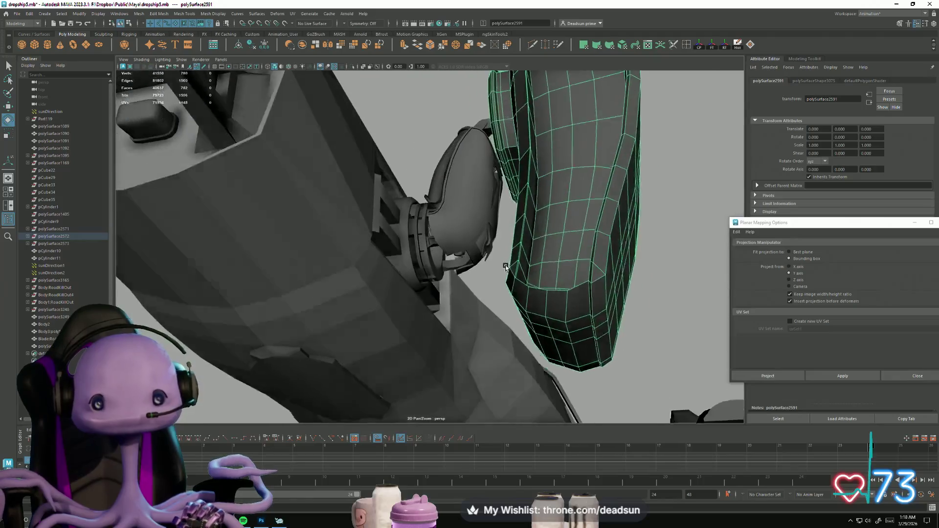
pyautogui.scroll(8, 506, 267)
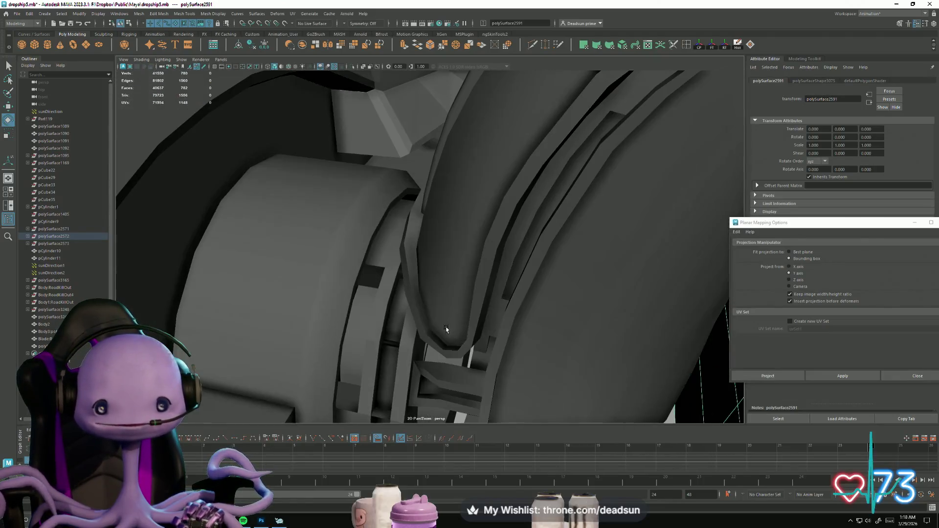
pyautogui.scroll(2, 420, 289)
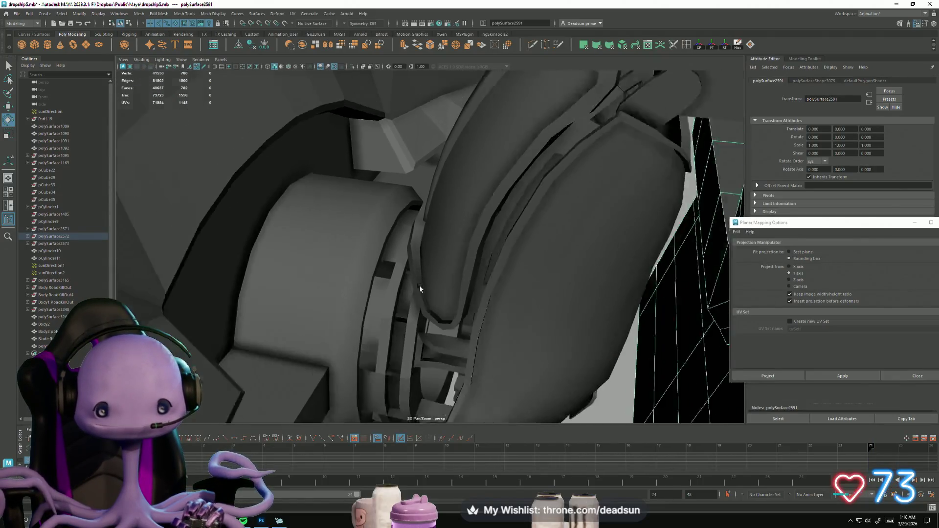
pyautogui.scroll(-3, 420, 289)
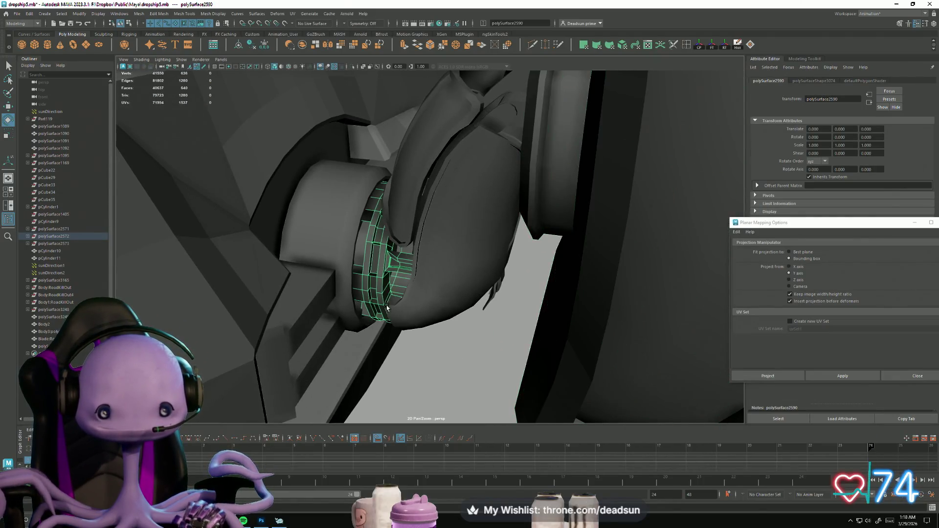
pyautogui.moveTo(386, 308)
pyautogui.keyDown('alt'); pyautogui.mouseDown()
pyautogui.moveTo(403, 304)
pyautogui.moveTo(240, 282)
pyautogui.moveTo(247, 300)
pyautogui.moveTo(171, 375)
pyautogui.moveTo(51, 254)
pyautogui.moveTo(52, 276)
pyautogui.mouseUp(); pyautogui.keyUp('alt')
pyautogui.moveTo(449, 271)
pyautogui.keyDown('alt'); pyautogui.mouseDown()
pyautogui.moveTo(460, 329)
pyautogui.moveTo(452, 347)
pyautogui.moveTo(424, 361)
pyautogui.moveTo(344, 363)
pyautogui.moveTo(279, 340)
pyautogui.moveTo(290, 251)
pyautogui.moveTo(324, 370)
pyautogui.moveTo(342, 342)
pyautogui.moveTo(275, 346)
pyautogui.moveTo(343, 338)
pyautogui.moveTo(326, 279)
pyautogui.moveTo(315, 273)
pyautogui.moveTo(158, 298)
pyautogui.mouseUp(); pyautogui.keyUp('alt')
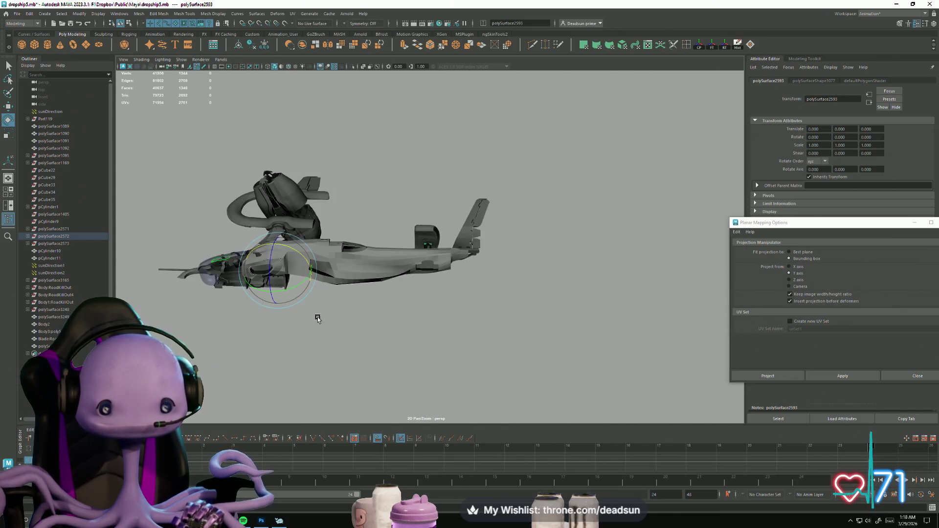
# Step: Orbit around the engine from below and upright, then deselect the engine assembly
pyautogui.keyDown('alt'); pyautogui.moveTo(318, 319); pyautogui.dragTo(531, 310, button='right'); pyautogui.keyUp('alt')
pyautogui.moveTo(454, 224)
pyautogui.keyDown('alt'); pyautogui.mouseDown()
pyautogui.moveTo(457, 316)
pyautogui.moveTo(338, 285)
pyautogui.moveTo(381, 306)
pyautogui.moveTo(355, 237)
pyautogui.mouseUp(); pyautogui.keyUp('alt')
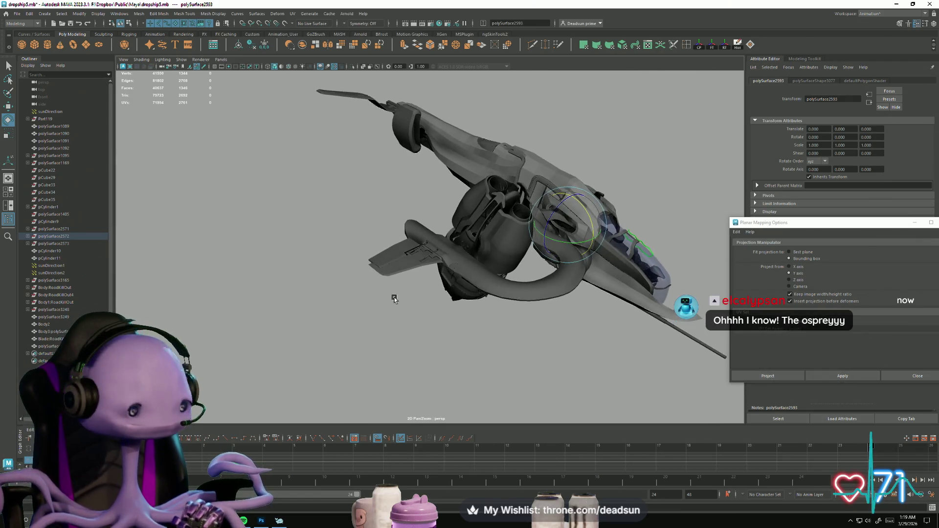
pyautogui.keyDown('alt'); pyautogui.moveTo(336, 334); pyautogui.dragTo(322, 281); pyautogui.keyUp('alt')
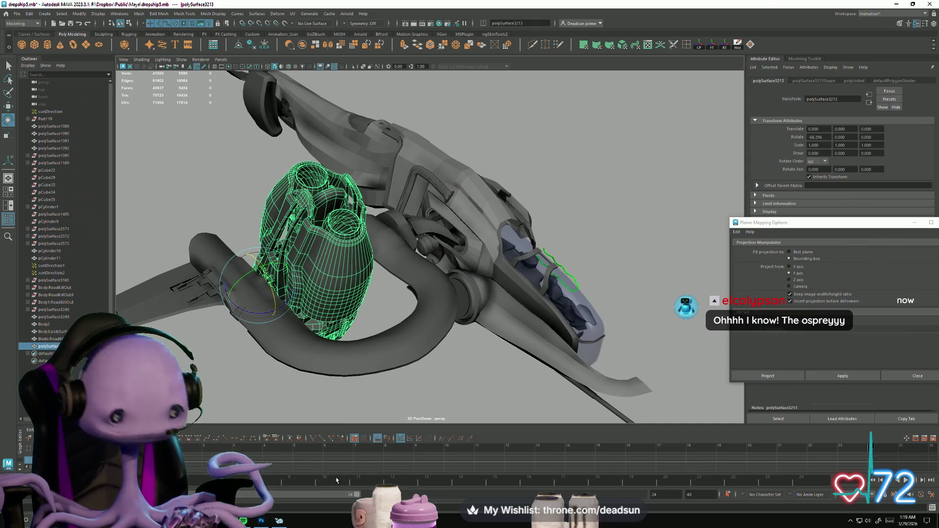
pyautogui.moveTo(391, 409)
pyautogui.keyDown('alt'); pyautogui.mouseDown()
pyautogui.moveTo(419, 392)
pyautogui.moveTo(404, 399)
pyautogui.mouseUp(); pyautogui.keyUp('alt')
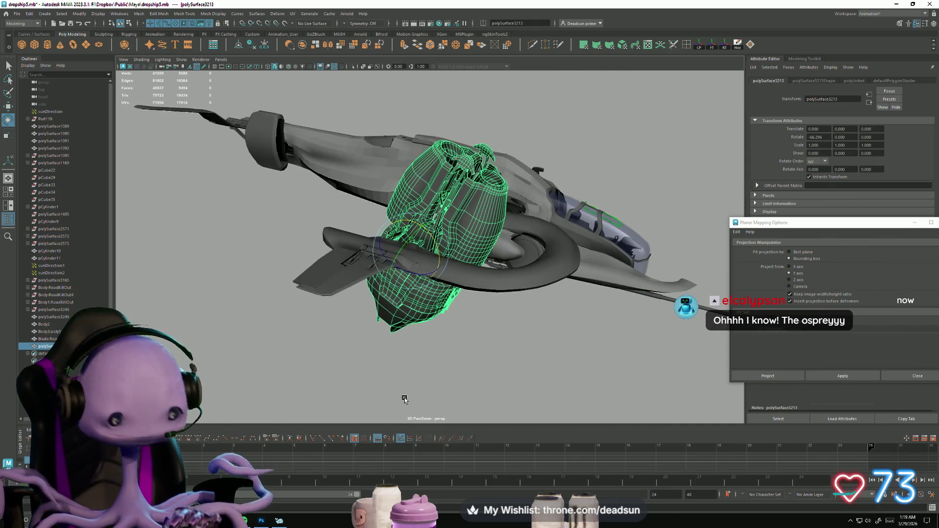
pyautogui.moveTo(397, 346)
pyautogui.keyDown('alt'); pyautogui.mouseDown()
pyautogui.moveTo(351, 340)
pyautogui.moveTo(385, 337)
pyautogui.moveTo(382, 329)
pyautogui.moveTo(367, 352)
pyautogui.moveTo(377, 357)
pyautogui.mouseUp(); pyautogui.keyUp('alt')
pyautogui.moveTo(377, 356)
pyautogui.keyDown('alt'); pyautogui.mouseDown(button='right')
pyautogui.moveTo(482, 356)
pyautogui.moveTo(467, 342)
pyautogui.mouseUp(button='right'); pyautogui.keyUp('alt')
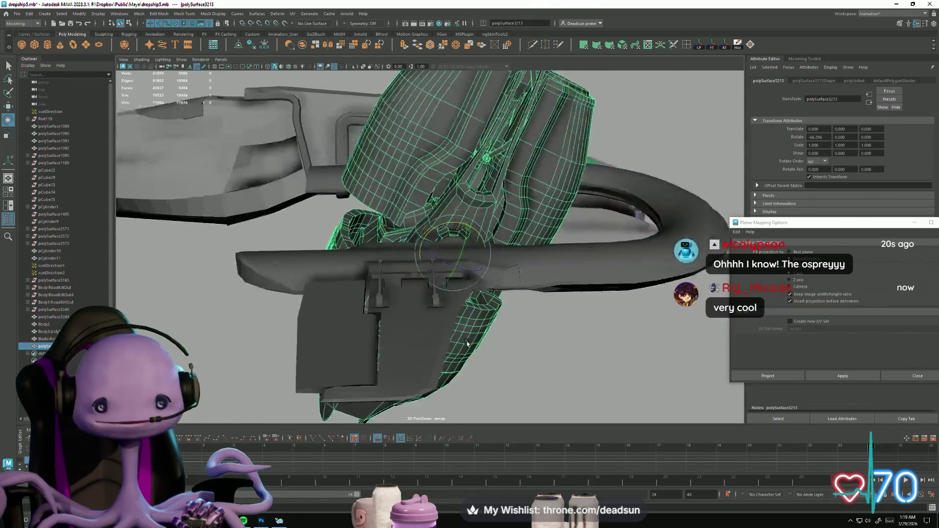
pyautogui.keyDown('alt'); pyautogui.moveTo(467, 341); pyautogui.dragTo(408, 307); pyautogui.keyUp('alt')
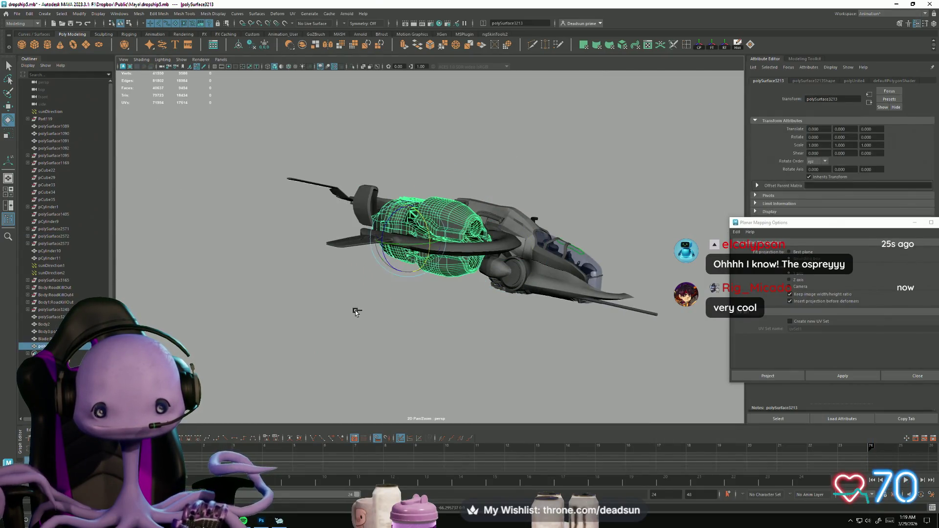
pyautogui.keyDown('alt'); pyautogui.moveTo(341, 337); pyautogui.dragTo(387, 340); pyautogui.keyUp('alt')
pyautogui.click(388, 340)
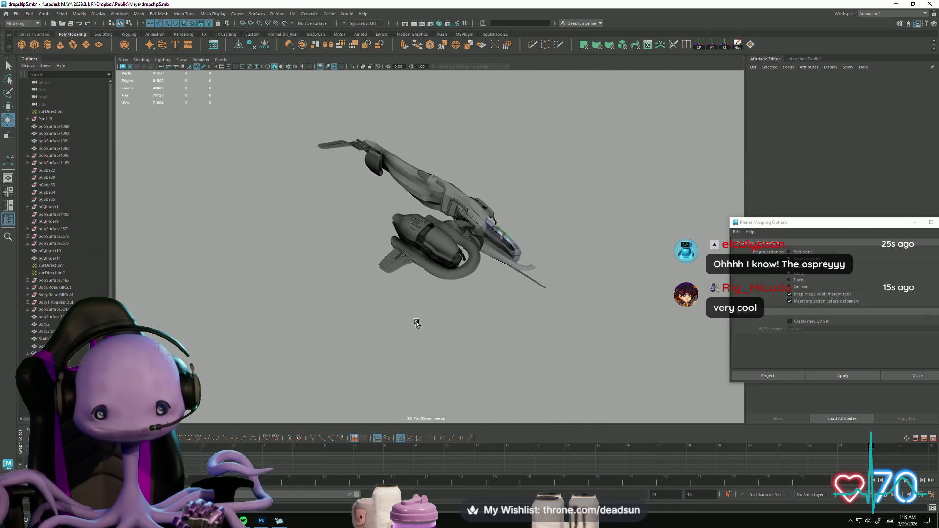
# Step: Reframe the whole ship and orbit beneath it around the hull body and ramp plate
pyautogui.keyDown('alt'); pyautogui.moveTo(484, 300); pyautogui.dragTo(262, 262); pyautogui.keyUp('alt')
pyautogui.keyDown('alt'); pyautogui.moveTo(263, 263); pyautogui.dragTo(197, 321, button='right'); pyautogui.keyUp('alt')
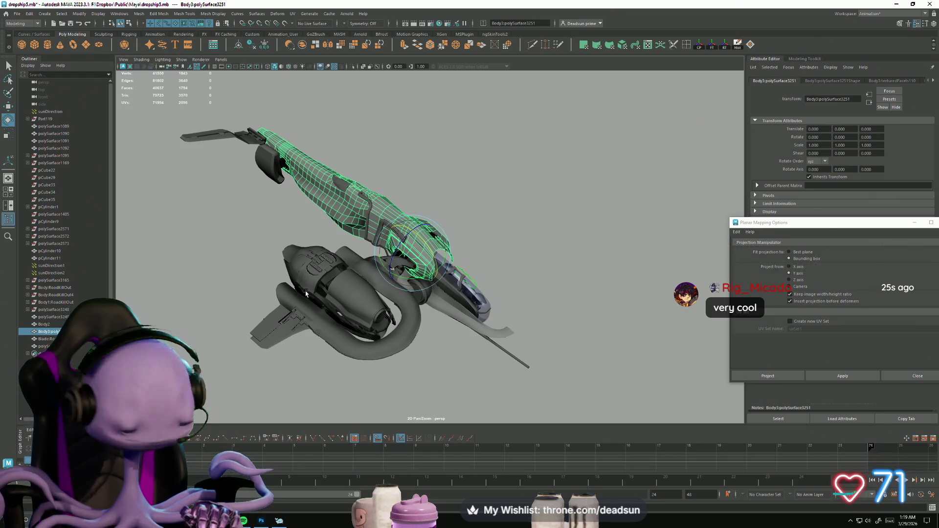
pyautogui.moveTo(352, 268)
pyautogui.keyDown('alt'); pyautogui.mouseDown()
pyautogui.moveTo(334, 283)
pyautogui.moveTo(623, 360)
pyautogui.mouseUp(); pyautogui.keyUp('alt')
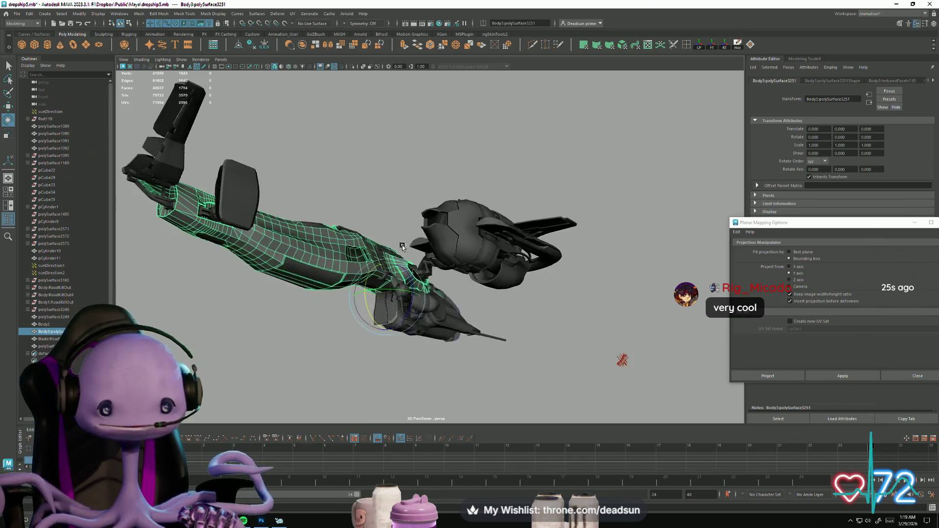
pyautogui.scroll(8, 434, 342)
pyautogui.scroll(-5, 404, 143)
pyautogui.moveTo(404, 143)
pyautogui.keyDown('alt'); pyautogui.mouseDown()
pyautogui.moveTo(440, 196)
pyautogui.moveTo(489, 234)
pyautogui.mouseUp(); pyautogui.keyUp('alt')
pyautogui.scroll(8, 524, 257)
pyautogui.keyDown('alt'); pyautogui.moveTo(377, 194); pyautogui.dragTo(414, 321); pyautogui.keyUp('alt')
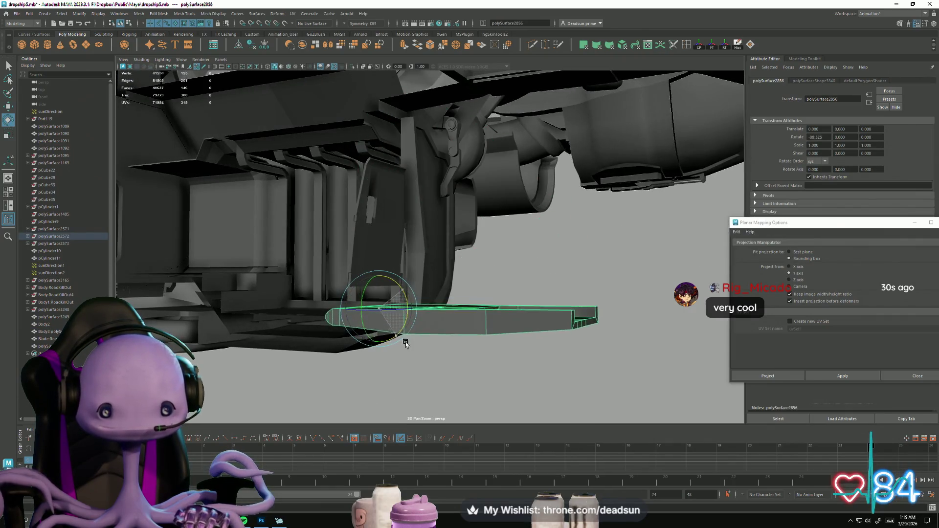
# Step: Select the plate beside the ramp and lower it along its vertical axis
pyautogui.keyDown('alt'); pyautogui.moveTo(408, 356); pyautogui.dragTo(409, 318); pyautogui.keyUp('alt')
pyautogui.click(408, 303)
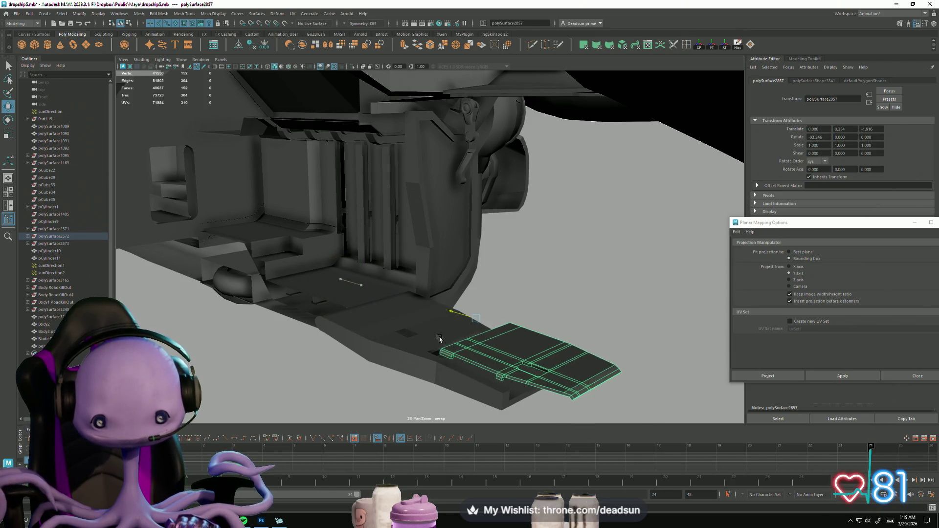
pyautogui.moveTo(511, 304); pyautogui.dragTo(519, 327)
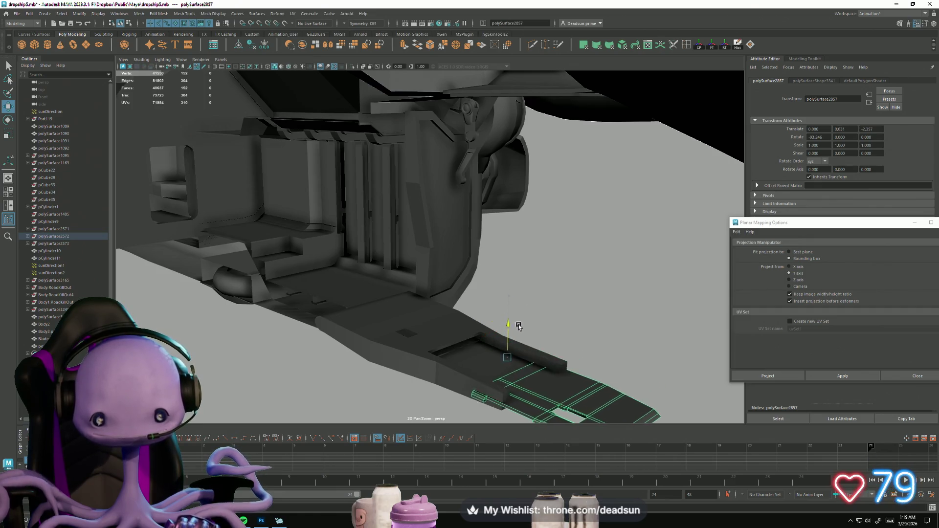
pyautogui.moveTo(459, 347)
pyautogui.keyDown('alt'); pyautogui.mouseDown()
pyautogui.moveTo(493, 350)
pyautogui.moveTo(531, 336)
pyautogui.mouseUp(); pyautogui.keyUp('alt')
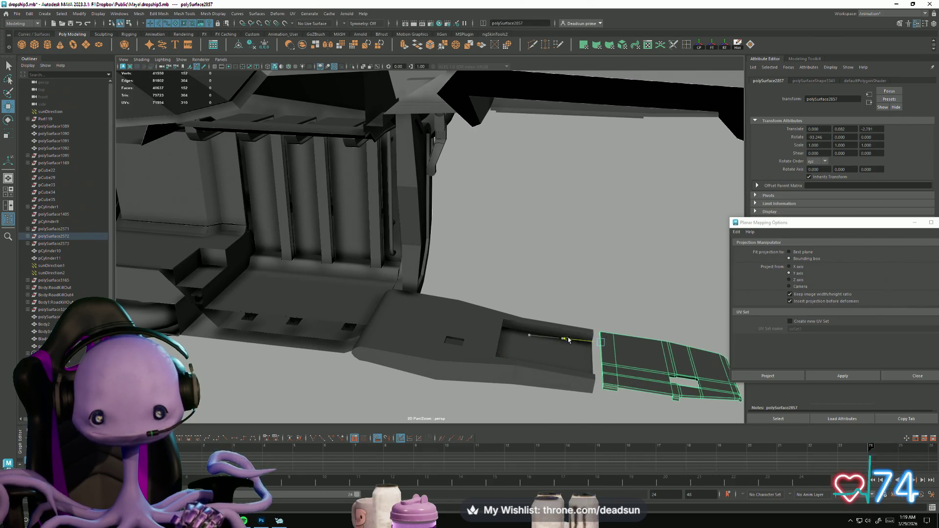
pyautogui.moveTo(550, 341)
pyautogui.keyDown('alt'); pyautogui.mouseDown()
pyautogui.moveTo(538, 318)
pyautogui.moveTo(489, 323)
pyautogui.moveTo(541, 354)
pyautogui.moveTo(482, 310)
pyautogui.moveTo(434, 353)
pyautogui.mouseUp(); pyautogui.keyUp('alt')
# Step: Switch to vertex mode and select a vertex on the interior wall panel
pyautogui.moveTo(423, 387)
pyautogui.keyDown('alt'); pyautogui.mouseDown()
pyautogui.moveTo(541, 306)
pyautogui.moveTo(511, 308)
pyautogui.moveTo(417, 223)
pyautogui.mouseUp(); pyautogui.keyUp('alt')
pyautogui.moveTo(404, 228); pyautogui.dragTo(345, 229, button='right')
pyautogui.click(392, 219)
pyautogui.moveTo(392, 220)
pyautogui.keyDown('alt'); pyautogui.mouseDown()
pyautogui.moveTo(368, 251)
pyautogui.moveTo(399, 211)
pyautogui.moveTo(413, 248)
pyautogui.moveTo(400, 191)
pyautogui.mouseUp(); pyautogui.keyUp('alt')
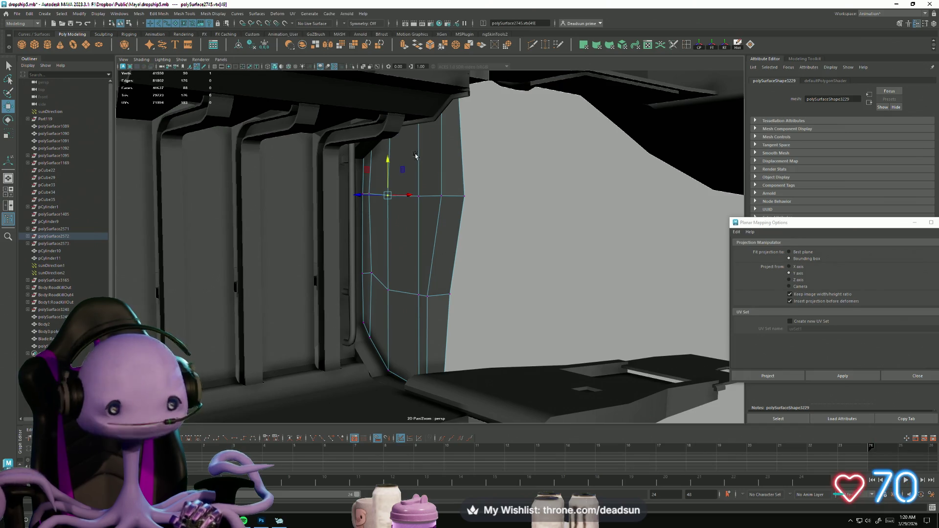
pyautogui.moveTo(414, 258)
pyautogui.keyDown('alt'); pyautogui.mouseDown()
pyautogui.moveTo(372, 245)
pyautogui.moveTo(320, 283)
pyautogui.moveTo(414, 230)
pyautogui.mouseUp(); pyautogui.keyUp('alt')
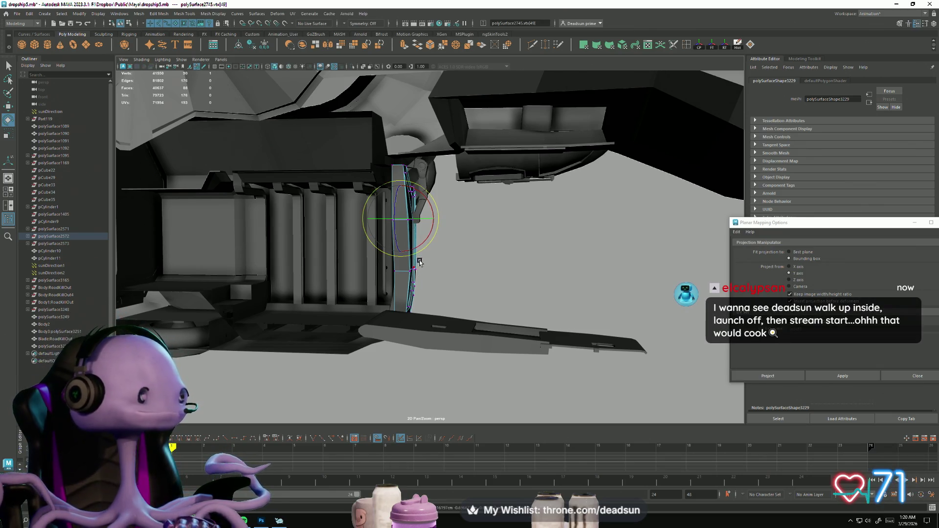
# Step: Rotate the selected bay part about 93° around X so it lies horizontally
pyautogui.moveTo(421, 262)
pyautogui.keyDown('alt'); pyautogui.mouseDown()
pyautogui.moveTo(438, 314)
pyautogui.moveTo(438, 304)
pyautogui.moveTo(385, 285)
pyautogui.mouseUp(); pyautogui.keyUp('alt')
pyautogui.moveTo(385, 286); pyautogui.dragTo(410, 275, button='right')
pyautogui.moveTo(298, 167)
pyautogui.mouseDown()
pyautogui.moveTo(348, 195)
pyautogui.moveTo(404, 308)
pyautogui.moveTo(442, 249)
pyautogui.mouseUp()
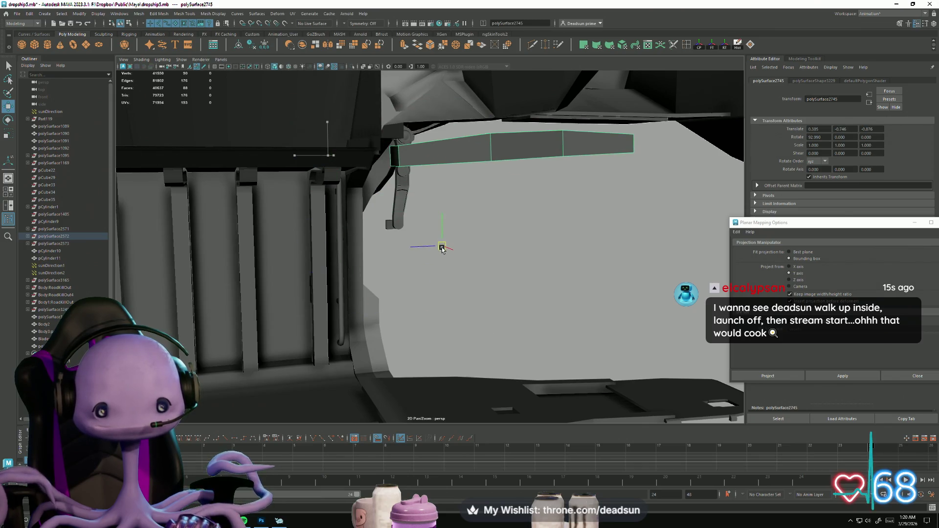
pyautogui.moveTo(447, 310)
pyautogui.keyDown('alt'); pyautogui.mouseDown()
pyautogui.moveTo(409, 237)
pyautogui.moveTo(387, 222)
pyautogui.mouseUp(); pyautogui.keyUp('alt')
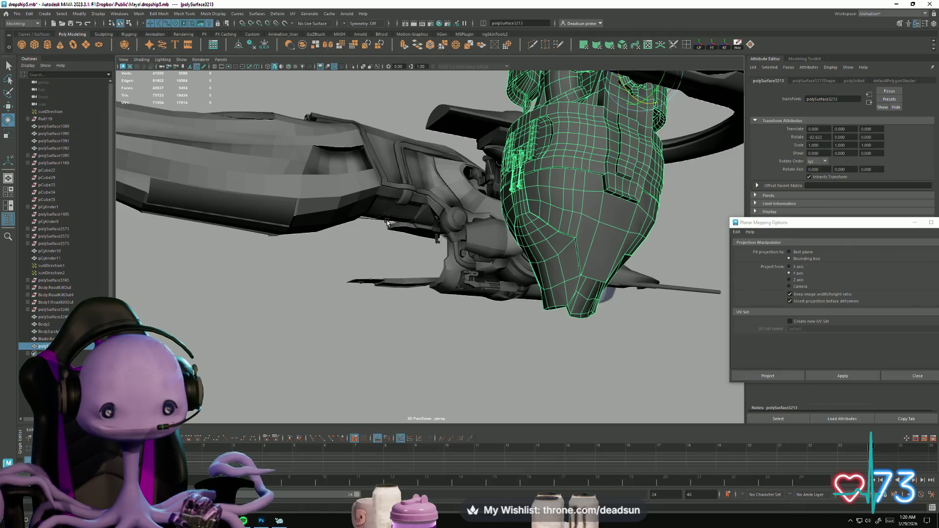
# Step: Orbit and zoom around the dropship's bay to inspect its side wall, interior and seat
pyautogui.moveTo(411, 271)
pyautogui.keyDown('alt'); pyautogui.mouseDown()
pyautogui.moveTo(375, 329)
pyautogui.moveTo(442, 325)
pyautogui.moveTo(503, 342)
pyautogui.mouseUp(); pyautogui.keyUp('alt')
pyautogui.scroll(3, 504, 341)
pyautogui.scroll(5, 457, 269)
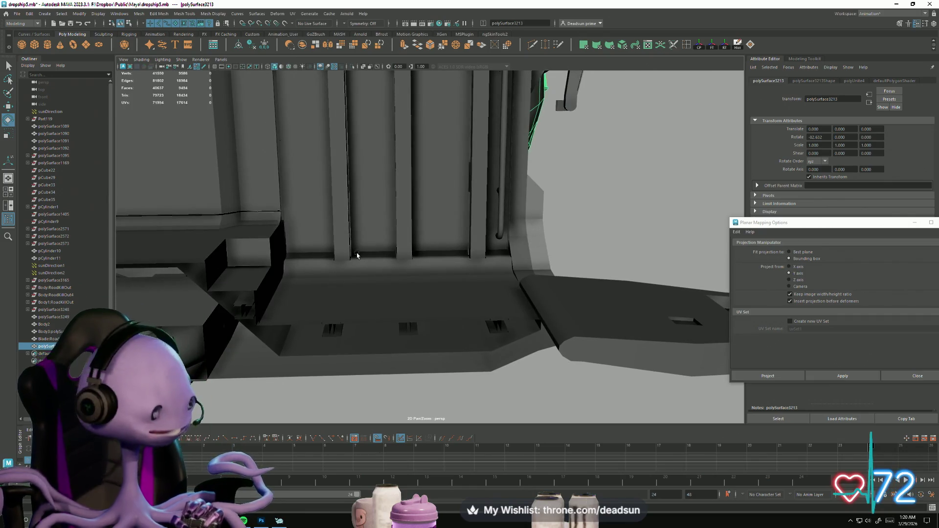
pyautogui.moveTo(308, 255)
pyautogui.keyDown('alt'); pyautogui.mouseDown()
pyautogui.moveTo(279, 234)
pyautogui.moveTo(313, 241)
pyautogui.moveTo(251, 258)
pyautogui.moveTo(471, 342)
pyautogui.moveTo(396, 300)
pyautogui.moveTo(267, 310)
pyautogui.moveTo(235, 296)
pyautogui.moveTo(600, 381)
pyautogui.moveTo(360, 294)
pyautogui.moveTo(338, 206)
pyautogui.mouseUp(); pyautogui.keyUp('alt')
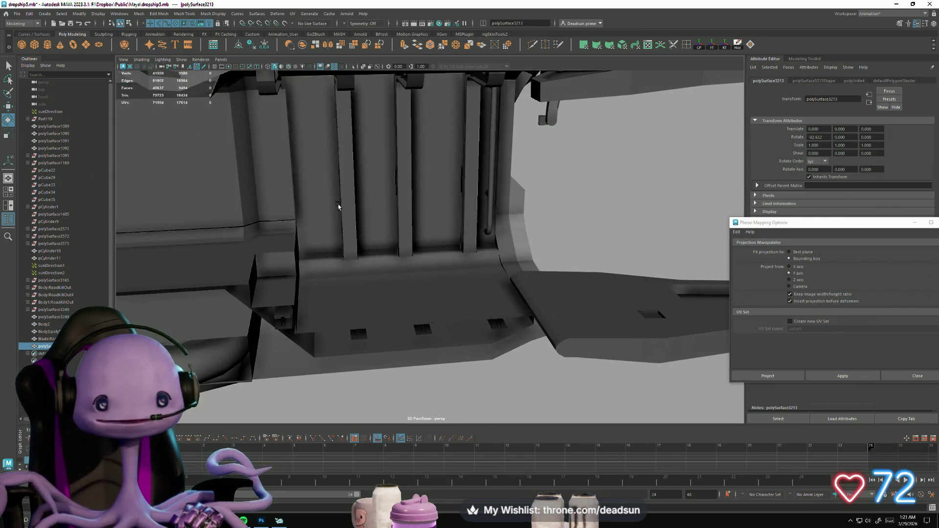
pyautogui.moveTo(413, 225)
pyautogui.keyDown('alt'); pyautogui.mouseDown()
pyautogui.moveTo(348, 265)
pyautogui.moveTo(427, 280)
pyautogui.moveTo(418, 276)
pyautogui.moveTo(463, 275)
pyautogui.moveTo(410, 275)
pyautogui.mouseUp(); pyautogui.keyUp('alt')
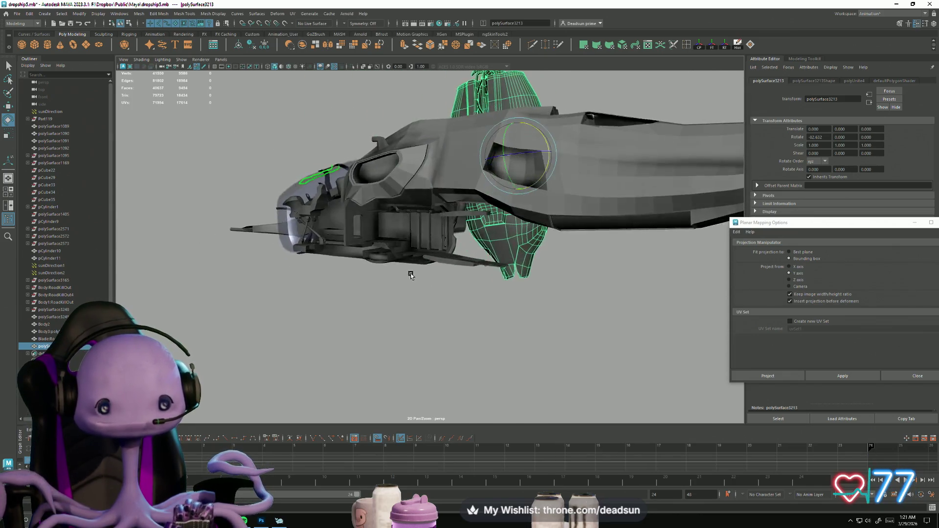
pyautogui.scroll(10, 390, 308)
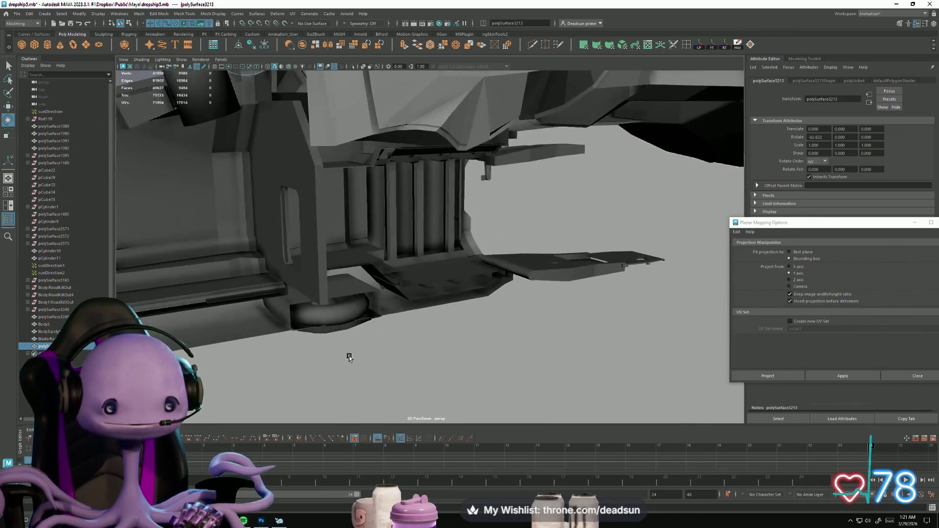
pyautogui.keyDown('alt'); pyautogui.moveTo(349, 357); pyautogui.dragTo(376, 252); pyautogui.keyUp('alt')
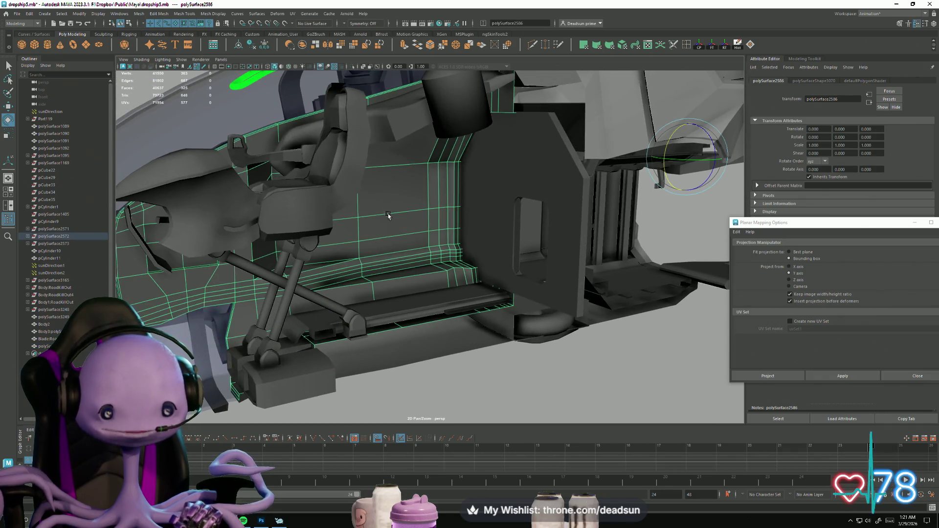
pyautogui.keyDown('alt'); pyautogui.moveTo(402, 234); pyautogui.dragTo(282, 221); pyautogui.keyUp('alt')
pyautogui.moveTo(233, 282)
pyautogui.keyDown('alt'); pyautogui.mouseDown()
pyautogui.moveTo(261, 303)
pyautogui.moveTo(431, 333)
pyautogui.moveTo(388, 352)
pyautogui.moveTo(436, 346)
pyautogui.moveTo(407, 324)
pyautogui.moveTo(377, 348)
pyautogui.moveTo(434, 358)
pyautogui.mouseUp(); pyautogui.keyUp('alt')
pyautogui.scroll(-5, 431, 332)
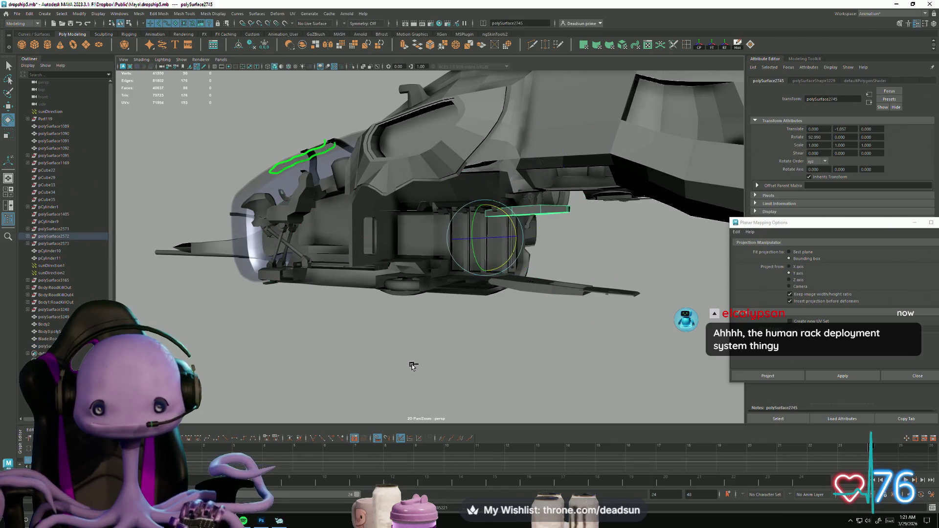
# Step: Step the selection through the lower strut and the next hull part, then clear it
pyautogui.press('Right')
pyautogui.press('g')
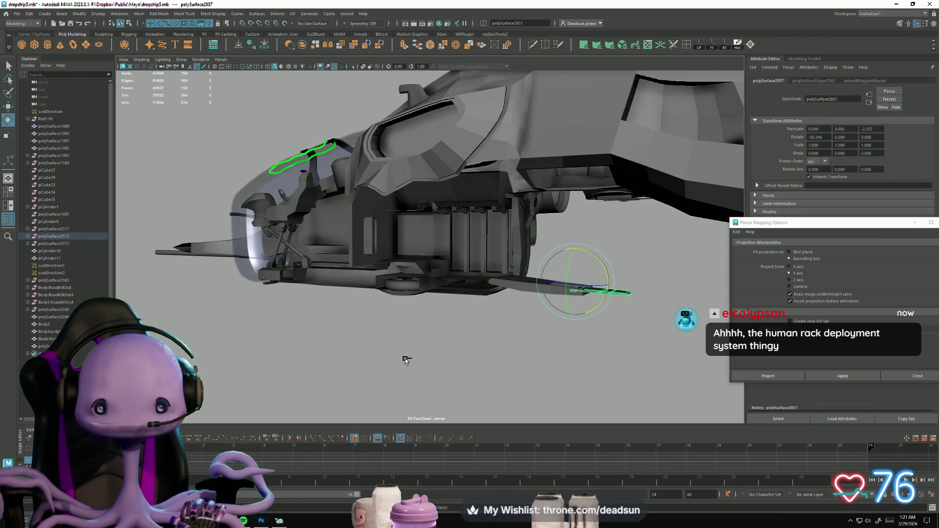
pyautogui.press('Right')
pyautogui.press('g')
pyautogui.moveTo(427, 347)
pyautogui.keyDown('alt'); pyautogui.mouseDown()
pyautogui.moveTo(274, 302)
pyautogui.moveTo(470, 329)
pyautogui.moveTo(327, 354)
pyautogui.mouseUp(); pyautogui.keyUp('alt')
pyautogui.click(470, 328)
# Step: Frame the whole ship from an oblique top view and save the scene as dropship5.mb
pyautogui.keyDown('alt'); pyautogui.moveTo(256, 358); pyautogui.dragTo(362, 366); pyautogui.keyUp('alt')
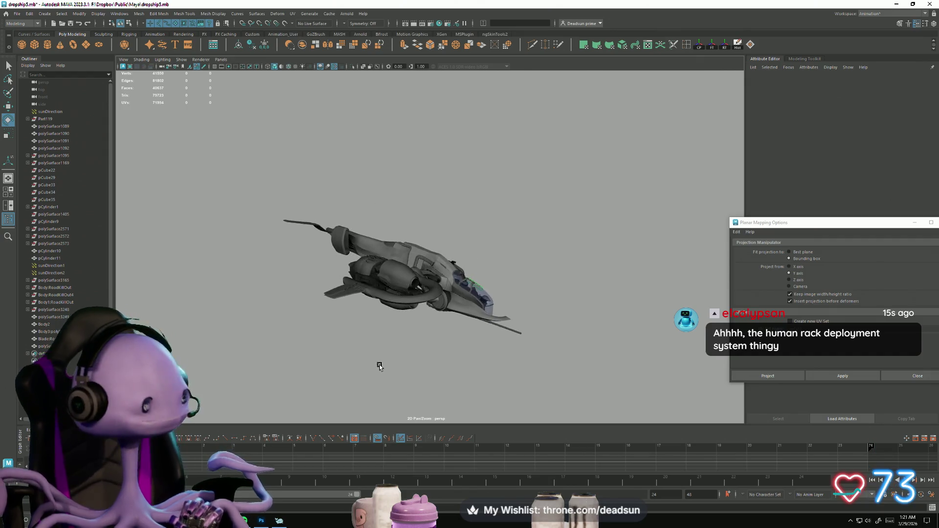
pyautogui.moveTo(414, 406)
pyautogui.keyDown('alt'); pyautogui.mouseDown()
pyautogui.moveTo(388, 367)
pyautogui.moveTo(428, 395)
pyautogui.moveTo(327, 350)
pyautogui.moveTo(414, 382)
pyautogui.moveTo(371, 350)
pyautogui.moveTo(367, 370)
pyautogui.moveTo(375, 366)
pyautogui.mouseUp(); pyautogui.keyUp('alt')
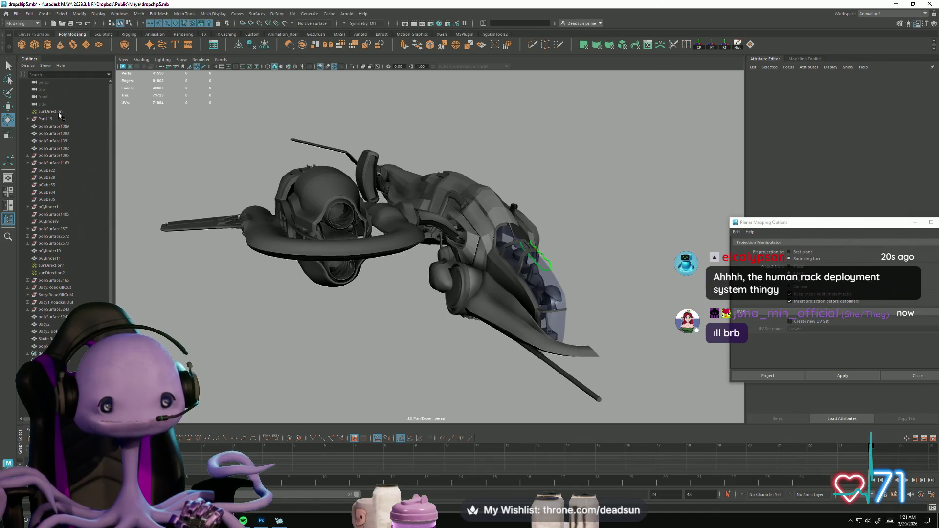
pyautogui.click(17, 14)
pyautogui.click(35, 46)
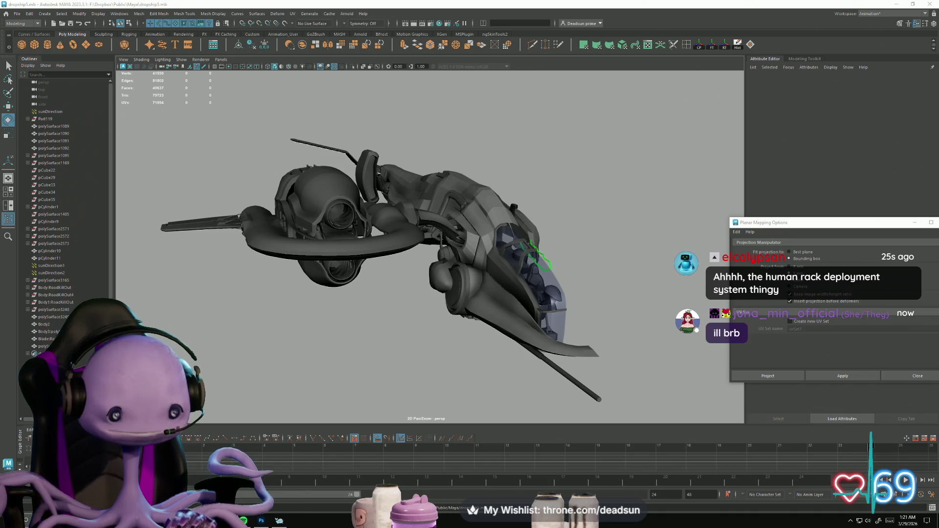
# Step: Open ship10Bridge.mb and fly through the bridge window to the figure at the console
pyautogui.press('super')
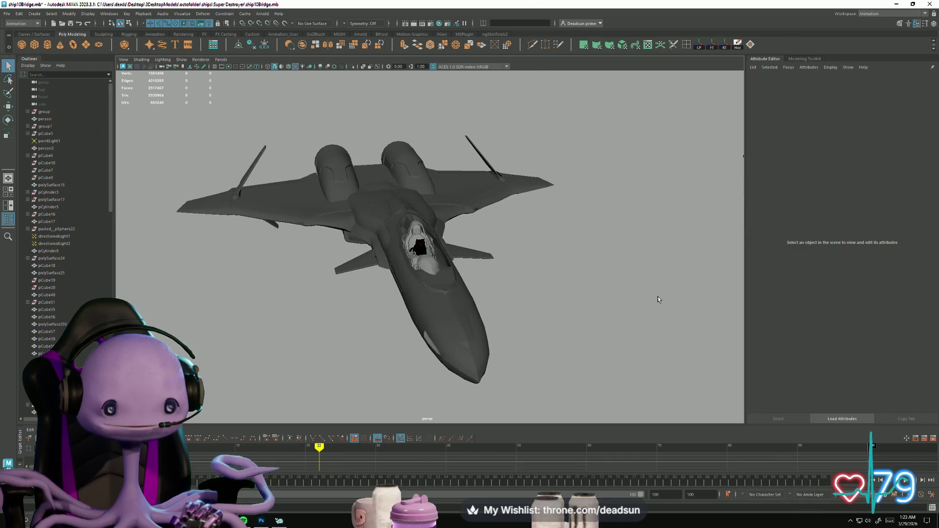
pyautogui.moveTo(489, 383)
pyautogui.keyDown('alt'); pyautogui.mouseDown()
pyautogui.moveTo(365, 289)
pyautogui.moveTo(431, 313)
pyautogui.mouseUp(); pyautogui.keyUp('alt')
pyautogui.scroll(5, 430, 313)
pyautogui.keyDown('alt'); pyautogui.moveTo(430, 313); pyautogui.dragTo(549, 342, button='middle'); pyautogui.keyUp('alt')
pyautogui.moveTo(550, 342)
pyautogui.keyDown('alt'); pyautogui.mouseDown()
pyautogui.moveTo(502, 325)
pyautogui.moveTo(441, 348)
pyautogui.mouseUp(); pyautogui.keyUp('alt')
pyautogui.moveTo(440, 347)
pyautogui.keyDown('alt'); pyautogui.mouseDown(button='right')
pyautogui.moveTo(374, 373)
pyautogui.moveTo(470, 362)
pyautogui.mouseUp(button='right'); pyautogui.keyUp('alt')
pyautogui.keyDown('alt'); pyautogui.moveTo(469, 362); pyautogui.dragTo(416, 366, button='middle'); pyautogui.keyUp('alt')
pyautogui.moveTo(416, 366)
pyautogui.keyDown('alt'); pyautogui.mouseDown()
pyautogui.moveTo(430, 352)
pyautogui.moveTo(492, 367)
pyautogui.moveTo(417, 383)
pyautogui.moveTo(527, 380)
pyautogui.moveTo(314, 320)
pyautogui.moveTo(445, 284)
pyautogui.mouseUp(); pyautogui.keyUp('alt')
# Step: Pull back to the whole fleet and select the armoured ship for a front view
pyautogui.keyDown('alt'); pyautogui.moveTo(444, 284); pyautogui.dragTo(174, 196, button='right'); pyautogui.keyUp('alt')
pyautogui.moveTo(174, 195)
pyautogui.keyDown('alt'); pyautogui.mouseDown()
pyautogui.moveTo(240, 254)
pyautogui.moveTo(133, 310)
pyautogui.mouseUp(); pyautogui.keyUp('alt')
pyautogui.keyDown('alt'); pyautogui.moveTo(444, 284); pyautogui.dragTo(357, 272, button='middle'); pyautogui.keyUp('alt')
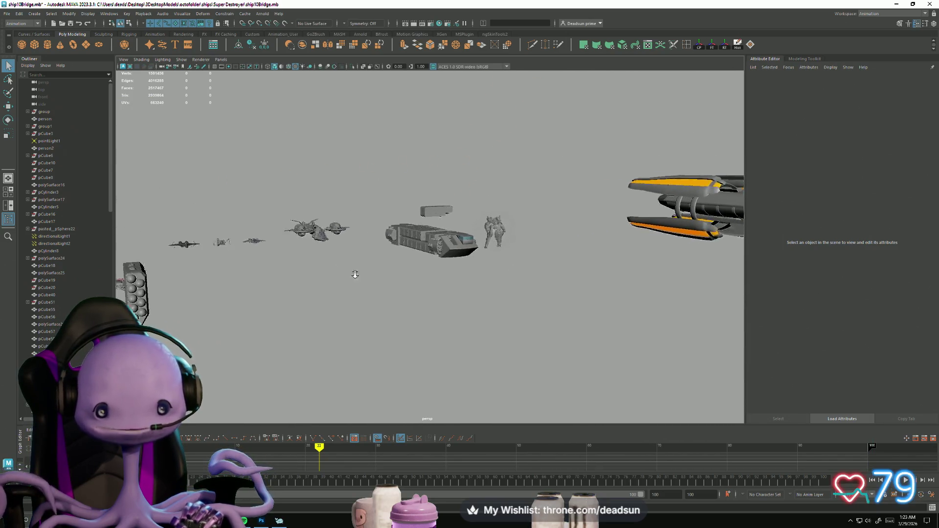
pyautogui.scroll(10, 593, 342)
pyautogui.click(556, 252)
pyautogui.moveTo(537, 337)
pyautogui.keyDown('alt'); pyautogui.mouseDown()
pyautogui.moveTo(532, 353)
pyautogui.moveTo(498, 314)
pyautogui.mouseUp(); pyautogui.keyUp('alt')
pyautogui.scroll(5, 498, 314)
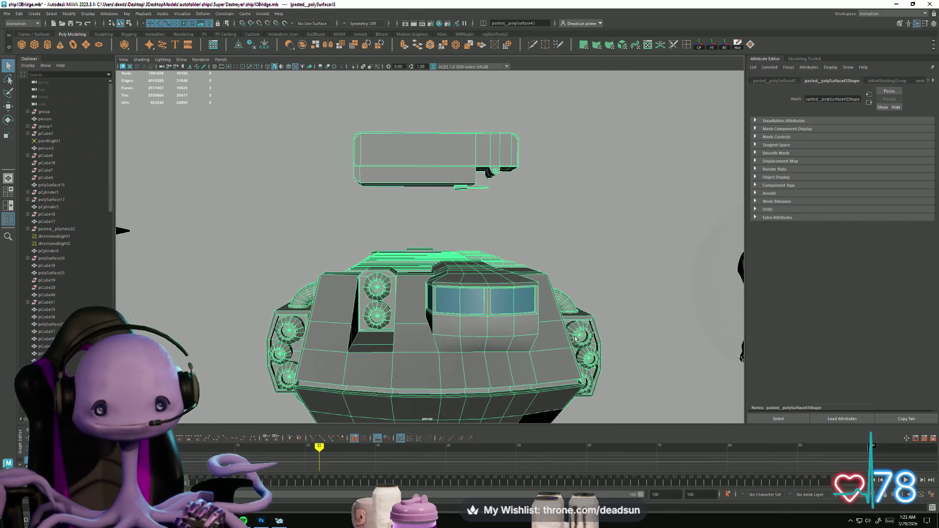
pyautogui.click(577, 340)
# Step: Select the transparent sphere around the mech and frame the view on it
pyautogui.moveTo(577, 340)
pyautogui.keyDown('alt'); pyautogui.mouseDown()
pyautogui.moveTo(559, 331)
pyautogui.moveTo(529, 346)
pyautogui.moveTo(545, 357)
pyautogui.moveTo(611, 355)
pyautogui.moveTo(349, 264)
pyautogui.mouseUp(); pyautogui.keyUp('alt')
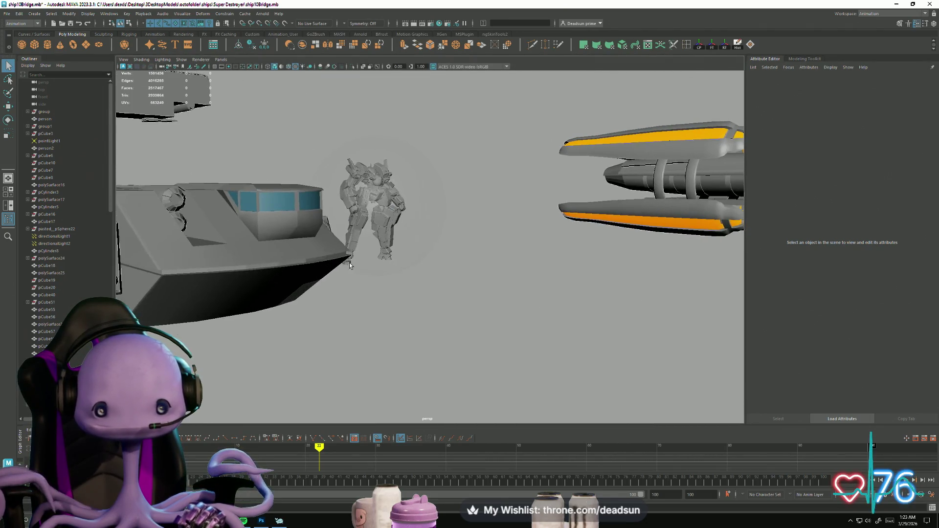
pyautogui.click(423, 224)
pyautogui.press('f')
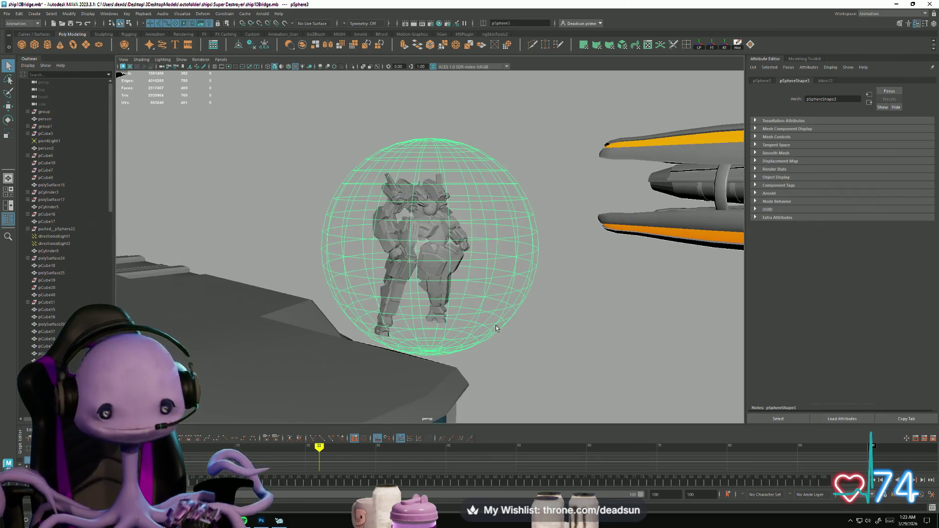
pyautogui.click(528, 340)
# Step: Inspect the mech from front and top, then swing out to the tank and long ship
pyautogui.moveTo(528, 340)
pyautogui.keyDown('alt'); pyautogui.mouseDown()
pyautogui.moveTo(629, 392)
pyautogui.moveTo(546, 364)
pyautogui.moveTo(665, 359)
pyautogui.moveTo(547, 362)
pyautogui.mouseUp(); pyautogui.keyUp('alt')
pyautogui.moveTo(549, 362)
pyautogui.keyDown('alt'); pyautogui.mouseDown(button='right')
pyautogui.moveTo(494, 352)
pyautogui.moveTo(445, 377)
pyautogui.moveTo(491, 382)
pyautogui.mouseUp(button='right'); pyautogui.keyUp('alt')
pyautogui.keyDown('alt'); pyautogui.moveTo(491, 381); pyautogui.dragTo(483, 332, button='middle'); pyautogui.keyUp('alt')
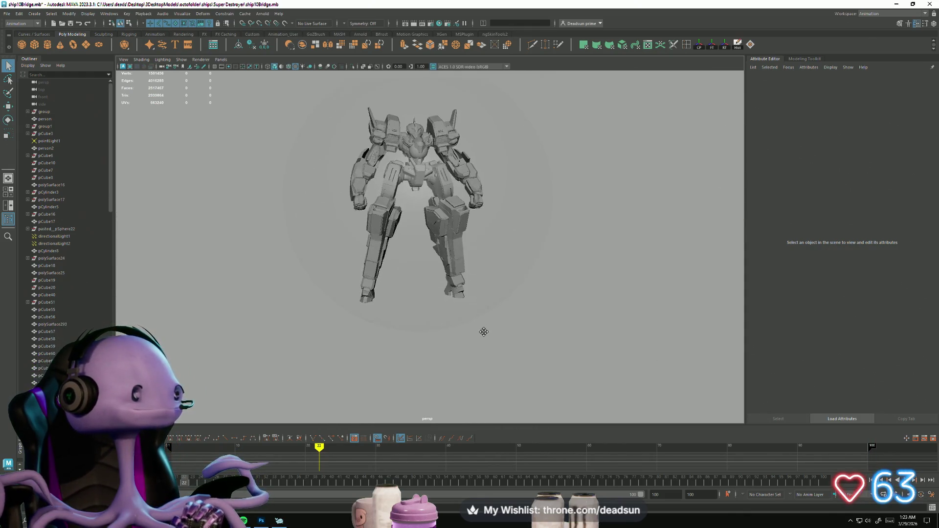
pyautogui.moveTo(484, 332)
pyautogui.keyDown('alt'); pyautogui.mouseDown()
pyautogui.moveTo(511, 344)
pyautogui.moveTo(465, 328)
pyautogui.moveTo(487, 241)
pyautogui.moveTo(495, 276)
pyautogui.moveTo(538, 294)
pyautogui.moveTo(482, 341)
pyautogui.mouseUp(); pyautogui.keyUp('alt')
pyautogui.keyDown('alt'); pyautogui.moveTo(482, 341); pyautogui.dragTo(261, 213, button='right'); pyautogui.keyUp('alt')
pyautogui.moveTo(261, 212)
pyautogui.keyDown('alt'); pyautogui.mouseDown()
pyautogui.moveTo(273, 310)
pyautogui.moveTo(255, 319)
pyautogui.moveTo(380, 287)
pyautogui.moveTo(411, 219)
pyautogui.mouseUp(); pyautogui.keyUp('alt')
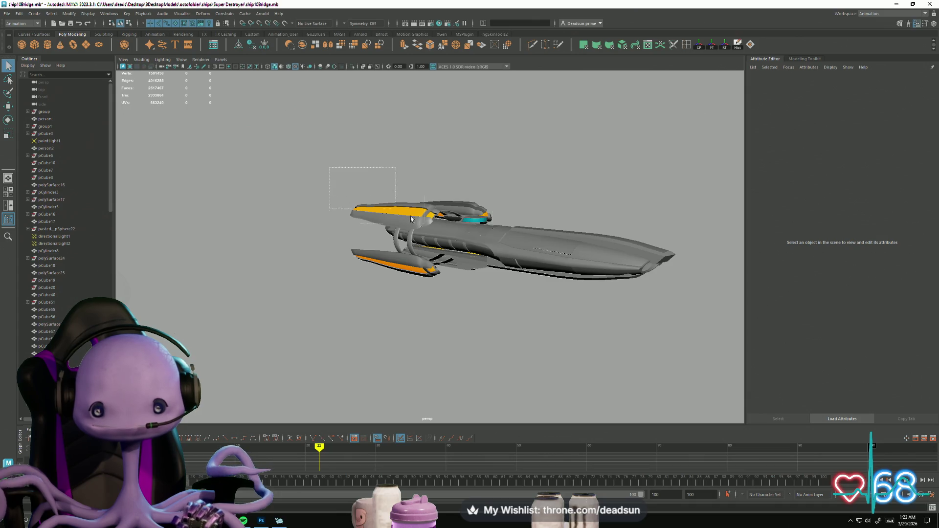
pyautogui.click(411, 219)
pyautogui.moveTo(670, 360)
pyautogui.keyDown('alt'); pyautogui.mouseDown()
pyautogui.moveTo(558, 347)
pyautogui.moveTo(581, 400)
pyautogui.moveTo(593, 359)
pyautogui.moveTo(455, 329)
pyautogui.moveTo(604, 367)
pyautogui.moveTo(535, 383)
pyautogui.moveTo(461, 374)
pyautogui.moveTo(495, 380)
pyautogui.moveTo(521, 400)
pyautogui.moveTo(568, 382)
pyautogui.mouseUp(); pyautogui.keyUp('alt')
pyautogui.click(591, 350)
pyautogui.moveTo(568, 382)
pyautogui.keyDown('alt'); pyautogui.mouseDown(button='right')
pyautogui.moveTo(336, 296)
pyautogui.moveTo(380, 333)
pyautogui.mouseUp(button='right'); pyautogui.keyUp('alt')
pyautogui.moveTo(373, 384)
pyautogui.keyDown('alt'); pyautogui.mouseDown(button='right')
pyautogui.moveTo(503, 325)
pyautogui.moveTo(565, 260)
pyautogui.mouseUp(button='right'); pyautogui.keyUp('alt')
pyautogui.click(565, 259)
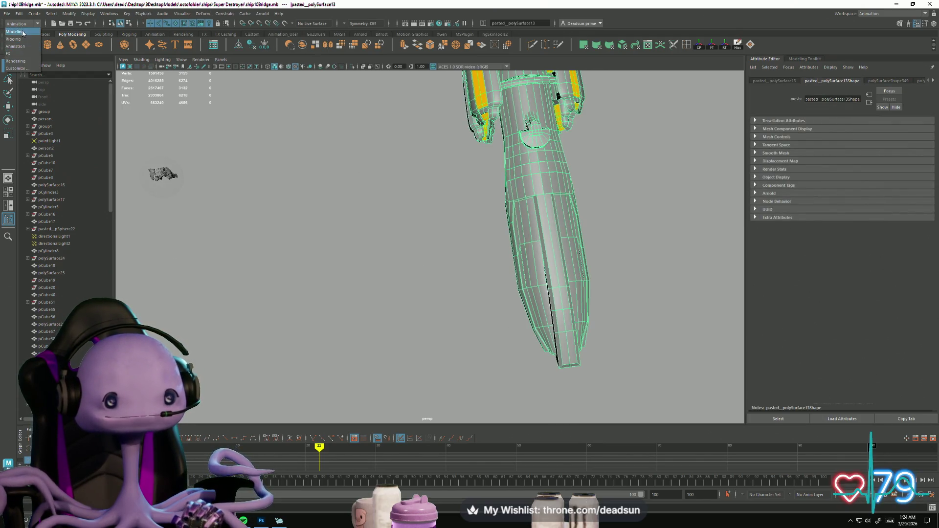
pyautogui.click(283, 14)
pyautogui.click(296, 22)
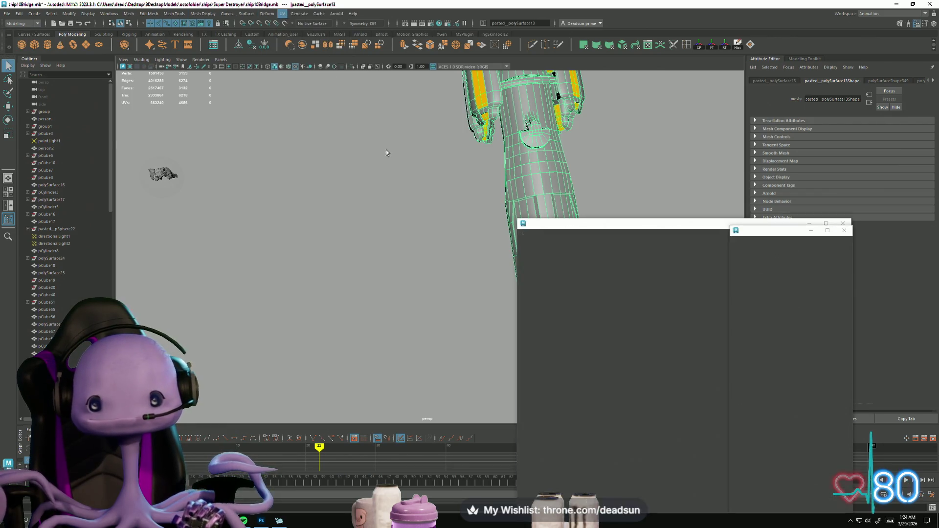
pyautogui.moveTo(499, 182)
pyautogui.keyDown('alt'); pyautogui.mouseDown()
pyautogui.moveTo(455, 210)
pyautogui.moveTo(475, 202)
pyautogui.mouseUp(); pyautogui.keyUp('alt')
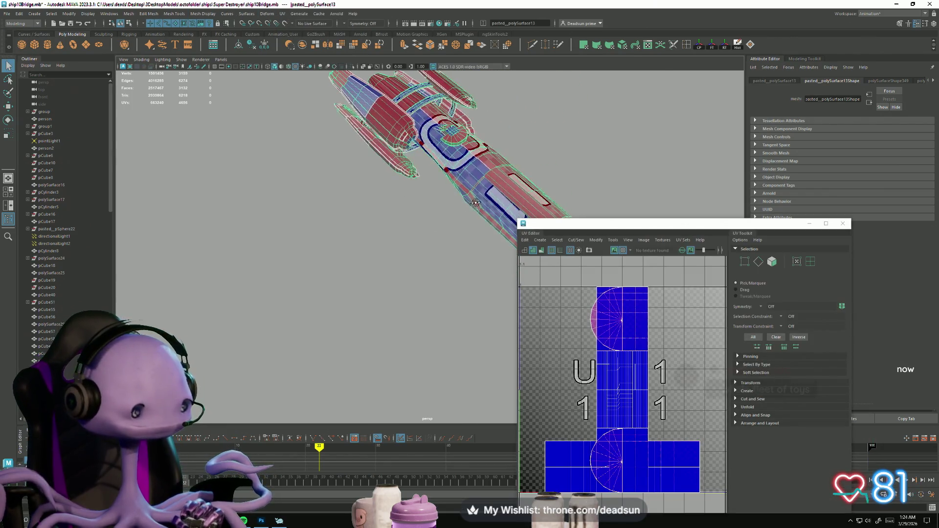
pyautogui.click(846, 226)
pyautogui.keyDown('alt'); pyautogui.moveTo(490, 259); pyautogui.dragTo(383, 277, button='right'); pyautogui.keyUp('alt')
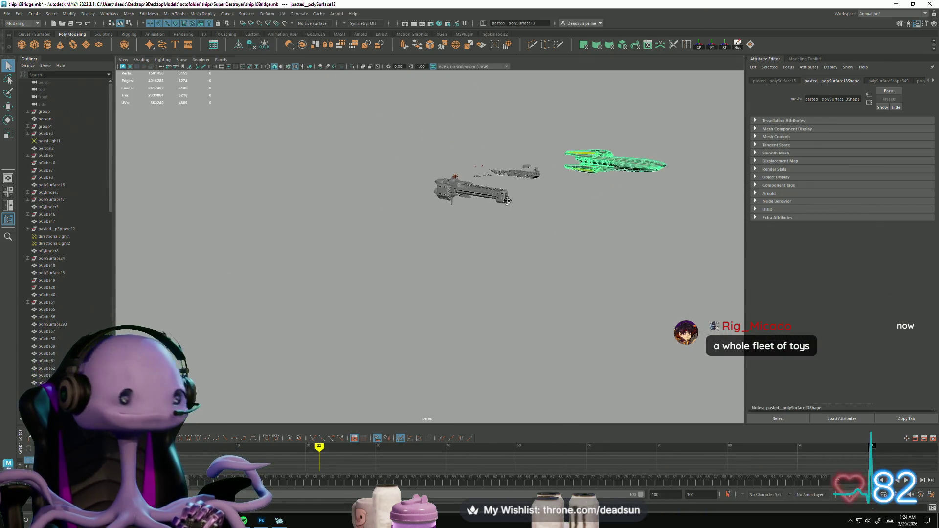
pyautogui.keyDown('alt'); pyautogui.moveTo(450, 238); pyautogui.dragTo(407, 253, button='right'); pyautogui.keyUp('alt')
pyautogui.moveTo(407, 254)
pyautogui.keyDown('alt'); pyautogui.mouseDown()
pyautogui.moveTo(300, 216)
pyautogui.moveTo(381, 255)
pyautogui.mouseUp(); pyautogui.keyUp('alt')
pyautogui.moveTo(382, 255)
pyautogui.keyDown('alt'); pyautogui.mouseDown(button='right')
pyautogui.moveTo(465, 282)
pyautogui.moveTo(372, 298)
pyautogui.mouseUp(button='right'); pyautogui.keyUp('alt')
pyautogui.moveTo(372, 298)
pyautogui.keyDown('alt'); pyautogui.mouseDown()
pyautogui.moveTo(351, 315)
pyautogui.moveTo(346, 303)
pyautogui.moveTo(386, 341)
pyautogui.mouseUp(); pyautogui.keyUp('alt')
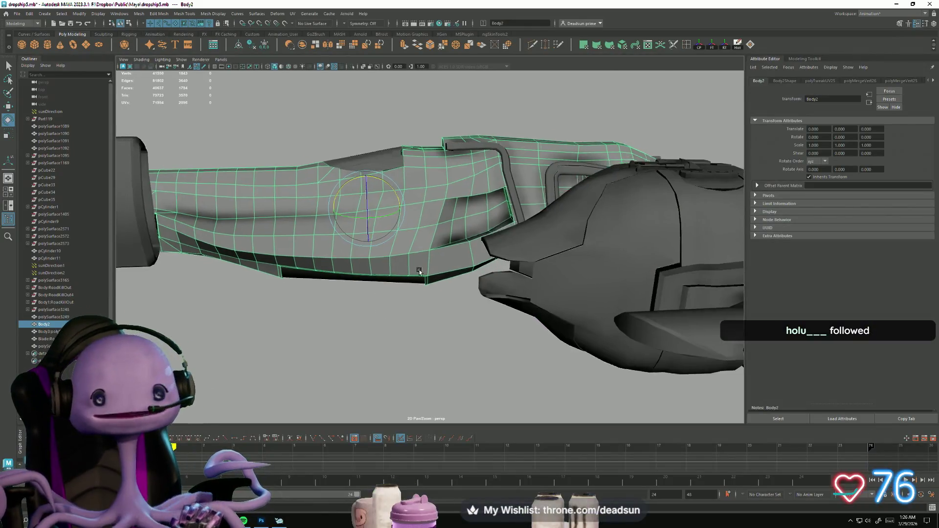
pyautogui.moveTo(419, 272)
pyautogui.keyDown('alt'); pyautogui.mouseDown()
pyautogui.moveTo(367, 324)
pyautogui.moveTo(353, 325)
pyautogui.moveTo(384, 328)
pyautogui.moveTo(328, 289)
pyautogui.mouseUp(); pyautogui.keyUp('alt')
# Step: Apply Mesh Display > Soften Edge to all of Body2's edges, then toggle edge selection mode
pyautogui.click(182, 14)
pyautogui.moveTo(167, 16)
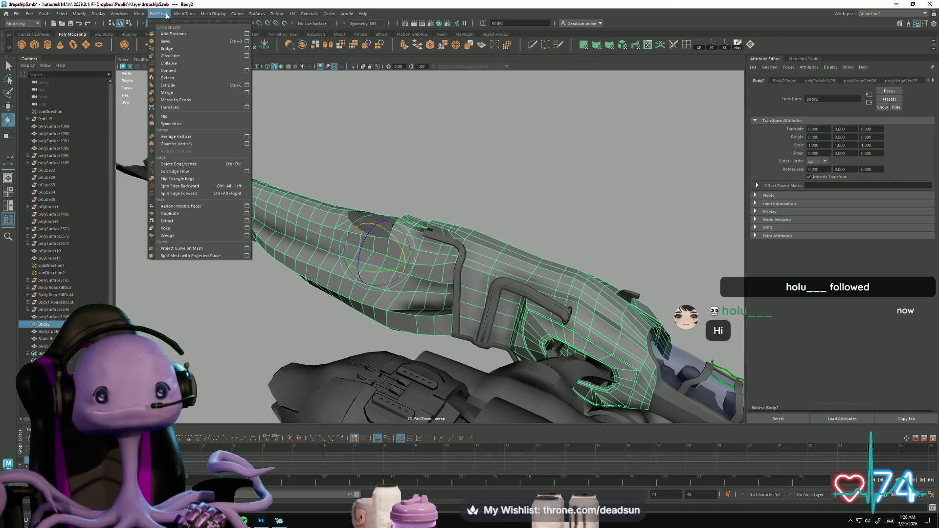
pyautogui.moveTo(213, 14)
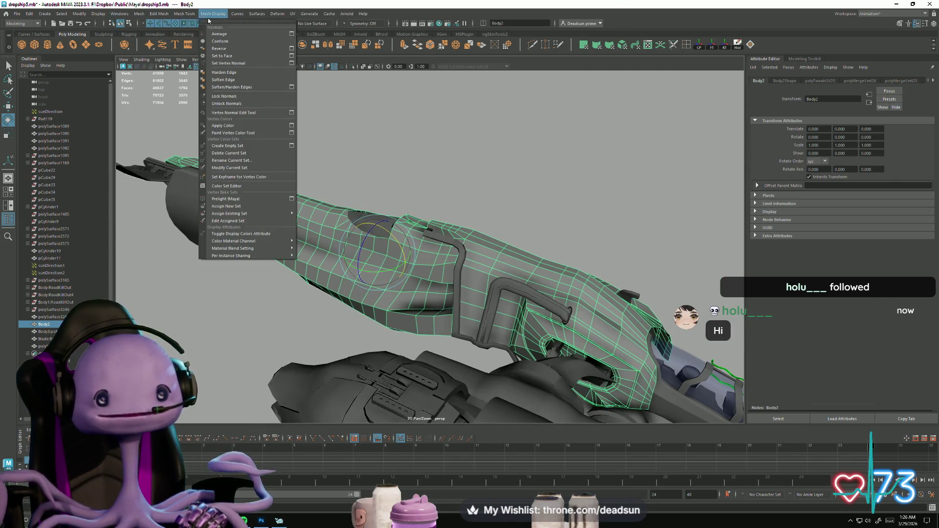
pyautogui.click(233, 89)
pyautogui.hotkey('ctrl', 'F10')
pyautogui.moveTo(311, 175); pyautogui.dragTo(314, 161, button='right')
pyautogui.moveTo(314, 162)
pyautogui.keyDown('alt'); pyautogui.mouseDown()
pyautogui.moveTo(294, 216)
pyautogui.moveTo(330, 201)
pyautogui.mouseUp(); pyautogui.keyUp('alt')
pyautogui.press('F8')
pyautogui.moveTo(330, 201)
pyautogui.keyDown('alt'); pyautogui.mouseDown(button='right')
pyautogui.moveTo(715, 290)
pyautogui.moveTo(389, 227)
pyautogui.moveTo(390, 193)
pyautogui.mouseUp(button='right'); pyautogui.keyUp('alt')
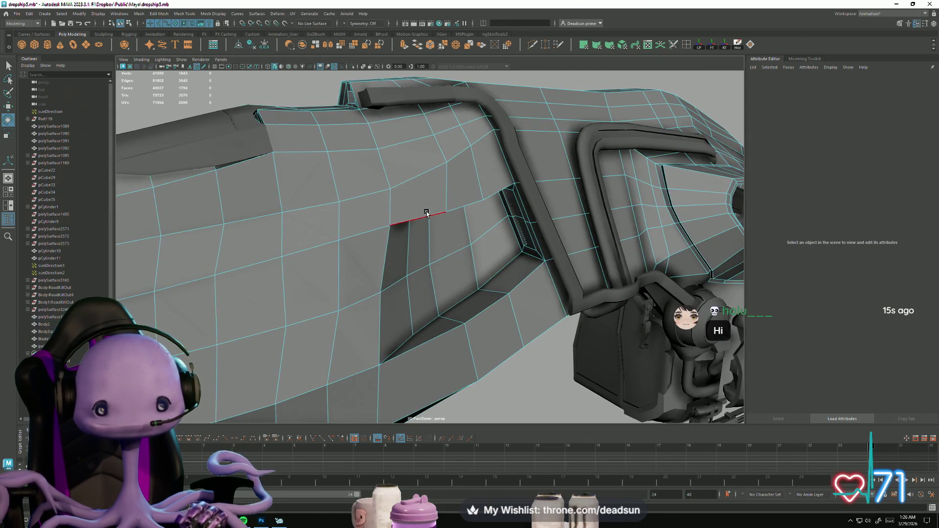
# Step: Select the first panel edges and add two panel-edge loops on the arm
pyautogui.click(438, 214)
pyautogui.click(477, 310)
pyautogui.keyDown('shift'); pyautogui.doubleClick(431, 319); pyautogui.keyUp('shift')
pyautogui.keyDown('alt'); pyautogui.moveTo(420, 325); pyautogui.dragTo(380, 226); pyautogui.keyUp('alt')
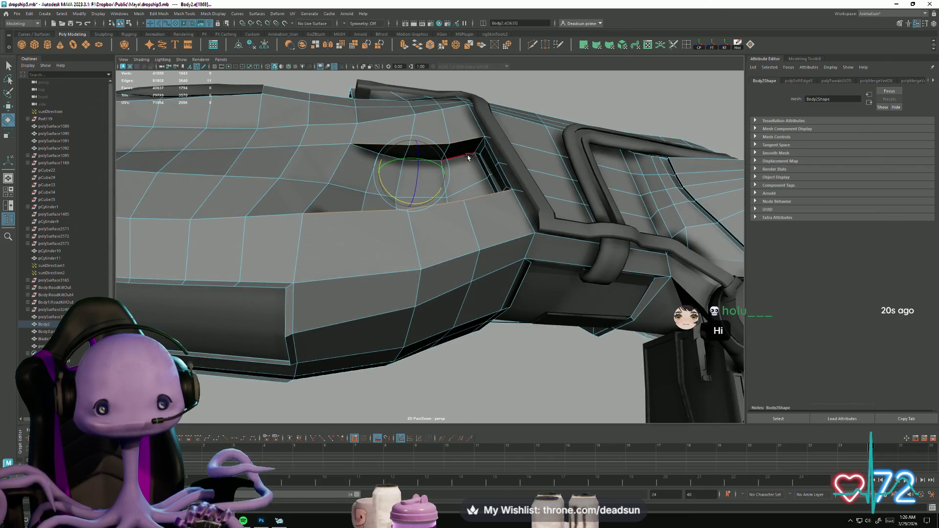
pyautogui.keyDown('shift'); pyautogui.doubleClick(464, 157); pyautogui.keyUp('shift')
pyautogui.moveTo(470, 190)
pyautogui.keyDown('alt'); pyautogui.mouseDown()
pyautogui.moveTo(479, 230)
pyautogui.moveTo(548, 238)
pyautogui.moveTo(329, 287)
pyautogui.moveTo(430, 266)
pyautogui.moveTo(368, 275)
pyautogui.moveTo(383, 285)
pyautogui.moveTo(379, 227)
pyautogui.moveTo(416, 251)
pyautogui.mouseUp(); pyautogui.keyUp('alt')
# Step: Add several more individual panel edges to the selection and remove a stray one
pyautogui.keyDown('shift'); pyautogui.click(375, 210); pyautogui.keyUp('shift')
pyautogui.keyDown('shift'); pyautogui.click(353, 210); pyautogui.keyUp('shift')
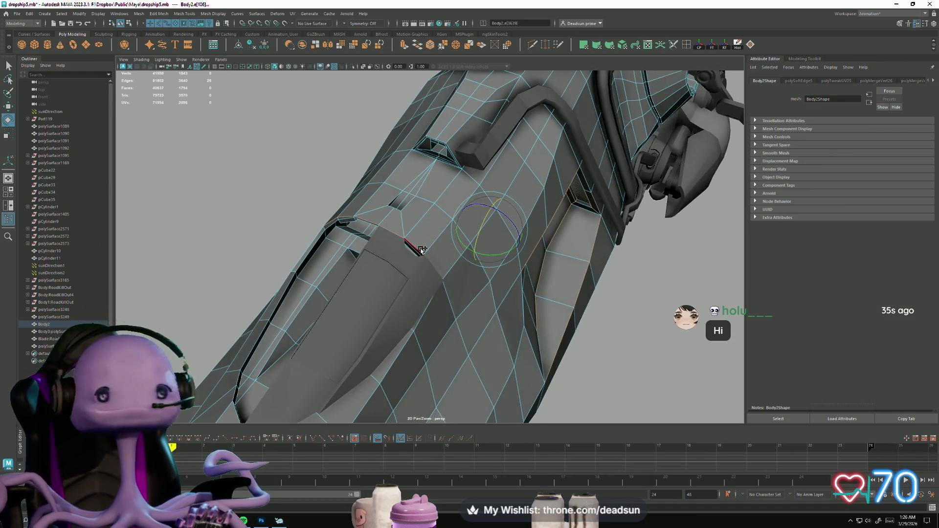
pyautogui.keyDown('shift'); pyautogui.click(420, 248); pyautogui.keyUp('shift')
pyautogui.keyDown('shift'); pyautogui.click(309, 247); pyautogui.keyUp('shift')
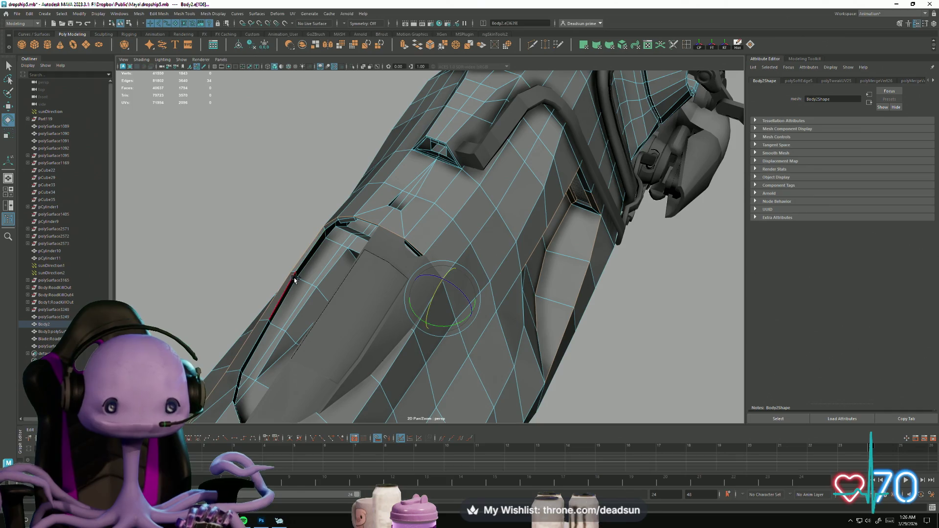
pyautogui.keyDown('shift'); pyautogui.click(304, 311); pyautogui.keyUp('shift')
pyautogui.moveTo(304, 310)
pyautogui.keyDown('alt'); pyautogui.mouseDown()
pyautogui.moveTo(395, 290)
pyautogui.moveTo(432, 260)
pyautogui.moveTo(447, 266)
pyautogui.moveTo(288, 290)
pyautogui.moveTo(296, 286)
pyautogui.moveTo(287, 317)
pyautogui.mouseUp(); pyautogui.keyUp('alt')
pyautogui.keyDown('ctrl'); pyautogui.click(433, 261); pyautogui.keyUp('ctrl')
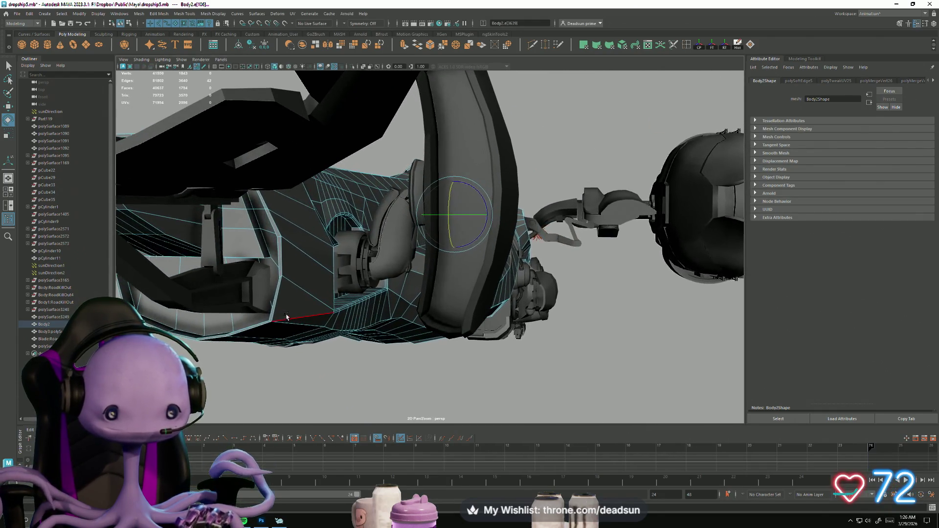
# Step: Add the lower panel seam loop, arm panel loops and a nearby edge from underneath
pyautogui.keyDown('shift'); pyautogui.doubleClick(275, 307); pyautogui.keyUp('shift')
pyautogui.keyDown('shift'); pyautogui.doubleClick(273, 305); pyautogui.keyUp('shift')
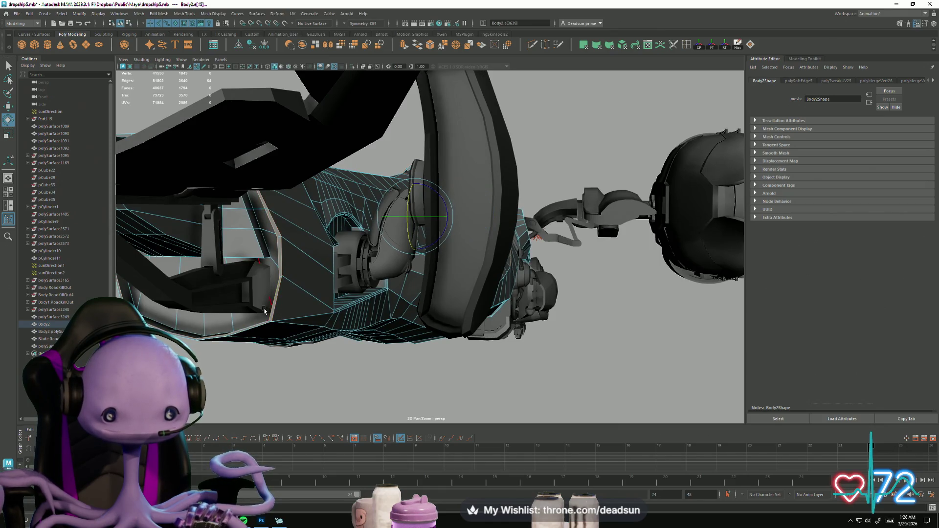
pyautogui.moveTo(158, 325)
pyautogui.keyDown('alt'); pyautogui.mouseDown()
pyautogui.moveTo(245, 308)
pyautogui.moveTo(268, 334)
pyautogui.moveTo(409, 272)
pyautogui.mouseUp(); pyautogui.keyUp('alt')
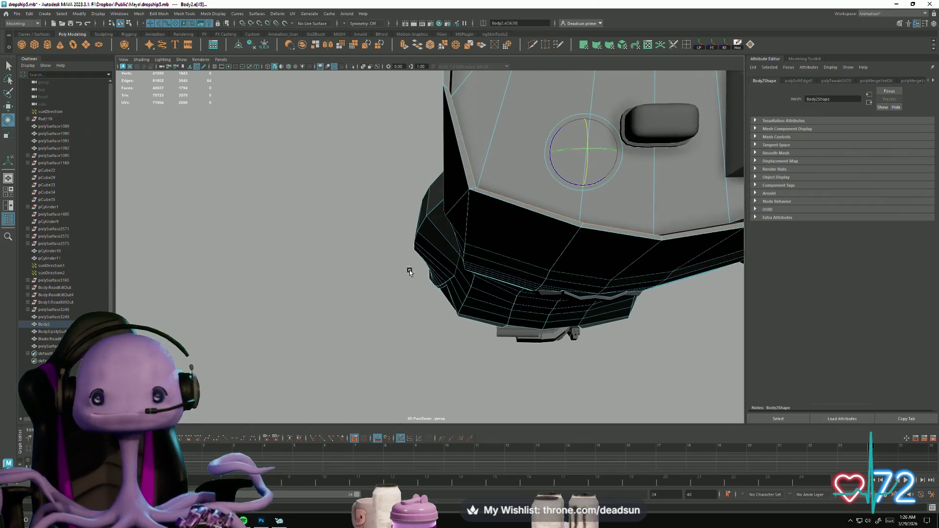
pyautogui.keyDown('shift'); pyautogui.click(461, 179); pyautogui.keyUp('shift')
pyautogui.scroll(5, 446, 198)
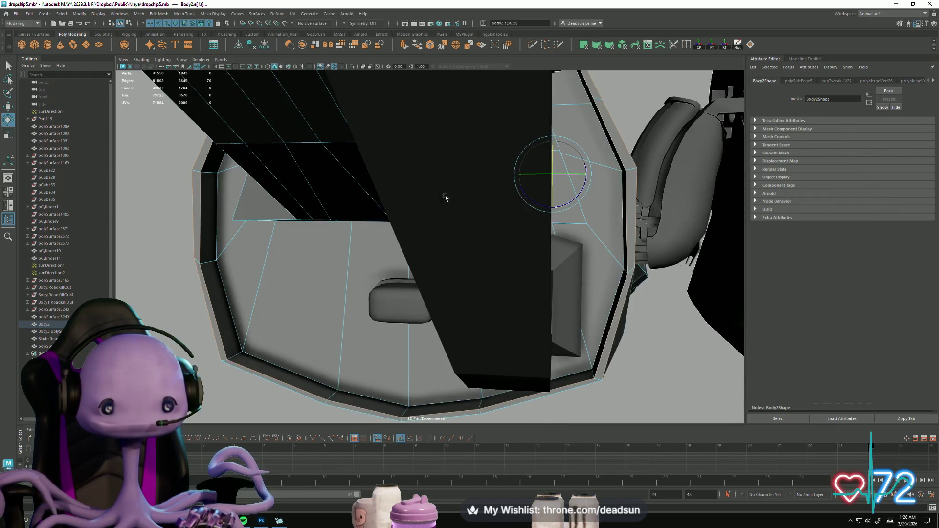
pyautogui.scroll(-3, 227, 295)
pyautogui.moveTo(374, 342)
pyautogui.keyDown('alt'); pyautogui.mouseDown()
pyautogui.moveTo(337, 334)
pyautogui.moveTo(340, 324)
pyautogui.mouseUp(); pyautogui.keyUp('alt')
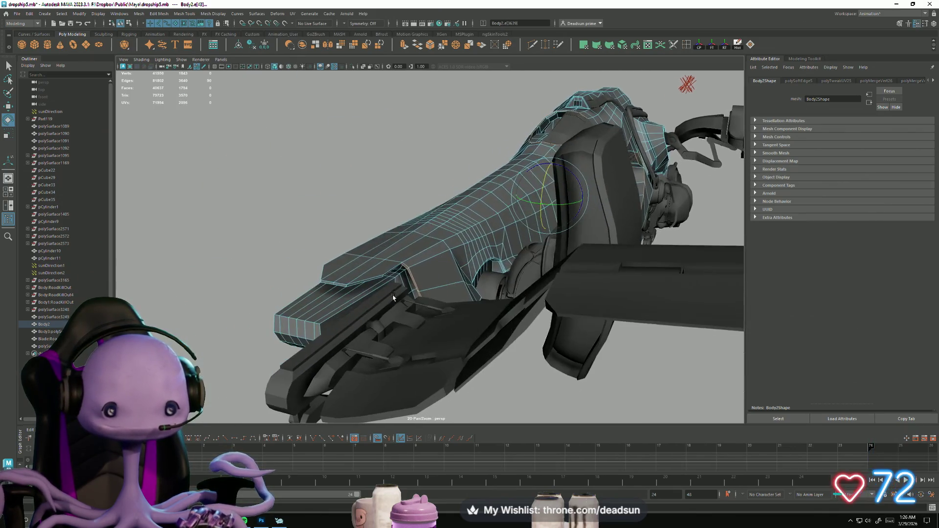
pyautogui.keyDown('shift'); pyautogui.doubleClick(332, 319); pyautogui.keyUp('shift')
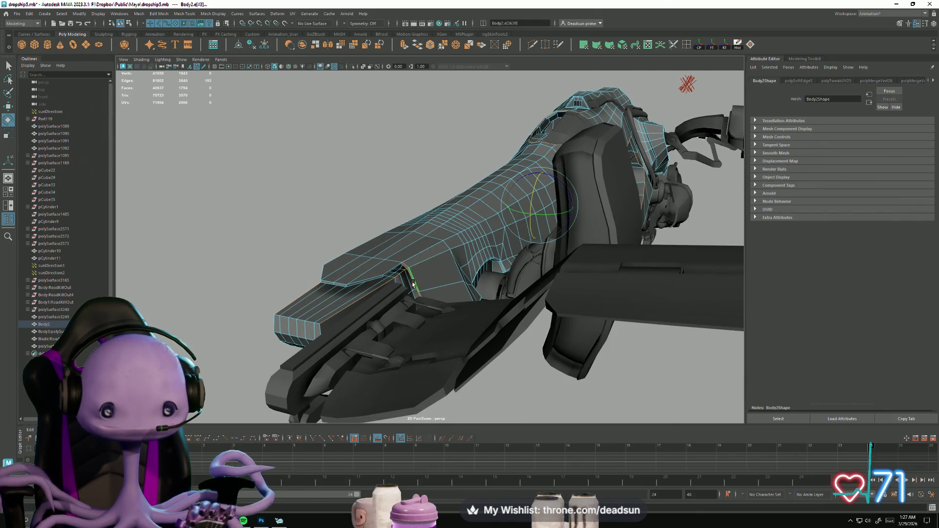
# Step: Add the hull's lower side-recess loop, review the hull and cockpit, then clear the selection
pyautogui.keyDown('alt'); pyautogui.moveTo(413, 284); pyautogui.dragTo(434, 287); pyautogui.keyUp('alt')
pyautogui.moveTo(614, 306)
pyautogui.keyDown('alt'); pyautogui.mouseDown()
pyautogui.moveTo(595, 320)
pyautogui.moveTo(518, 331)
pyautogui.moveTo(512, 371)
pyautogui.mouseUp(); pyautogui.keyUp('alt')
pyautogui.keyDown('alt'); pyautogui.moveTo(512, 371); pyautogui.dragTo(642, 371, button='right'); pyautogui.keyUp('alt')
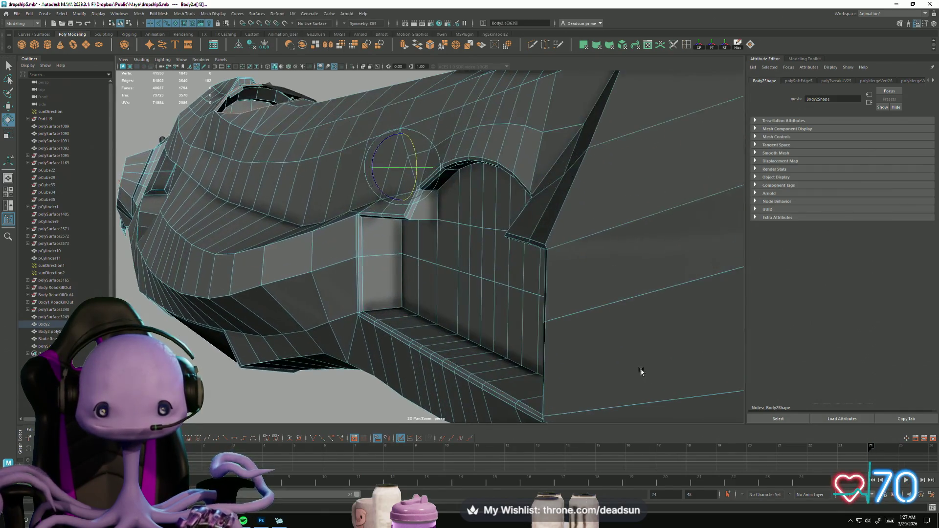
pyautogui.keyDown('shift'); pyautogui.doubleClick(397, 333); pyautogui.keyUp('shift')
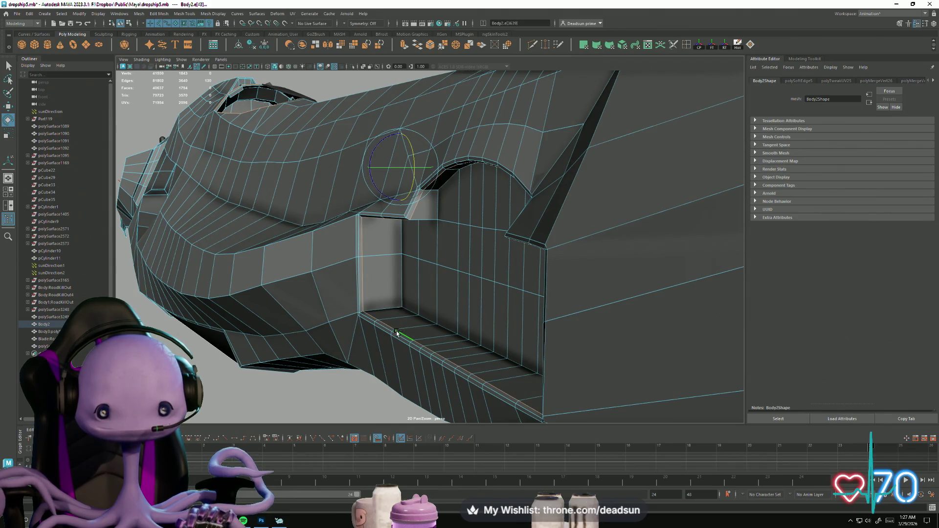
pyautogui.moveTo(356, 341)
pyautogui.keyDown('alt'); pyautogui.mouseDown()
pyautogui.moveTo(486, 327)
pyautogui.moveTo(460, 293)
pyautogui.moveTo(477, 234)
pyautogui.mouseUp(); pyautogui.keyUp('alt')
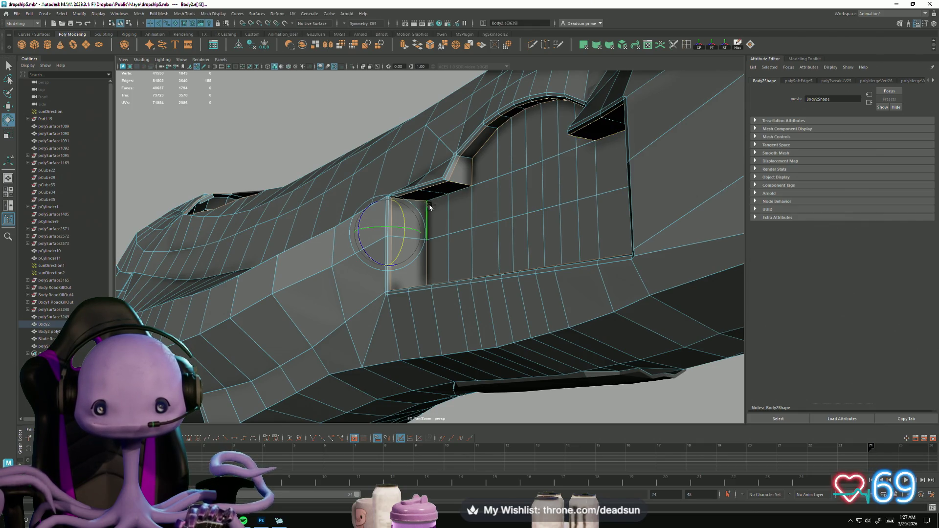
pyautogui.moveTo(418, 242)
pyautogui.keyDown('alt'); pyautogui.mouseDown()
pyautogui.moveTo(421, 284)
pyautogui.moveTo(440, 308)
pyautogui.moveTo(383, 310)
pyautogui.mouseUp(); pyautogui.keyUp('alt')
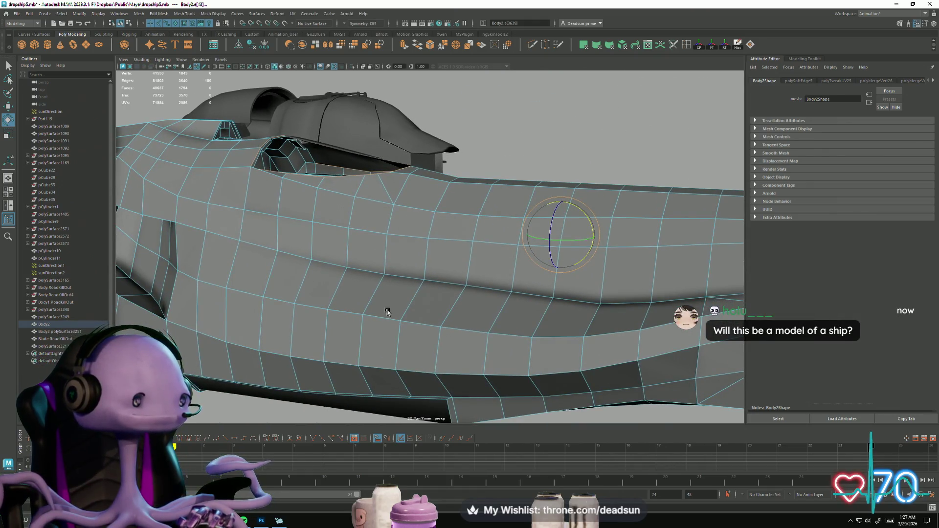
pyautogui.scroll(-5, 385, 321)
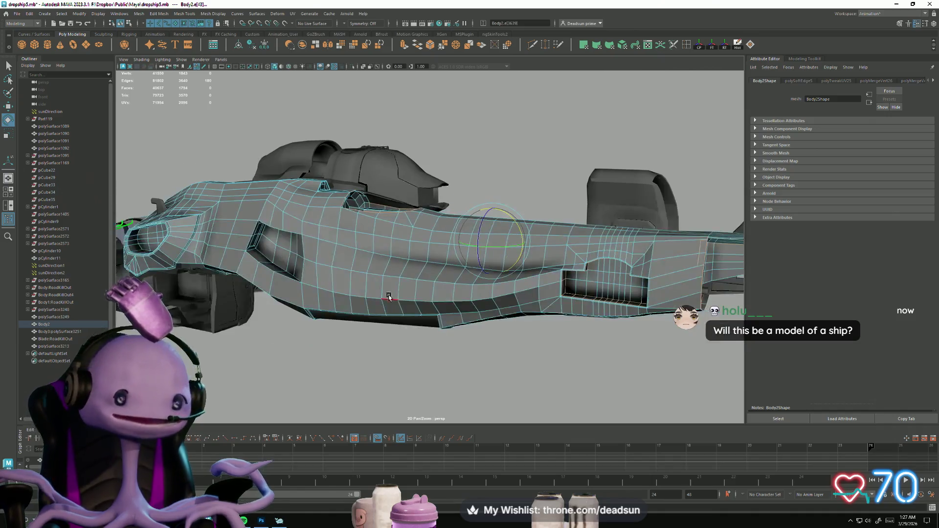
pyautogui.scroll(5, 326, 331)
pyautogui.keyDown('alt'); pyautogui.moveTo(220, 319); pyautogui.dragTo(483, 309); pyautogui.keyUp('alt')
pyautogui.click(338, 360)
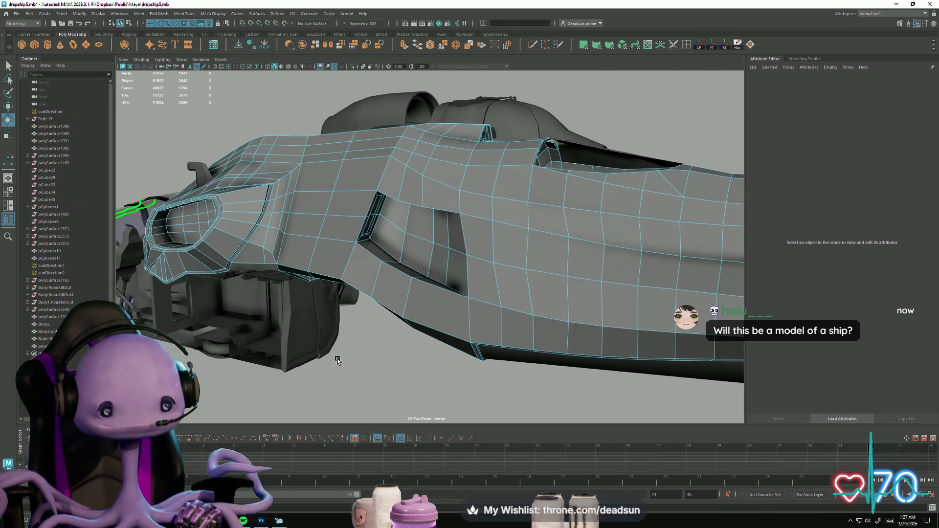
# Step: Select the side recess's rim loop along with its upper and lower edges
pyautogui.scroll(8, 380, 358)
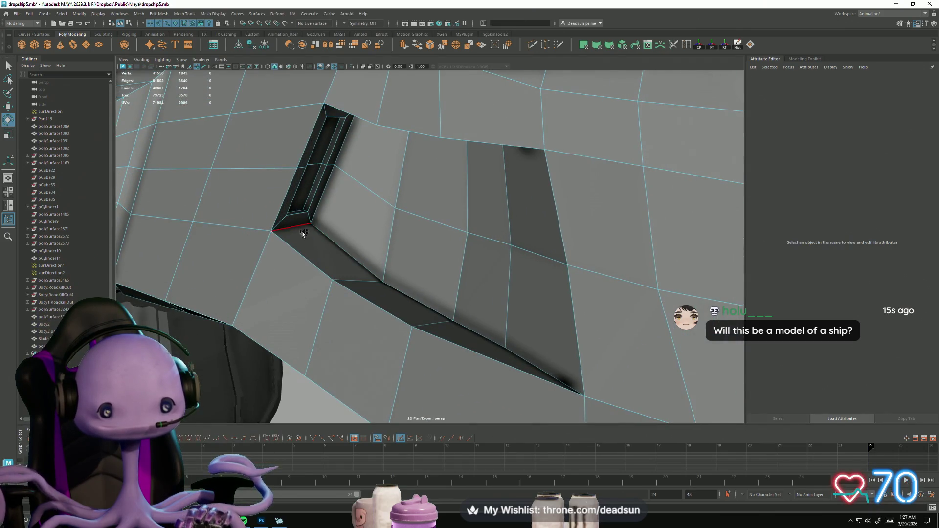
pyautogui.click(303, 233)
pyautogui.keyDown('shift'); pyautogui.doubleClick(339, 247); pyautogui.keyUp('shift')
pyautogui.keyDown('shift'); pyautogui.click(324, 204); pyautogui.keyUp('shift')
pyautogui.moveTo(323, 219)
pyautogui.keyDown('alt'); pyautogui.mouseDown()
pyautogui.moveTo(341, 293)
pyautogui.moveTo(357, 272)
pyautogui.mouseUp(); pyautogui.keyUp('alt')
pyautogui.keyDown('shift'); pyautogui.doubleClick(358, 256); pyautogui.keyUp('shift')
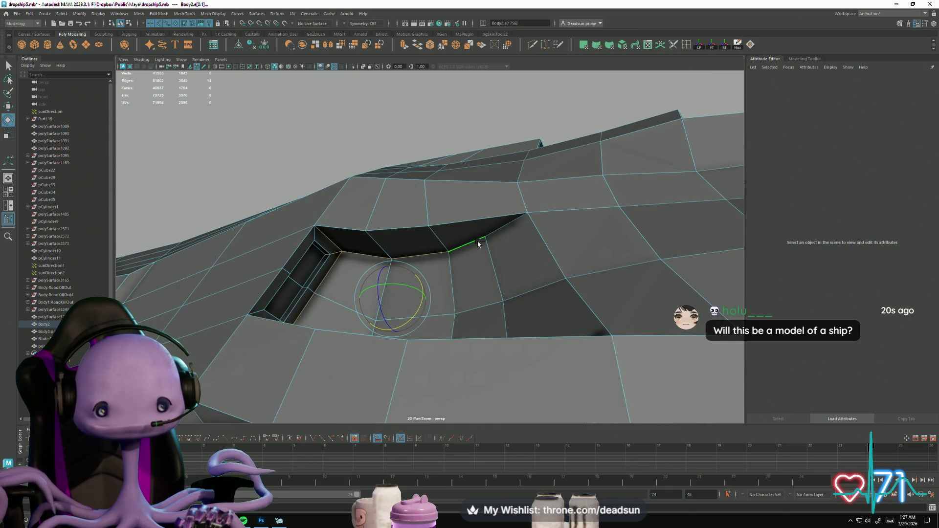
pyautogui.keyDown('shift'); pyautogui.click(494, 233); pyautogui.keyUp('shift')
pyautogui.keyDown('shift'); pyautogui.click(470, 221); pyautogui.keyUp('shift')
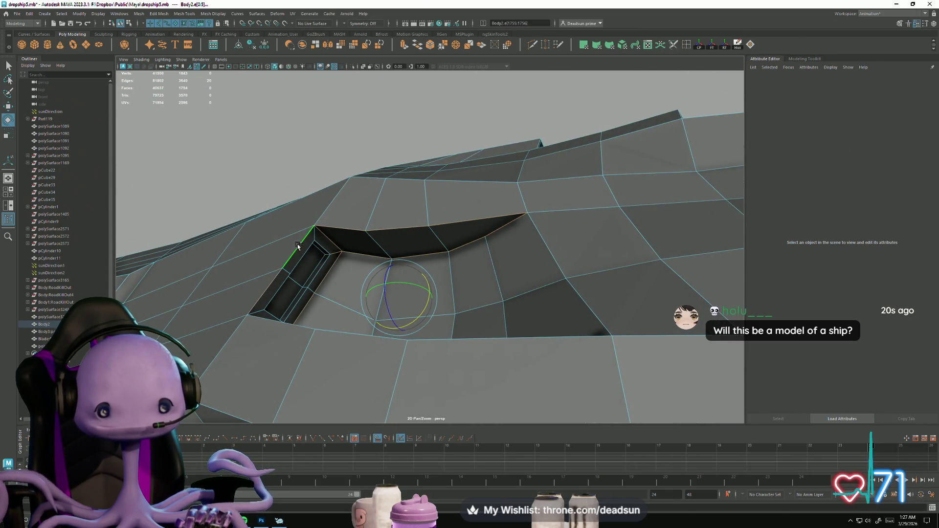
# Step: Add the recess's inner loop, further rim edges and the vent panel's edge
pyautogui.moveTo(324, 302)
pyautogui.keyDown('alt'); pyautogui.mouseDown()
pyautogui.moveTo(315, 329)
pyautogui.moveTo(356, 289)
pyautogui.mouseUp(); pyautogui.keyUp('alt')
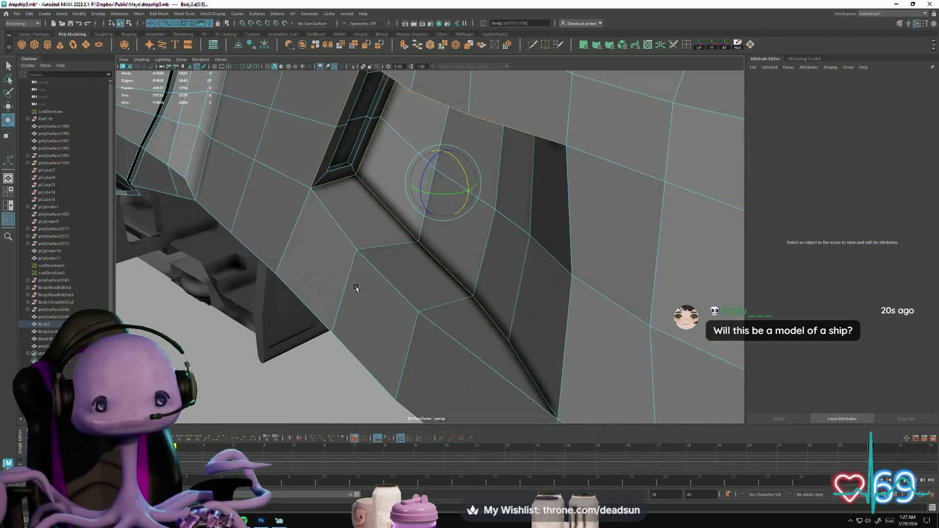
pyautogui.keyDown('shift'); pyautogui.click(376, 269); pyautogui.keyUp('shift')
pyautogui.keyDown('shift'); pyautogui.click(467, 330); pyautogui.keyUp('shift')
pyautogui.moveTo(461, 360)
pyautogui.keyDown('alt'); pyautogui.mouseDown()
pyautogui.moveTo(497, 325)
pyautogui.moveTo(445, 342)
pyautogui.moveTo(415, 239)
pyautogui.mouseUp(); pyautogui.keyUp('alt')
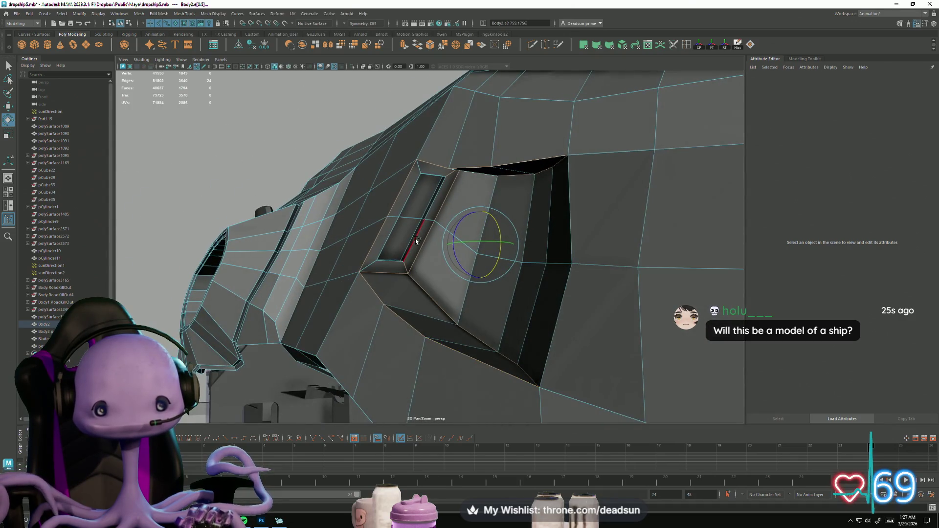
pyautogui.keyDown('shift'); pyautogui.doubleClick(415, 239); pyautogui.keyUp('shift')
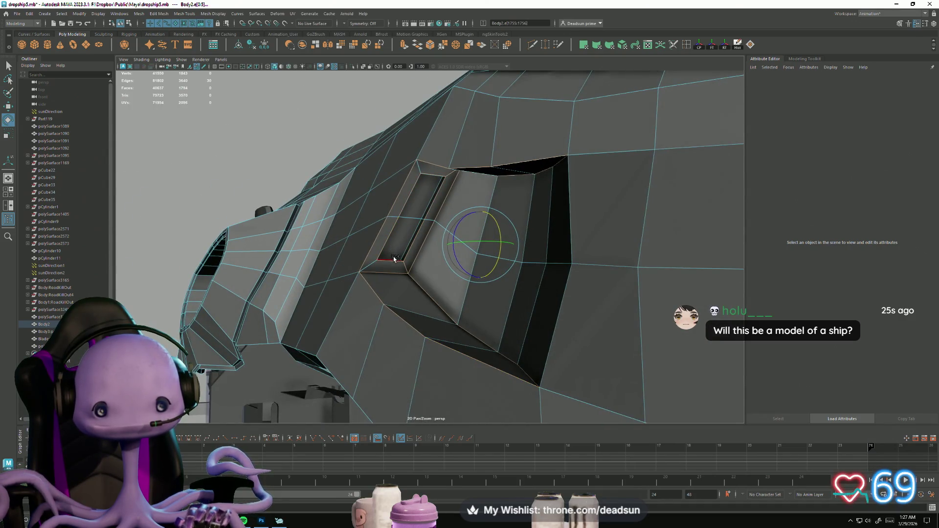
pyautogui.keyDown('shift'); pyautogui.doubleClick(418, 255); pyautogui.keyUp('shift')
pyautogui.moveTo(418, 255)
pyautogui.keyDown('alt'); pyautogui.mouseDown()
pyautogui.moveTo(431, 299)
pyautogui.moveTo(415, 296)
pyautogui.moveTo(415, 307)
pyautogui.moveTo(445, 260)
pyautogui.moveTo(469, 259)
pyautogui.moveTo(531, 292)
pyautogui.moveTo(392, 294)
pyautogui.moveTo(506, 313)
pyautogui.moveTo(503, 352)
pyautogui.moveTo(527, 295)
pyautogui.mouseUp(); pyautogui.keyUp('alt')
pyautogui.keyDown('shift'); pyautogui.doubleClick(484, 300); pyautogui.keyUp('shift')
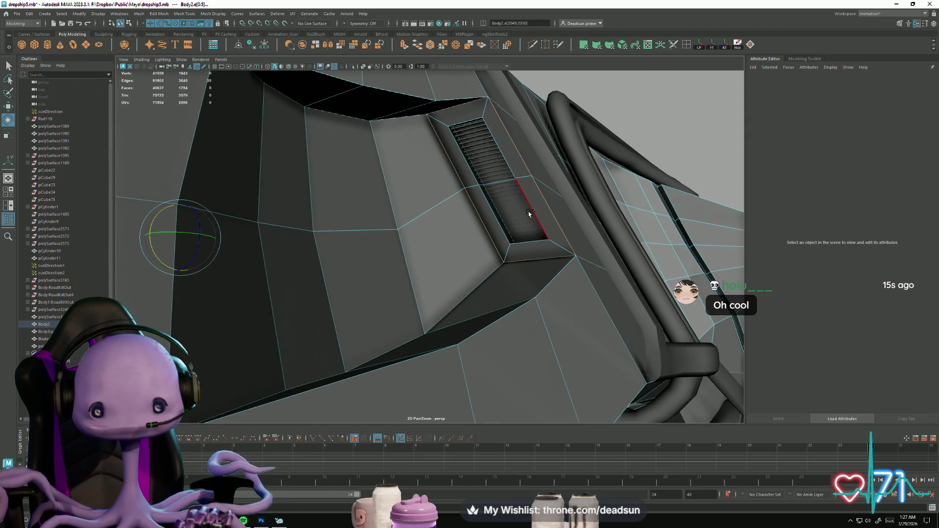
# Step: Add the small window frame's edge loop to the selection
pyautogui.moveTo(510, 218)
pyautogui.keyDown('alt'); pyautogui.mouseDown()
pyautogui.moveTo(547, 253)
pyautogui.moveTo(514, 291)
pyautogui.moveTo(439, 310)
pyautogui.moveTo(402, 281)
pyautogui.moveTo(362, 193)
pyautogui.mouseUp(); pyautogui.keyUp('alt')
pyautogui.moveTo(393, 243)
pyautogui.keyDown('alt'); pyautogui.mouseDown()
pyautogui.moveTo(403, 360)
pyautogui.moveTo(264, 360)
pyautogui.moveTo(551, 346)
pyautogui.moveTo(384, 302)
pyautogui.moveTo(489, 298)
pyautogui.moveTo(465, 310)
pyautogui.moveTo(466, 350)
pyautogui.mouseUp(); pyautogui.keyUp('alt')
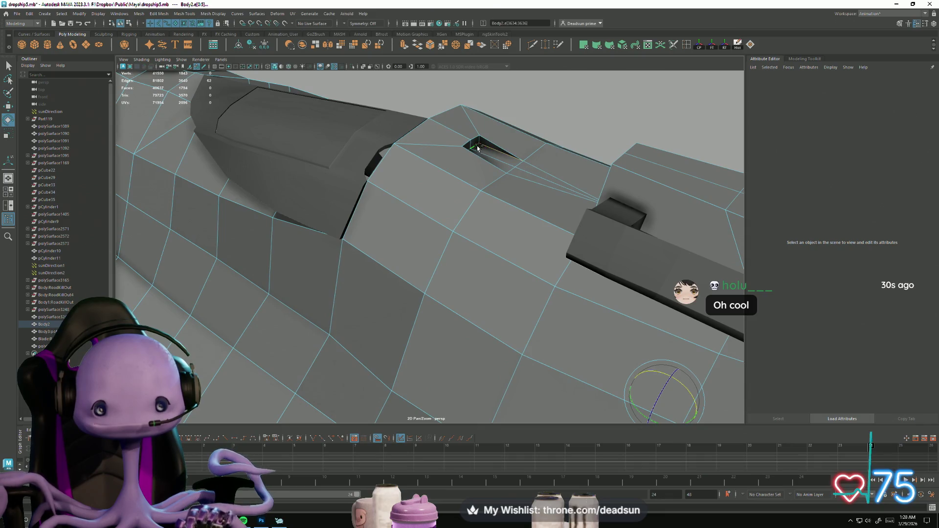
pyautogui.moveTo(474, 143)
pyautogui.keyDown('alt'); pyautogui.mouseDown()
pyautogui.moveTo(465, 180)
pyautogui.moveTo(401, 183)
pyautogui.moveTo(411, 207)
pyautogui.mouseUp(); pyautogui.keyUp('alt')
pyautogui.moveTo(239, 204)
pyautogui.keyDown('alt'); pyautogui.mouseDown()
pyautogui.moveTo(307, 159)
pyautogui.moveTo(352, 234)
pyautogui.moveTo(378, 219)
pyautogui.mouseUp(); pyautogui.keyUp('alt')
pyautogui.keyDown('shift'); pyautogui.doubleClick(362, 205); pyautogui.keyUp('shift')
# Step: Replace a wrongly picked loop with the intended hull loop on the ship body
pyautogui.moveTo(400, 208)
pyautogui.keyDown('alt'); pyautogui.mouseDown()
pyautogui.moveTo(350, 215)
pyautogui.moveTo(482, 222)
pyautogui.mouseUp(); pyautogui.keyUp('alt')
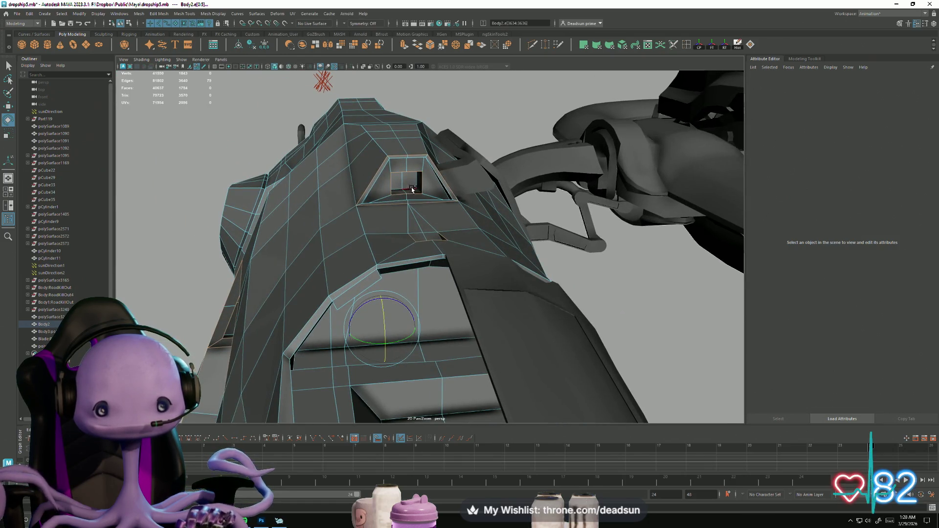
pyautogui.moveTo(411, 190)
pyautogui.keyDown('alt'); pyautogui.mouseDown()
pyautogui.moveTo(486, 201)
pyautogui.moveTo(446, 248)
pyautogui.moveTo(487, 254)
pyautogui.moveTo(497, 235)
pyautogui.moveTo(509, 244)
pyautogui.mouseUp(); pyautogui.keyUp('alt')
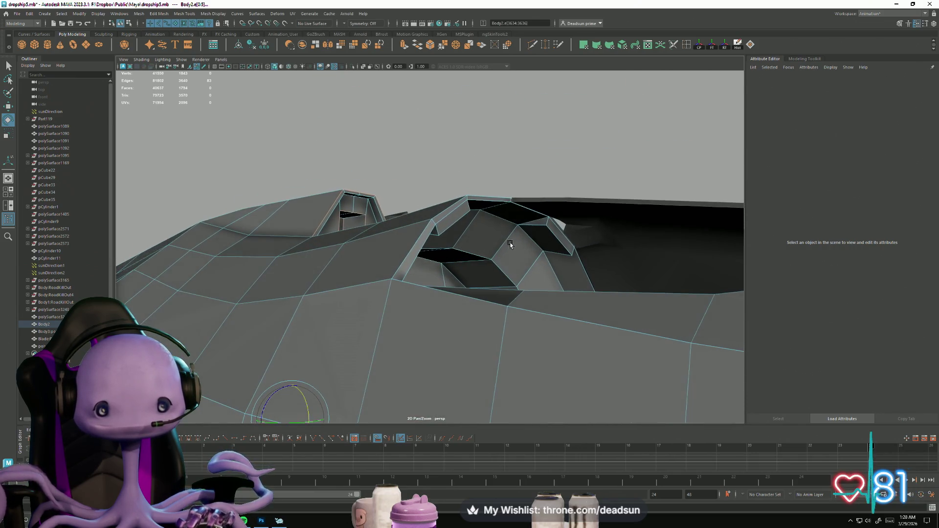
pyautogui.moveTo(344, 216)
pyautogui.keyDown('alt'); pyautogui.mouseDown()
pyautogui.moveTo(395, 258)
pyautogui.moveTo(195, 281)
pyautogui.moveTo(316, 303)
pyautogui.moveTo(356, 293)
pyautogui.moveTo(398, 308)
pyautogui.moveTo(465, 284)
pyautogui.moveTo(488, 259)
pyautogui.mouseUp(); pyautogui.keyUp('alt')
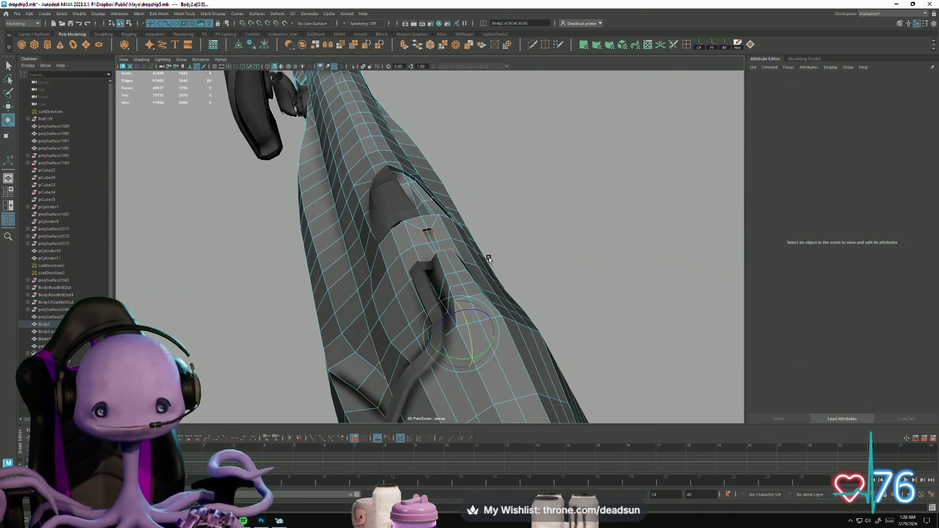
pyautogui.keyDown('ctrl'); pyautogui.doubleClick(465, 218); pyautogui.keyUp('ctrl')
pyautogui.keyDown('shift'); pyautogui.doubleClick(381, 170); pyautogui.keyUp('shift')
pyautogui.moveTo(382, 171)
pyautogui.keyDown('alt'); pyautogui.mouseDown()
pyautogui.moveTo(373, 201)
pyautogui.moveTo(325, 206)
pyautogui.moveTo(271, 190)
pyautogui.moveTo(390, 275)
pyautogui.moveTo(315, 293)
pyautogui.moveTo(371, 329)
pyautogui.moveTo(261, 326)
pyautogui.moveTo(286, 315)
pyautogui.moveTo(309, 152)
pyautogui.mouseUp(); pyautogui.keyUp('alt')
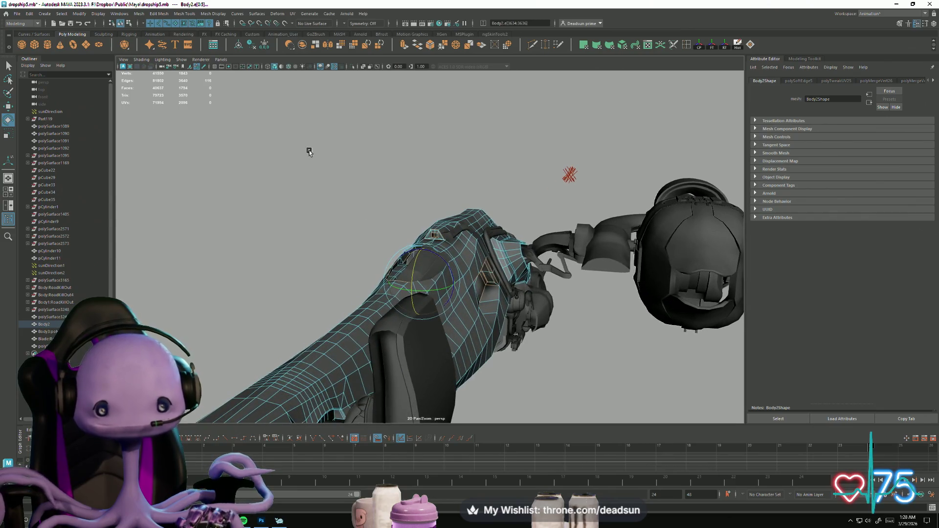
pyautogui.click(223, 15)
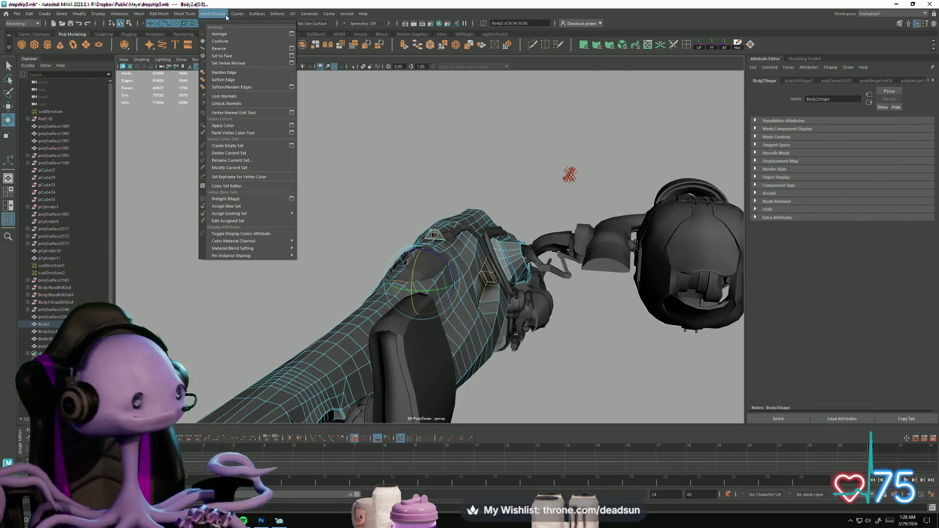
# Step: Harden the selected recess and window edges, then select new wing and panel edge loops
pyautogui.click(224, 72)
pyautogui.moveTo(233, 93)
pyautogui.keyDown('alt'); pyautogui.mouseDown()
pyautogui.moveTo(373, 314)
pyautogui.moveTo(332, 249)
pyautogui.mouseUp(); pyautogui.keyUp('alt')
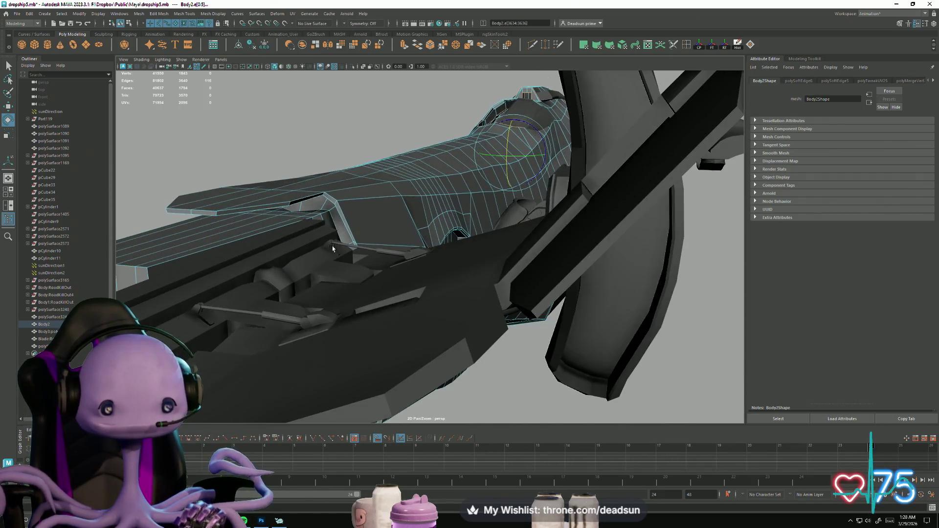
pyautogui.doubleClick(342, 220)
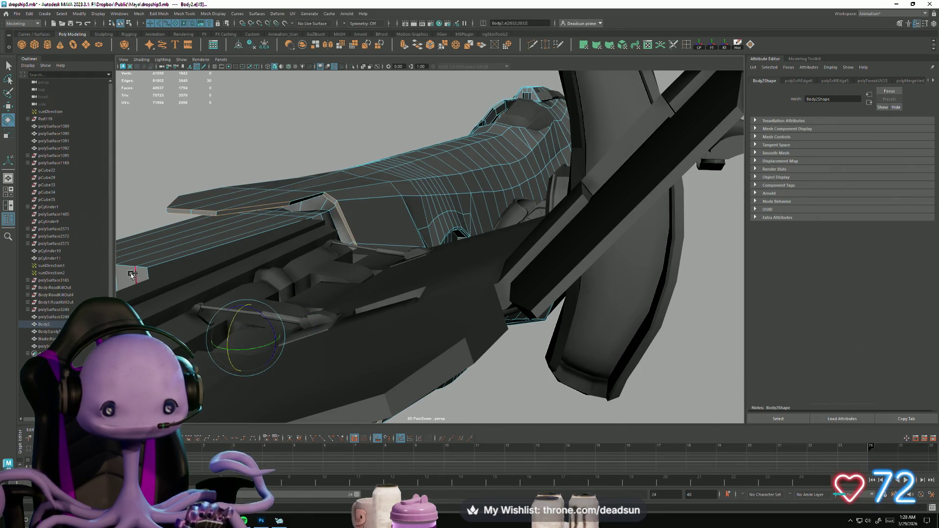
pyautogui.press('f')
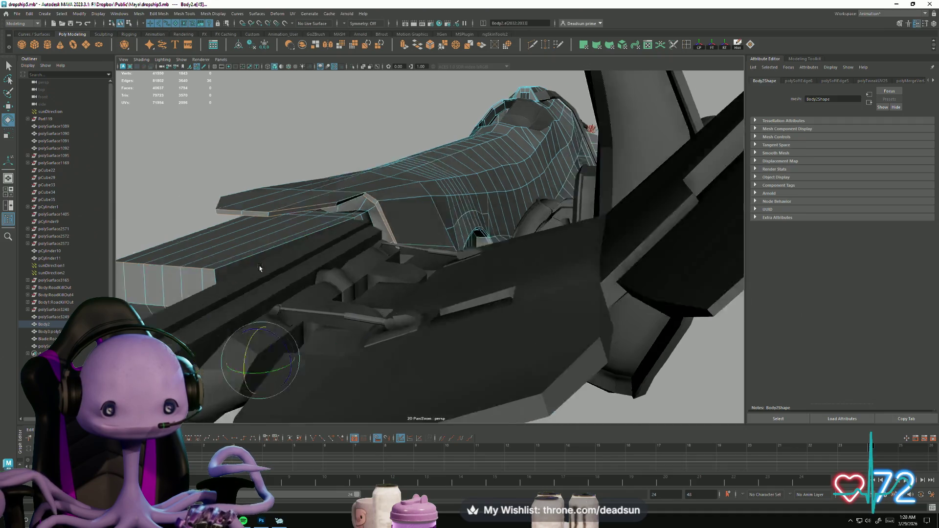
pyautogui.keyDown('shift'); pyautogui.doubleClick(442, 292); pyautogui.keyUp('shift')
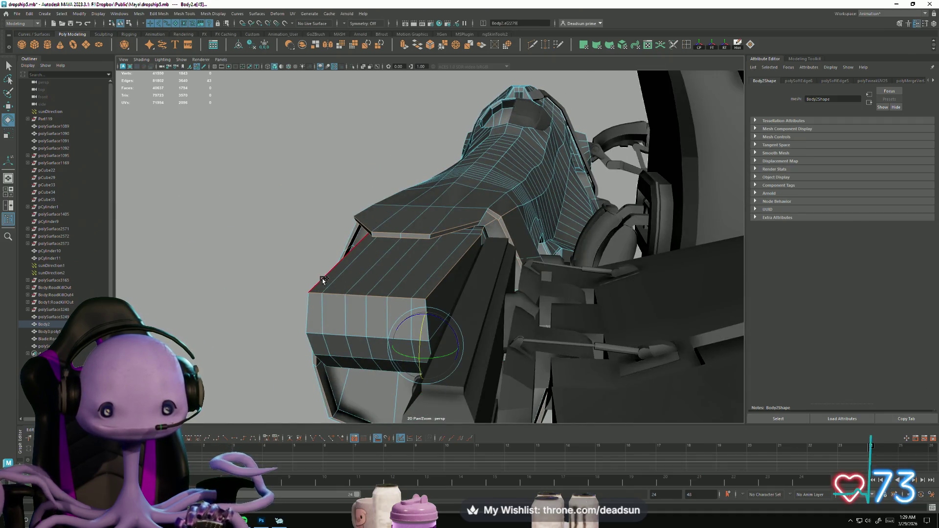
pyautogui.keyDown('shift'); pyautogui.doubleClick(426, 304); pyautogui.keyUp('shift')
# Step: Check the engine and fin, then harden the newly selected wing and panel edges
pyautogui.moveTo(427, 304)
pyautogui.keyDown('alt'); pyautogui.mouseDown()
pyautogui.moveTo(264, 346)
pyautogui.moveTo(310, 351)
pyautogui.moveTo(306, 324)
pyautogui.moveTo(244, 325)
pyautogui.moveTo(343, 264)
pyautogui.moveTo(341, 327)
pyautogui.mouseUp(); pyautogui.keyUp('alt')
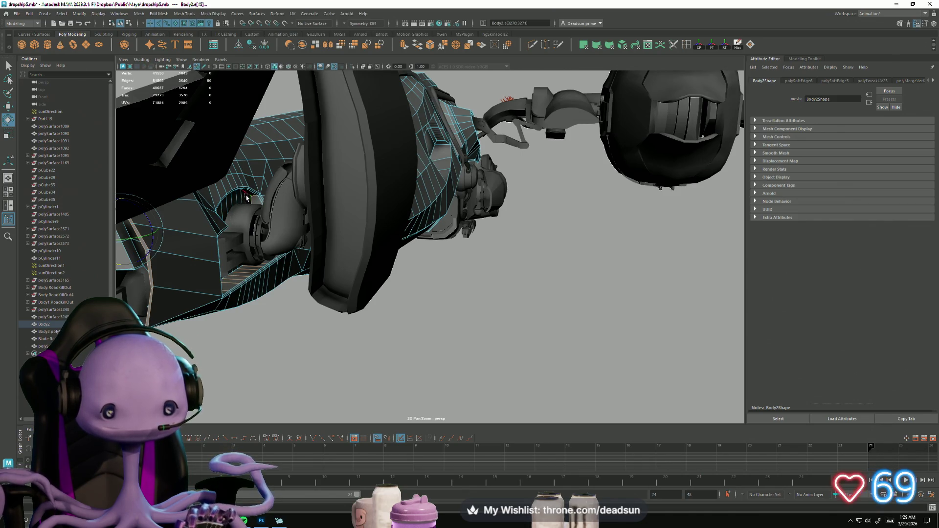
pyautogui.keyDown('alt'); pyautogui.moveTo(257, 243); pyautogui.dragTo(294, 265); pyautogui.keyUp('alt')
pyautogui.moveTo(294, 264)
pyautogui.keyDown('alt'); pyautogui.mouseDown(button='right')
pyautogui.moveTo(377, 324)
pyautogui.moveTo(412, 303)
pyautogui.moveTo(353, 321)
pyautogui.mouseUp(button='right'); pyautogui.keyUp('alt')
pyautogui.moveTo(352, 321)
pyautogui.keyDown('alt'); pyautogui.mouseDown()
pyautogui.moveTo(390, 287)
pyautogui.moveTo(380, 250)
pyautogui.moveTo(331, 279)
pyautogui.moveTo(345, 324)
pyautogui.moveTo(230, 223)
pyautogui.mouseUp(); pyautogui.keyUp('alt')
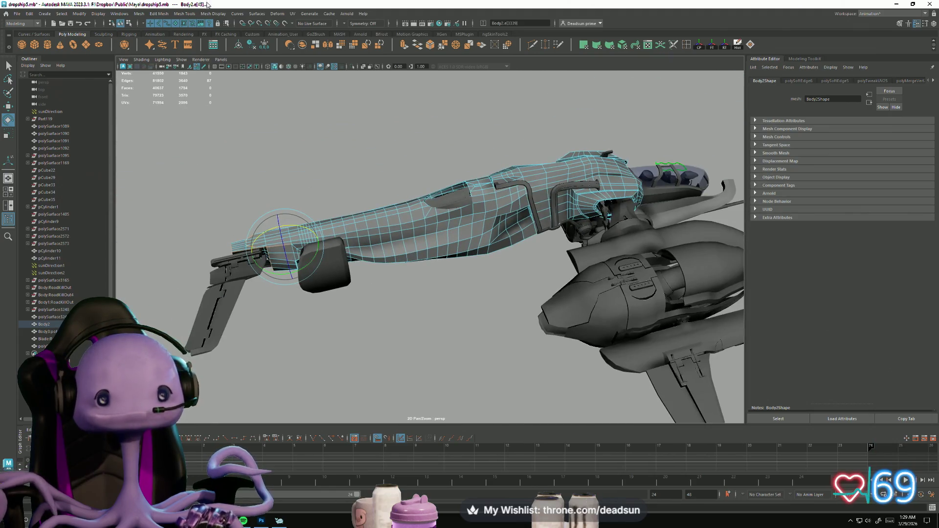
pyautogui.click(238, 16)
pyautogui.moveTo(216, 15)
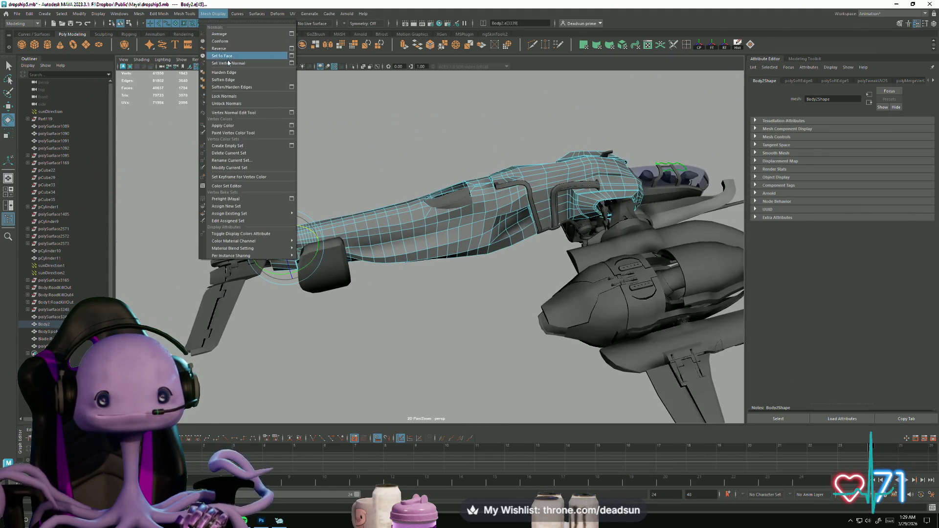
pyautogui.click(223, 79)
# Step: Deselect Body2, view the whole ship from below, and select polySurface3251
pyautogui.moveTo(431, 271)
pyautogui.keyDown('alt'); pyautogui.mouseDown()
pyautogui.moveTo(450, 266)
pyautogui.moveTo(488, 171)
pyautogui.mouseUp(); pyautogui.keyUp('alt')
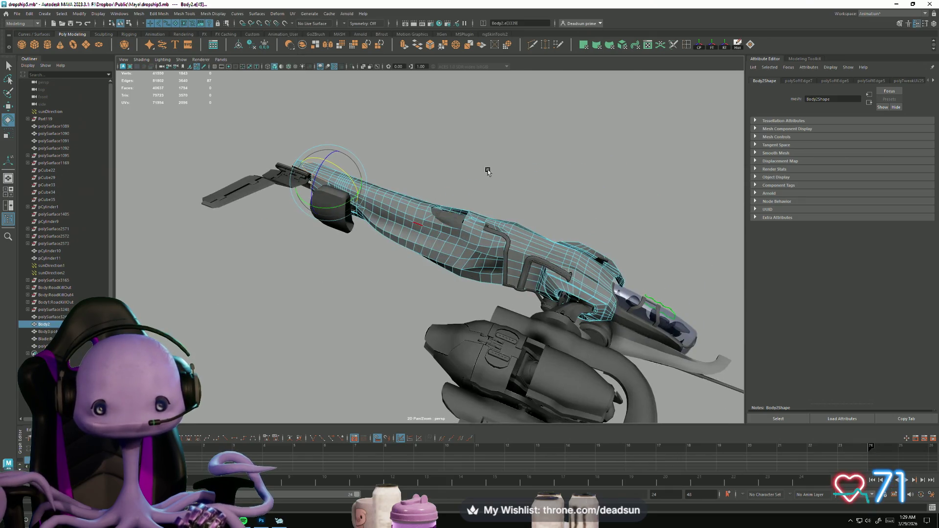
pyautogui.click(488, 171)
pyautogui.moveTo(352, 249)
pyautogui.keyDown('alt'); pyautogui.mouseDown()
pyautogui.moveTo(358, 318)
pyautogui.moveTo(361, 273)
pyautogui.moveTo(287, 313)
pyautogui.moveTo(318, 342)
pyautogui.moveTo(369, 324)
pyautogui.mouseUp(); pyautogui.keyUp('alt')
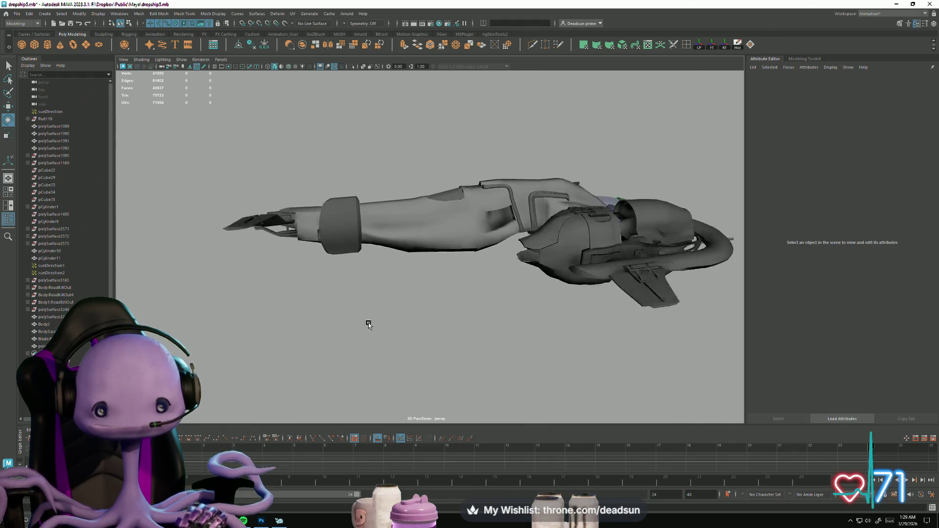
pyautogui.scroll(5, 374, 223)
pyautogui.click(374, 222)
# Step: Select three panel-edge loops running around the Body2 fuselage
pyautogui.scroll(2, 373, 224)
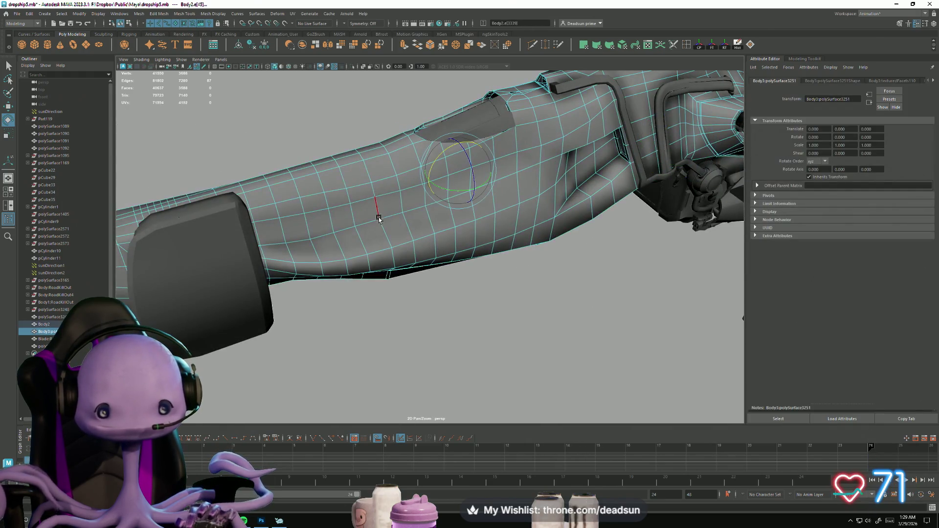
pyautogui.click(379, 219)
pyautogui.click(339, 237)
pyautogui.doubleClick(324, 239)
pyautogui.moveTo(325, 239)
pyautogui.keyDown('alt'); pyautogui.mouseDown()
pyautogui.moveTo(314, 272)
pyautogui.moveTo(356, 271)
pyautogui.moveTo(318, 265)
pyautogui.moveTo(323, 243)
pyautogui.moveTo(310, 256)
pyautogui.moveTo(378, 226)
pyautogui.moveTo(373, 215)
pyautogui.moveTo(341, 216)
pyautogui.mouseUp(); pyautogui.keyUp('alt')
pyautogui.keyDown('shift'); pyautogui.doubleClick(409, 257); pyautogui.keyUp('shift')
pyautogui.keyDown('shift'); pyautogui.doubleClick(389, 215); pyautogui.keyUp('shift')
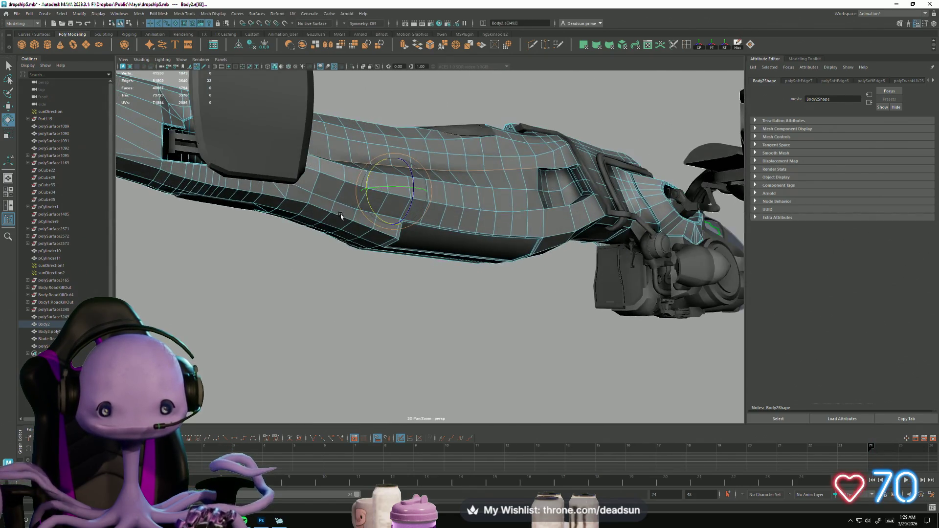
# Step: Harden the three selected Body2 edge loops with Mesh Display > Harden Edge
pyautogui.click(145, 15)
pyautogui.moveTo(159, 35)
pyautogui.moveTo(209, 14)
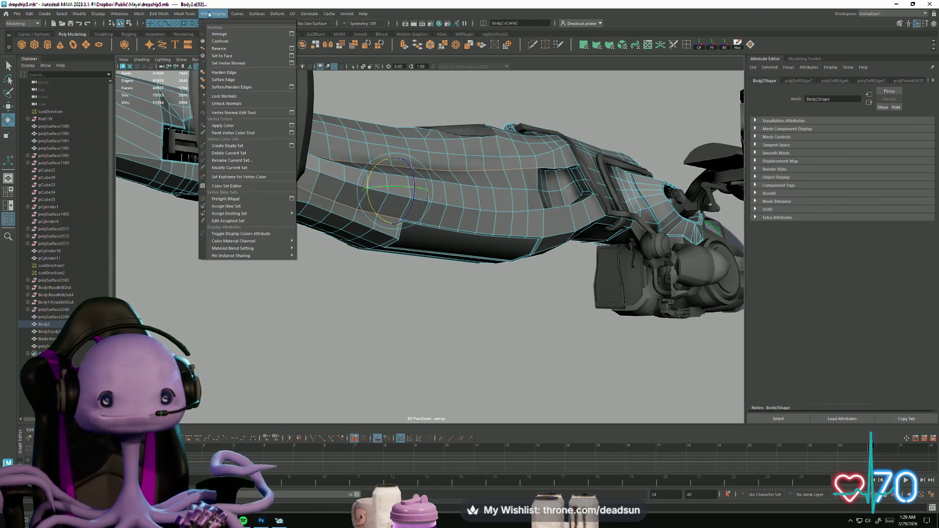
pyautogui.click(234, 79)
# Step: Clear the selection and select the hull part polySurface3251
pyautogui.moveTo(313, 205)
pyautogui.keyDown('alt'); pyautogui.mouseDown()
pyautogui.moveTo(344, 239)
pyautogui.moveTo(457, 227)
pyautogui.mouseUp(); pyautogui.keyUp('alt')
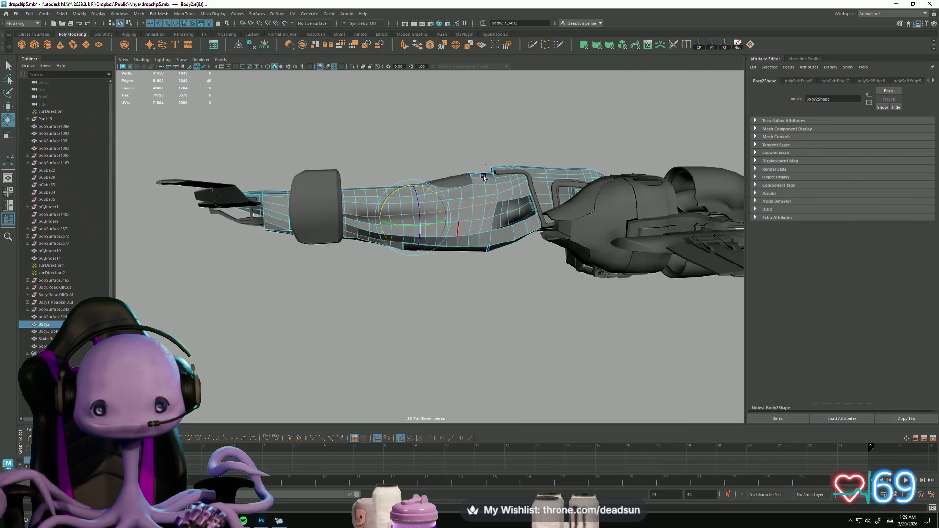
pyautogui.click(304, 274)
pyautogui.moveTo(303, 274)
pyautogui.keyDown('alt'); pyautogui.mouseDown()
pyautogui.moveTo(229, 274)
pyautogui.moveTo(214, 236)
pyautogui.moveTo(195, 231)
pyautogui.moveTo(150, 245)
pyautogui.moveTo(416, 269)
pyautogui.moveTo(392, 282)
pyautogui.moveTo(430, 277)
pyautogui.mouseUp(); pyautogui.keyUp('alt')
pyautogui.click(440, 274)
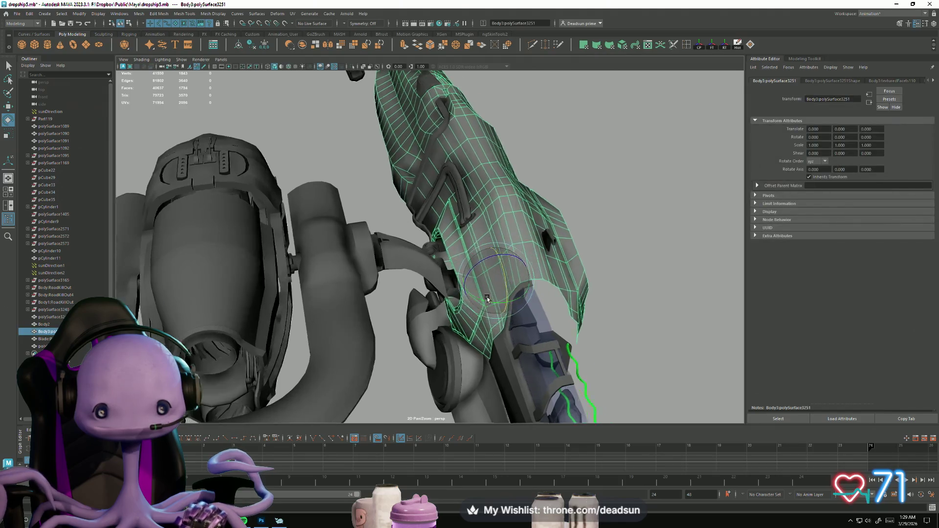
# Step: Switch polySurface3251 to edge mode and select its panel seam edge loops
pyautogui.scroll(5, 492, 286)
pyautogui.keyDown('alt'); pyautogui.moveTo(492, 286); pyautogui.dragTo(504, 285); pyautogui.keyUp('alt')
pyautogui.moveTo(505, 285); pyautogui.dragTo(503, 272, button='right')
pyautogui.click(499, 283)
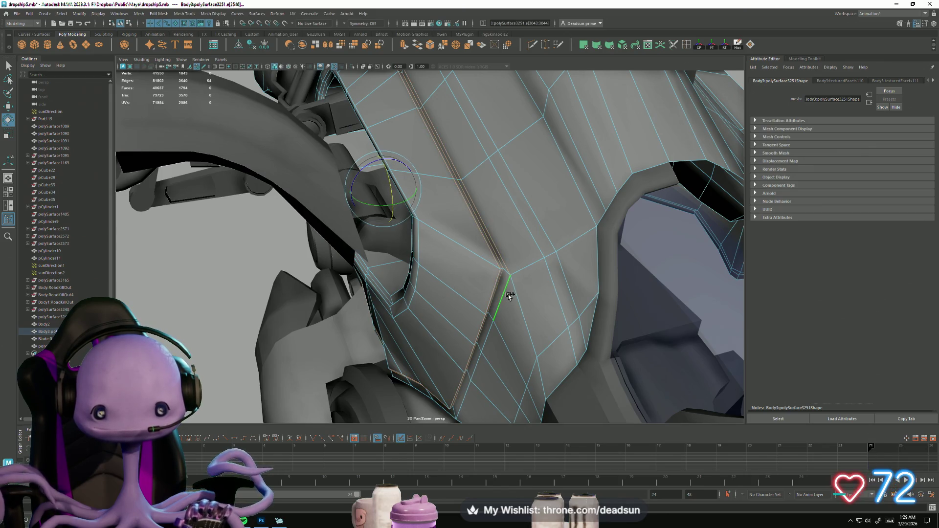
pyautogui.scroll(10, 504, 289)
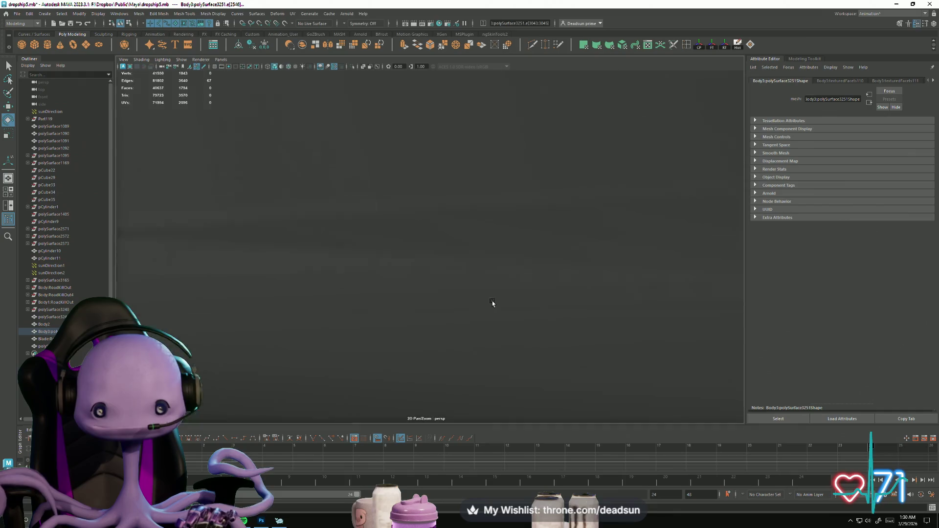
pyautogui.scroll(-10, 442, 340)
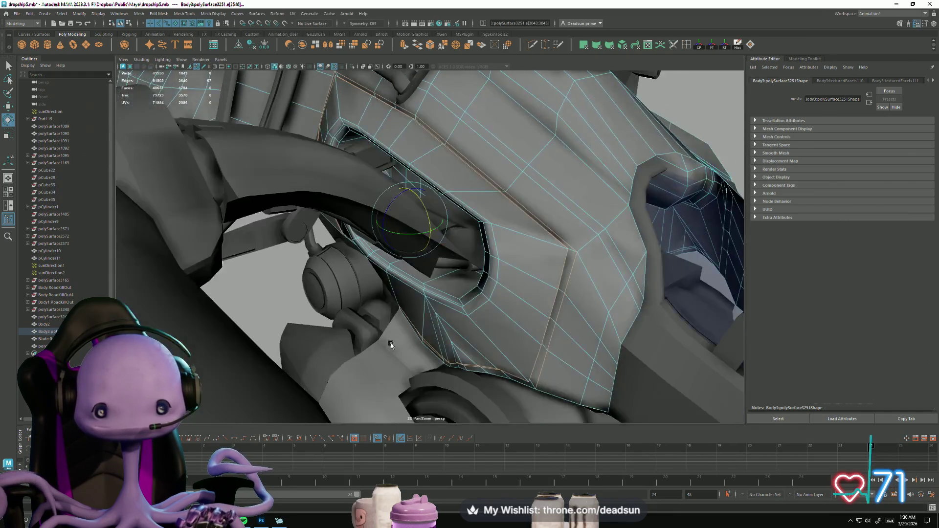
pyautogui.keyDown('shift'); pyautogui.doubleClick(464, 336); pyautogui.keyUp('shift')
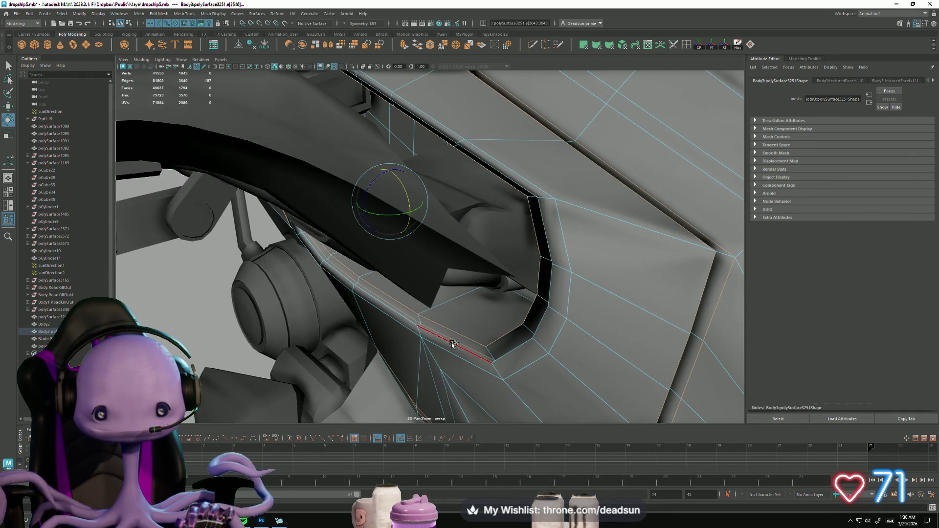
pyautogui.moveTo(378, 229)
pyautogui.keyDown('alt'); pyautogui.mouseDown()
pyautogui.moveTo(391, 238)
pyautogui.moveTo(369, 257)
pyautogui.mouseUp(); pyautogui.keyUp('alt')
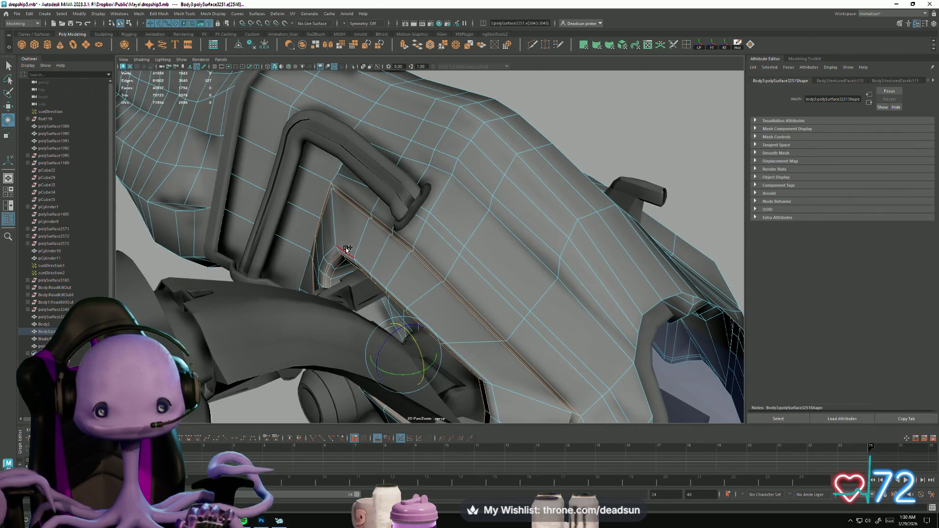
# Step: Harden the selected polySurface3251 seam edges with Mesh Display > Harden Edge
pyautogui.click(137, 12)
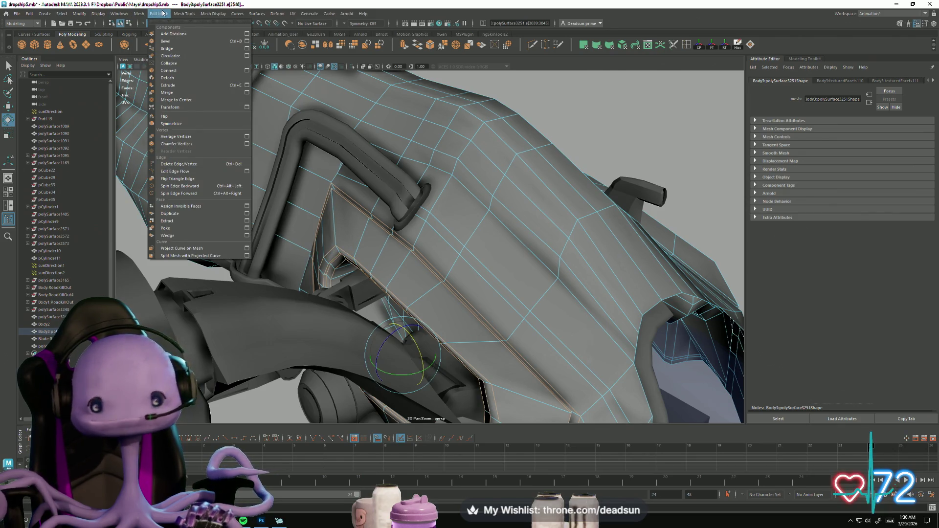
pyautogui.moveTo(144, 16)
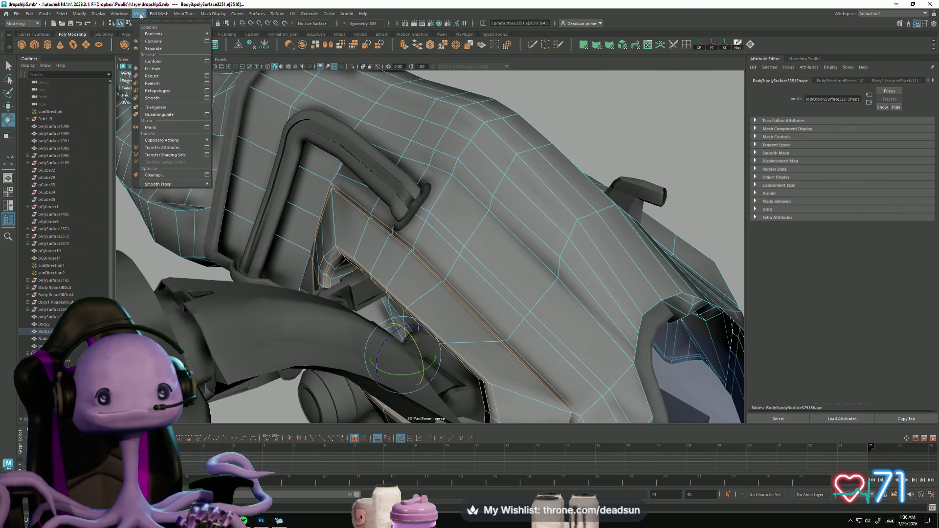
pyautogui.moveTo(225, 13)
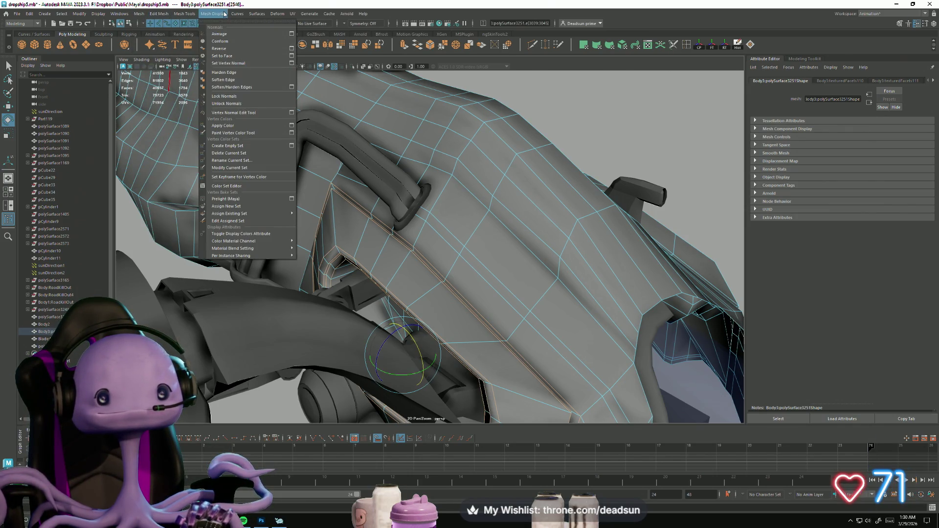
pyautogui.click(227, 74)
pyautogui.moveTo(274, 176)
pyautogui.keyDown('alt'); pyautogui.mouseDown()
pyautogui.moveTo(351, 224)
pyautogui.moveTo(417, 308)
pyautogui.mouseUp(); pyautogui.keyUp('alt')
pyautogui.scroll(10, 321, 305)
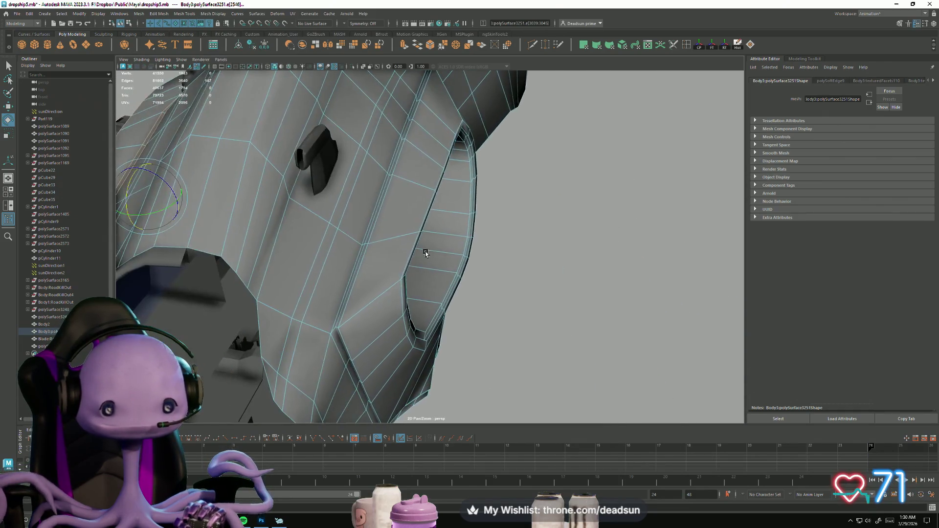
# Step: Select the edge loop around the oval recess plus neighbouring edges and seam loops on polySurface3251
pyautogui.doubleClick(314, 300)
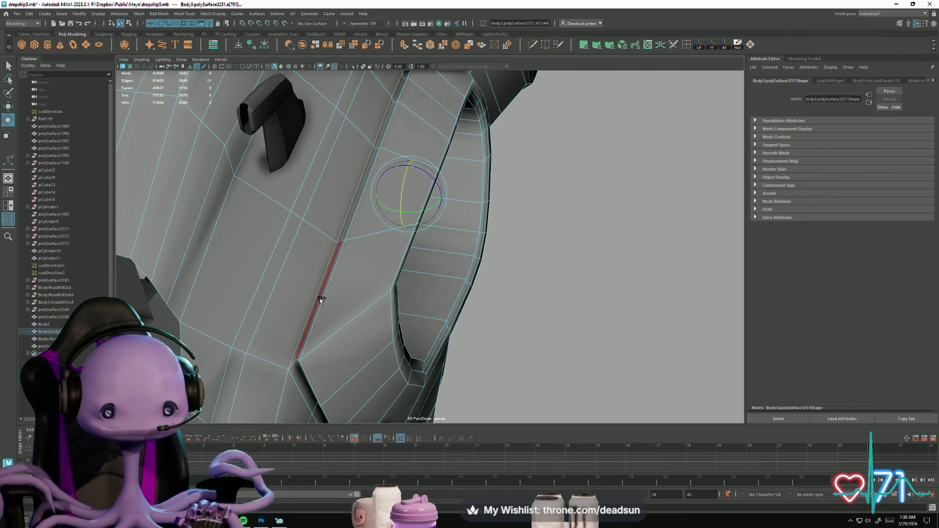
pyautogui.keyDown('shift'); pyautogui.click(390, 315); pyautogui.keyUp('shift')
pyautogui.moveTo(418, 359)
pyautogui.keyDown('alt'); pyautogui.mouseDown()
pyautogui.moveTo(383, 367)
pyautogui.moveTo(442, 327)
pyautogui.moveTo(295, 278)
pyautogui.mouseUp(); pyautogui.keyUp('alt')
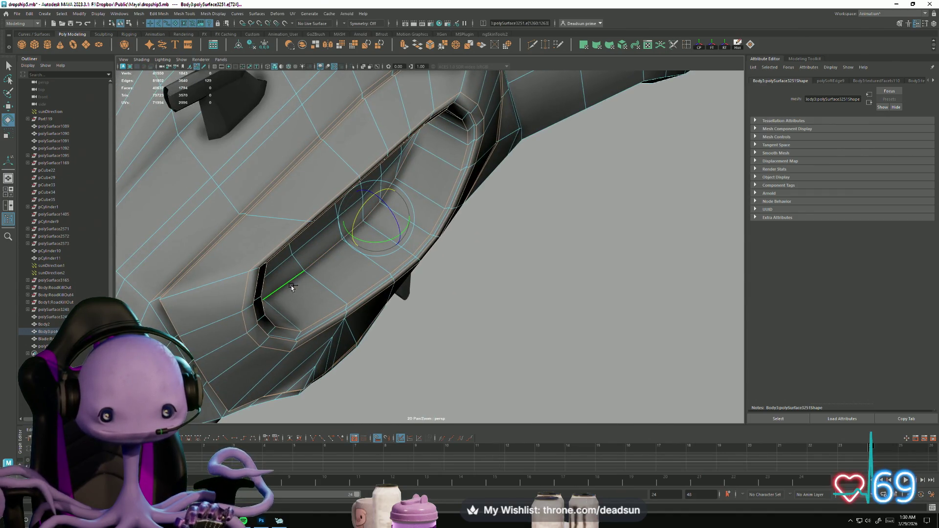
pyautogui.moveTo(307, 351)
pyautogui.keyDown('alt'); pyautogui.mouseDown()
pyautogui.moveTo(266, 350)
pyautogui.moveTo(277, 325)
pyautogui.moveTo(319, 375)
pyautogui.moveTo(351, 439)
pyautogui.moveTo(298, 392)
pyautogui.mouseUp(); pyautogui.keyUp('alt')
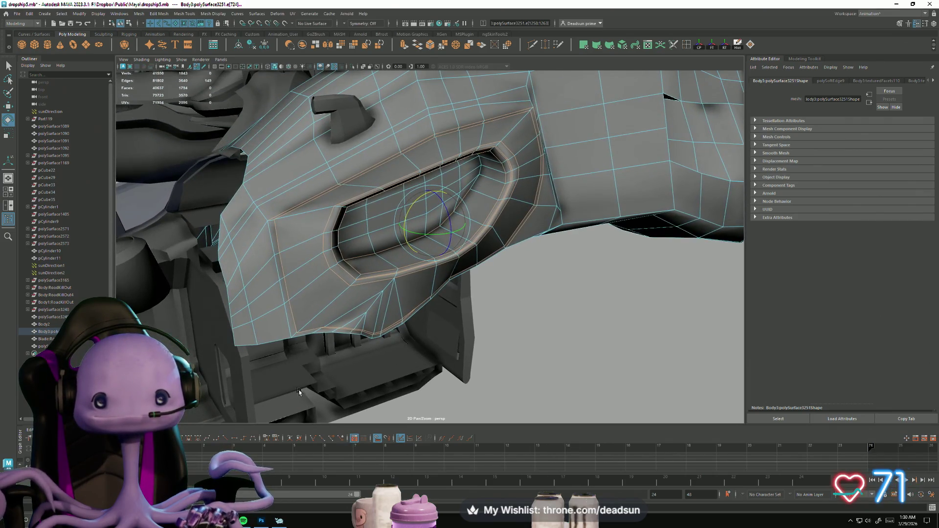
pyautogui.moveTo(478, 189)
pyautogui.keyDown('alt'); pyautogui.mouseDown()
pyautogui.moveTo(374, 255)
pyautogui.moveTo(328, 186)
pyautogui.moveTo(277, 236)
pyautogui.mouseUp(); pyautogui.keyUp('alt')
pyautogui.moveTo(199, 329)
pyautogui.keyDown('alt'); pyautogui.mouseDown()
pyautogui.moveTo(395, 385)
pyautogui.moveTo(386, 323)
pyautogui.mouseUp(); pyautogui.keyUp('alt')
pyautogui.keyDown('shift'); pyautogui.doubleClick(385, 287); pyautogui.keyUp('shift')
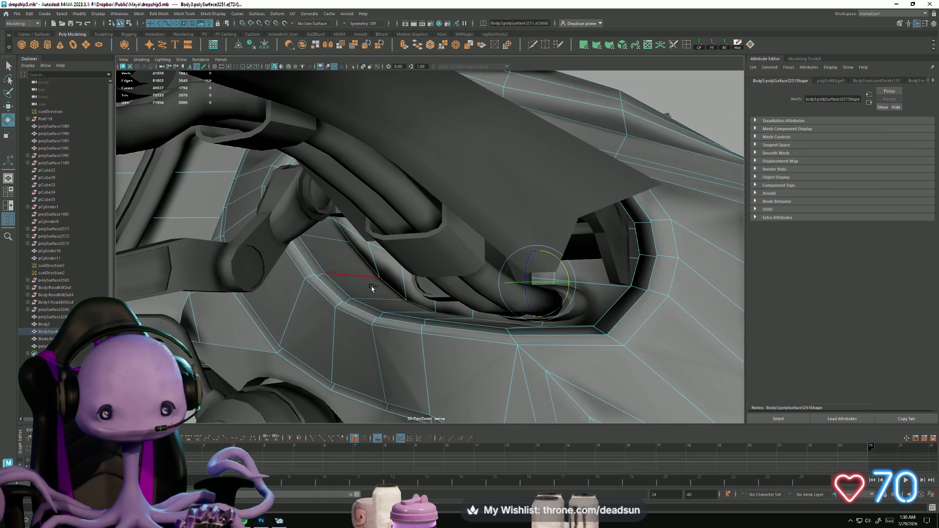
pyautogui.moveTo(336, 294)
pyautogui.keyDown('alt'); pyautogui.mouseDown()
pyautogui.moveTo(239, 308)
pyautogui.moveTo(346, 304)
pyautogui.moveTo(327, 155)
pyautogui.mouseUp(); pyautogui.keyUp('alt')
pyautogui.moveTo(342, 193)
pyautogui.keyDown('alt'); pyautogui.mouseDown()
pyautogui.moveTo(340, 218)
pyautogui.moveTo(329, 215)
pyautogui.moveTo(439, 261)
pyautogui.moveTo(580, 155)
pyautogui.moveTo(593, 168)
pyautogui.moveTo(494, 225)
pyautogui.moveTo(515, 172)
pyautogui.mouseUp(); pyautogui.keyUp('alt')
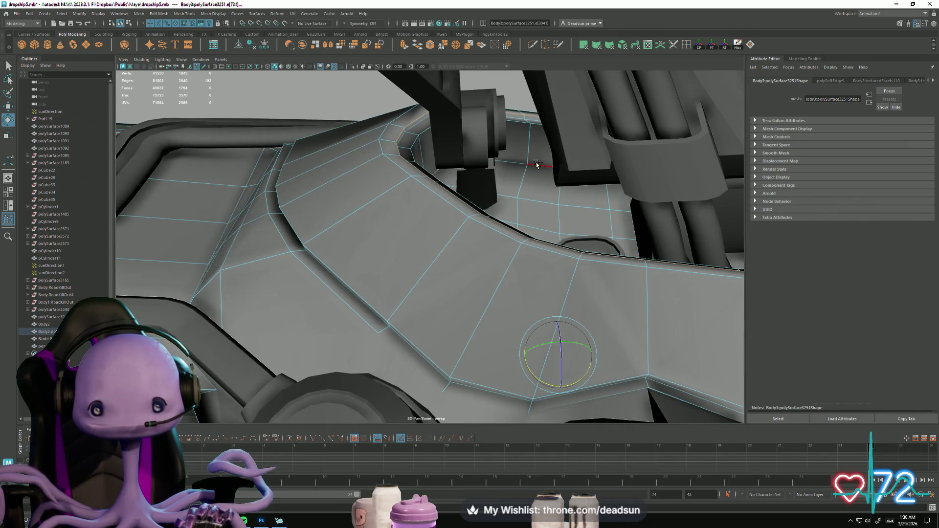
pyautogui.keyDown('alt'); pyautogui.moveTo(556, 249); pyautogui.dragTo(414, 272); pyautogui.keyUp('alt')
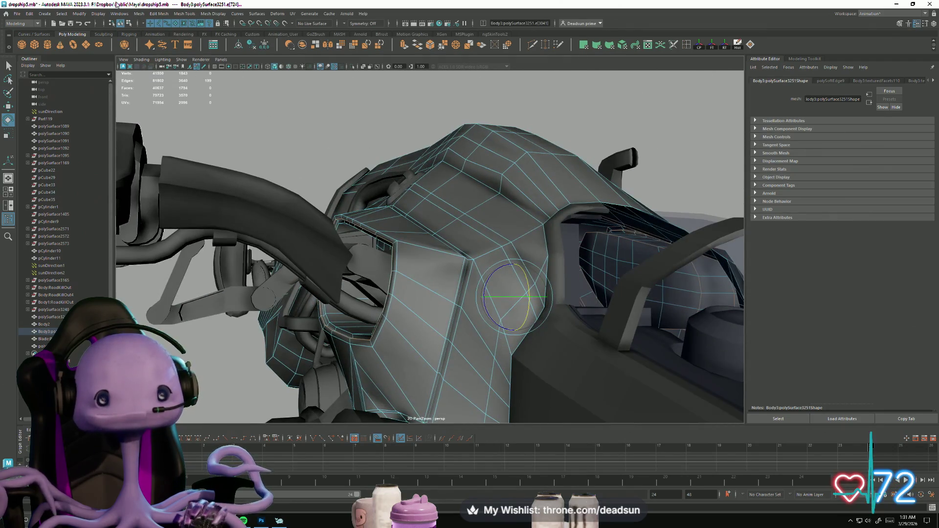
# Step: Harden the selected recess and seam edges, then return to Object Mode
pyautogui.click(139, 13)
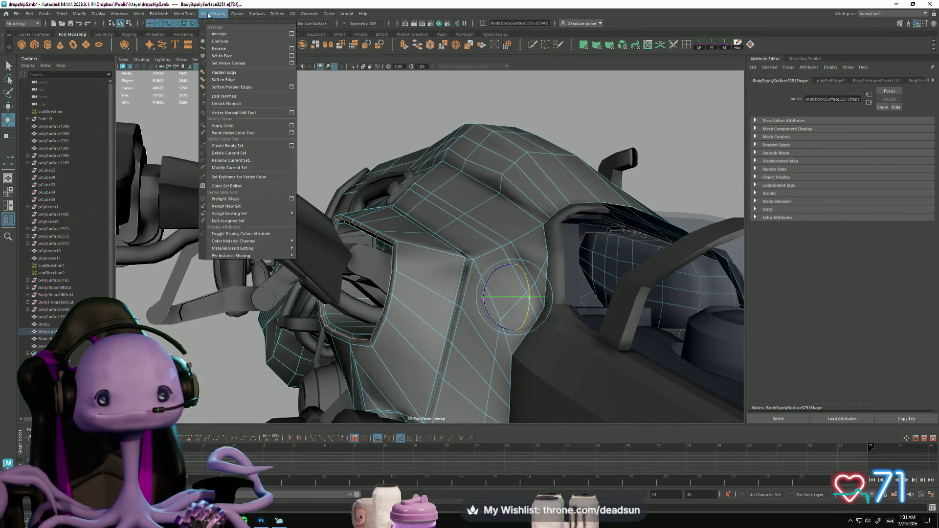
pyautogui.moveTo(291, 15)
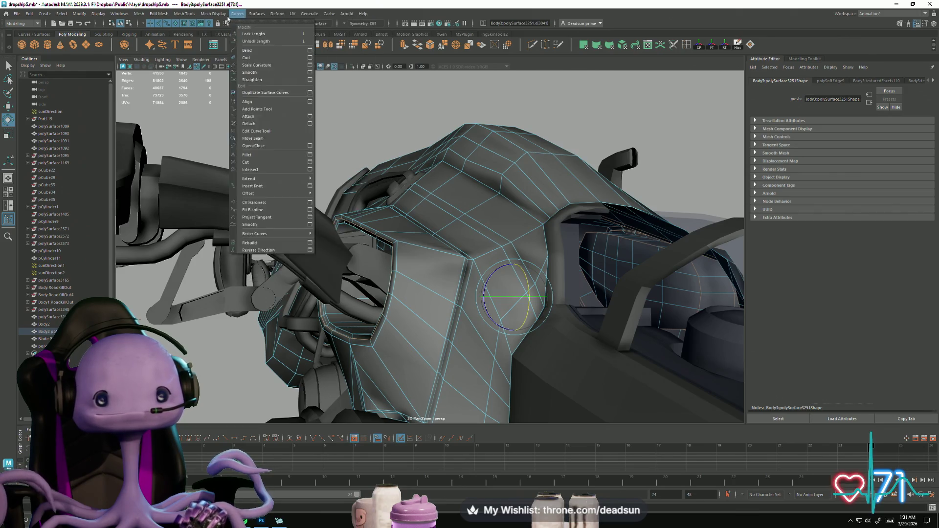
pyautogui.moveTo(215, 19)
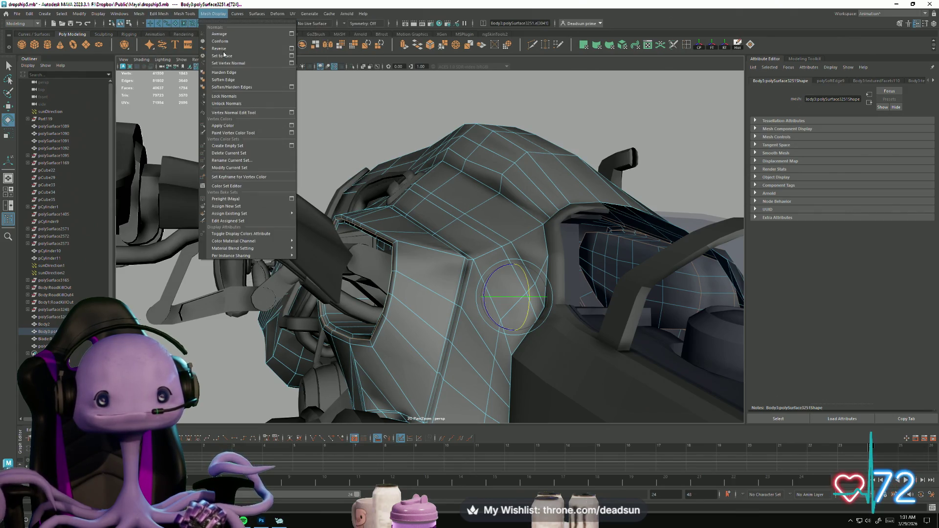
pyautogui.click(231, 74)
pyautogui.keyDown('alt'); pyautogui.moveTo(343, 195); pyautogui.dragTo(467, 238); pyautogui.keyUp('alt')
pyautogui.moveTo(466, 238); pyautogui.dragTo(486, 229, button='right')
pyautogui.moveTo(486, 229)
pyautogui.keyDown('alt'); pyautogui.mouseDown()
pyautogui.moveTo(310, 325)
pyautogui.moveTo(324, 367)
pyautogui.moveTo(392, 296)
pyautogui.moveTo(447, 319)
pyautogui.moveTo(453, 330)
pyautogui.moveTo(419, 388)
pyautogui.moveTo(482, 310)
pyautogui.moveTo(475, 302)
pyautogui.moveTo(547, 277)
pyautogui.moveTo(390, 294)
pyautogui.moveTo(431, 264)
pyautogui.moveTo(383, 287)
pyautogui.mouseUp(); pyautogui.keyUp('alt')
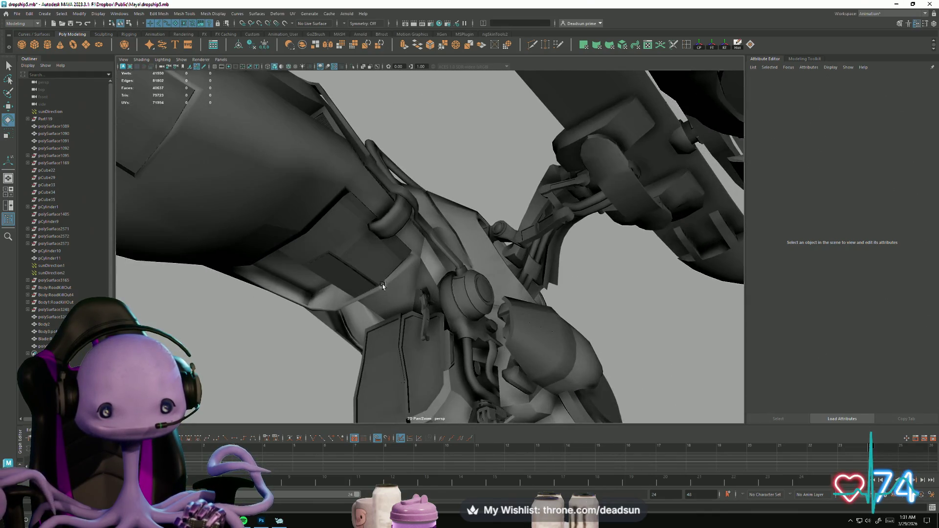
# Step: Select Body2 components at the panel's inner corner and frame the view on them
pyautogui.click(300, 233)
pyautogui.moveTo(300, 233)
pyautogui.keyDown('alt'); pyautogui.mouseDown()
pyautogui.moveTo(245, 235)
pyautogui.moveTo(237, 315)
pyautogui.moveTo(293, 245)
pyautogui.mouseUp(); pyautogui.keyUp('alt')
pyautogui.moveTo(293, 245); pyautogui.dragTo(291, 235, button='right')
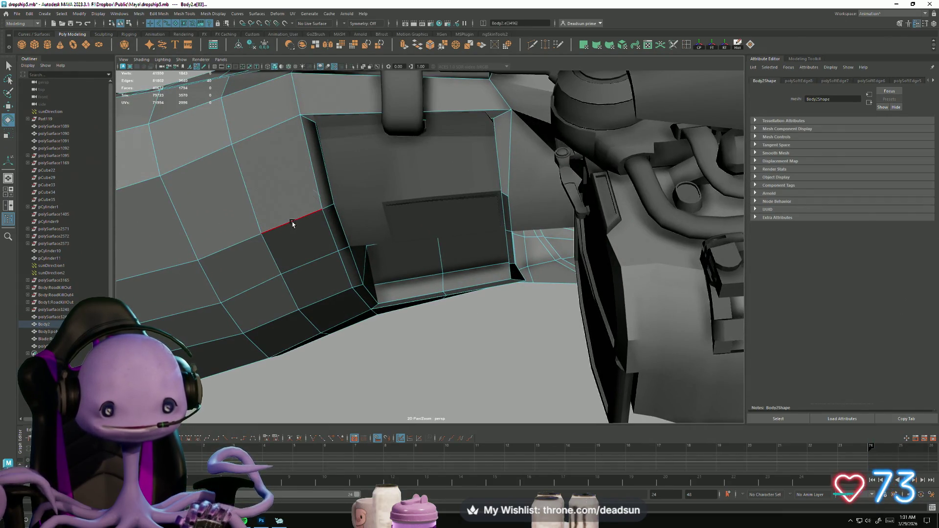
pyautogui.click(341, 114)
pyautogui.click(351, 271)
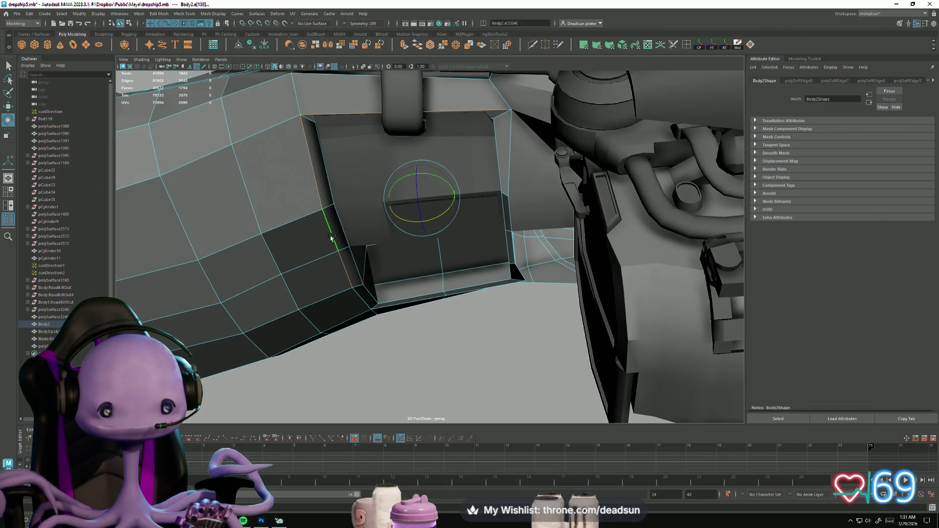
pyautogui.press('f')
pyautogui.scroll(6, 324, 352)
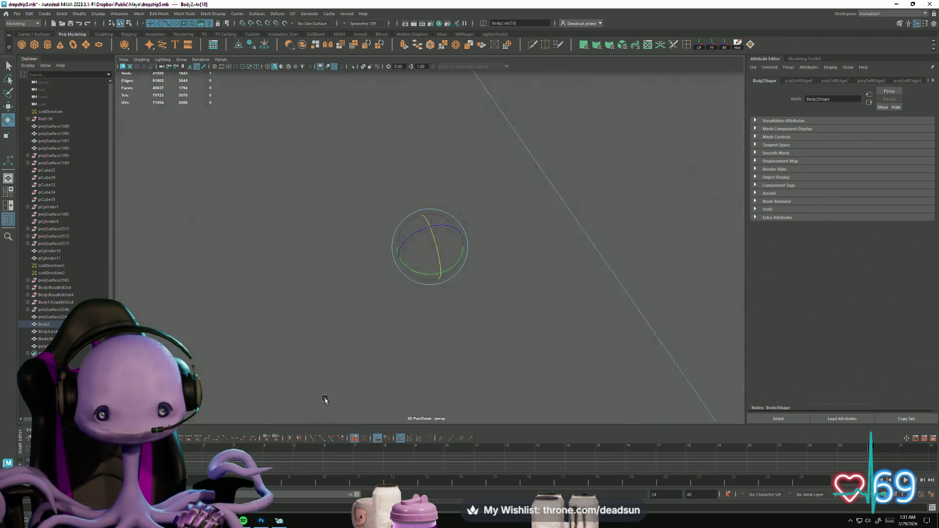
pyautogui.moveTo(324, 400)
pyautogui.keyDown('alt'); pyautogui.mouseDown()
pyautogui.moveTo(406, 369)
pyautogui.moveTo(495, 373)
pyautogui.moveTo(550, 345)
pyautogui.moveTo(427, 328)
pyautogui.moveTo(306, 351)
pyautogui.moveTo(405, 319)
pyautogui.moveTo(292, 315)
pyautogui.mouseUp(); pyautogui.keyUp('alt')
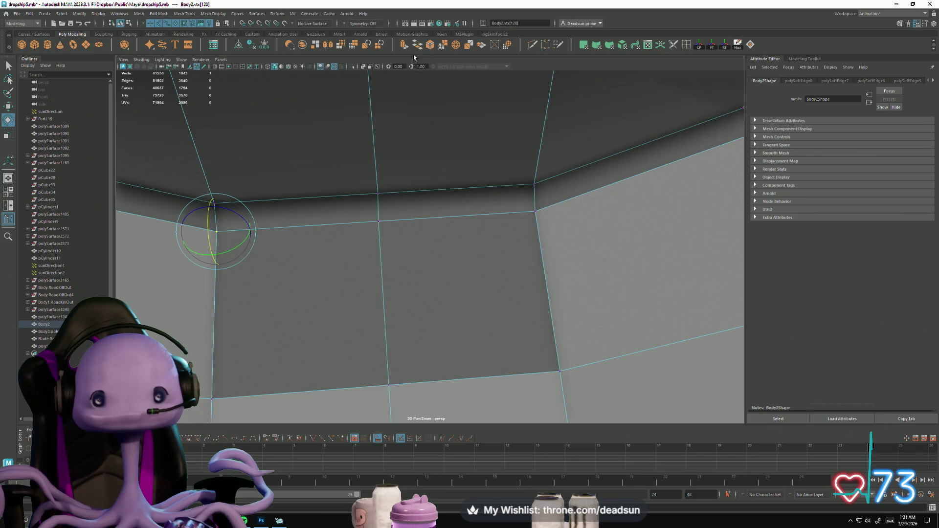
# Step: Merge the four stray corner vertices on Body2 with Ctrl+M
pyautogui.hotkey('ctrl', 'm')
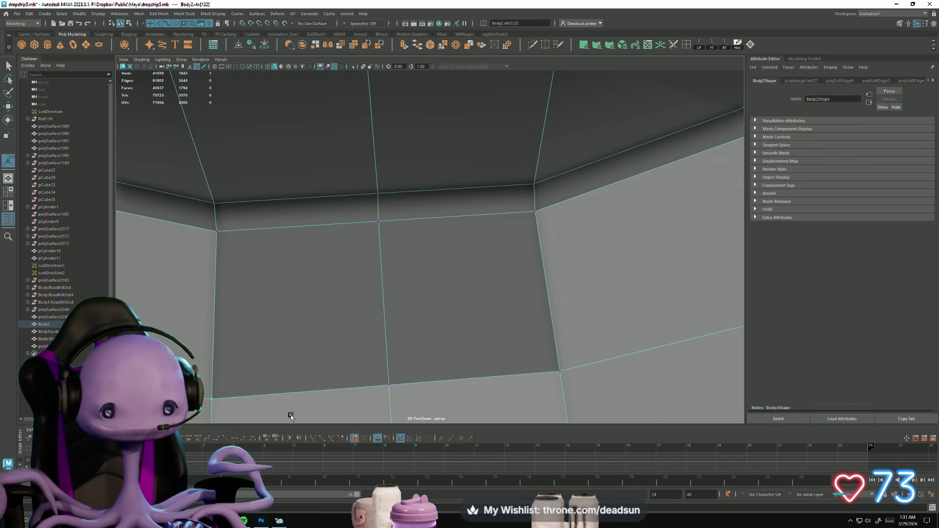
pyautogui.click(543, 376)
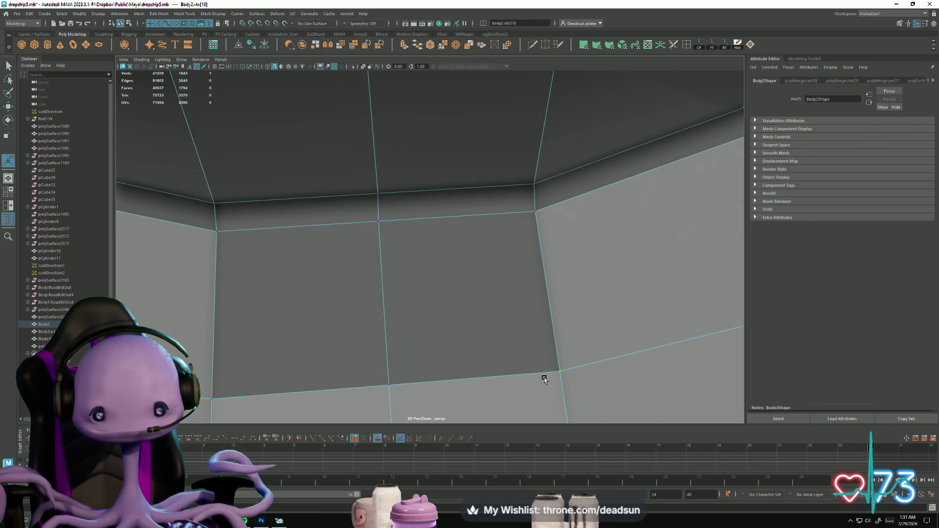
pyautogui.hotkey('ctrl', 'm')
pyautogui.click(373, 222)
pyautogui.hotkey('ctrl', 'm')
pyautogui.click(535, 221)
pyautogui.hotkey('ctrl', 'm')
pyautogui.scroll(-5, 300, 281)
pyautogui.scroll(2, 463, 195)
# Step: Return to Object Mode, clear the selection, and switch to another application
pyautogui.moveTo(463, 196); pyautogui.dragTo(504, 182, button='right')
pyautogui.click(415, 364)
pyautogui.hotkey('alt', 'Tab')
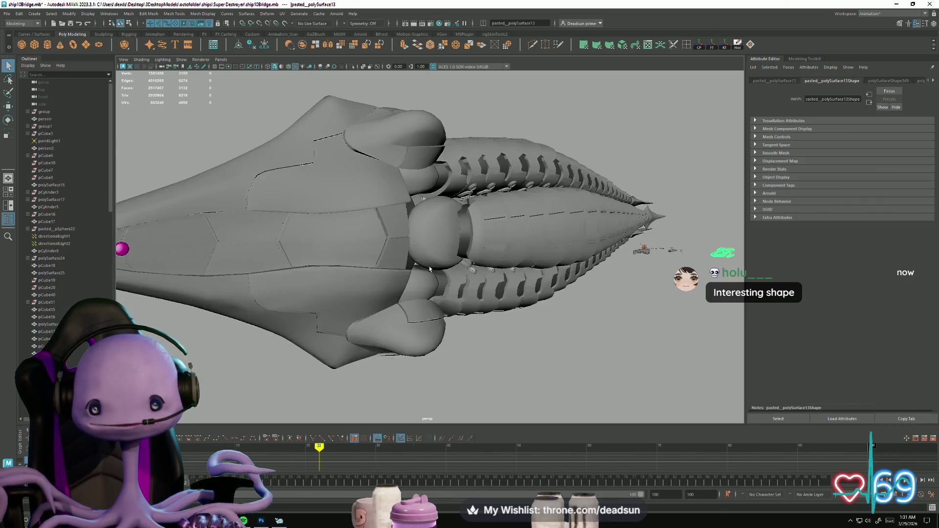
# Step: Bring up the ship10Bridge scene and frame the selected ship
pyautogui.moveTo(371, 313)
pyautogui.keyDown('alt'); pyautogui.mouseDown()
pyautogui.moveTo(427, 304)
pyautogui.moveTo(372, 336)
pyautogui.mouseUp(); pyautogui.keyUp('alt')
pyautogui.press('f')
pyautogui.moveTo(380, 321)
pyautogui.keyDown('alt'); pyautogui.mouseDown(button='right')
pyautogui.moveTo(342, 322)
pyautogui.moveTo(465, 342)
pyautogui.moveTo(515, 365)
pyautogui.moveTo(350, 227)
pyautogui.mouseUp(button='right'); pyautogui.keyUp('alt')
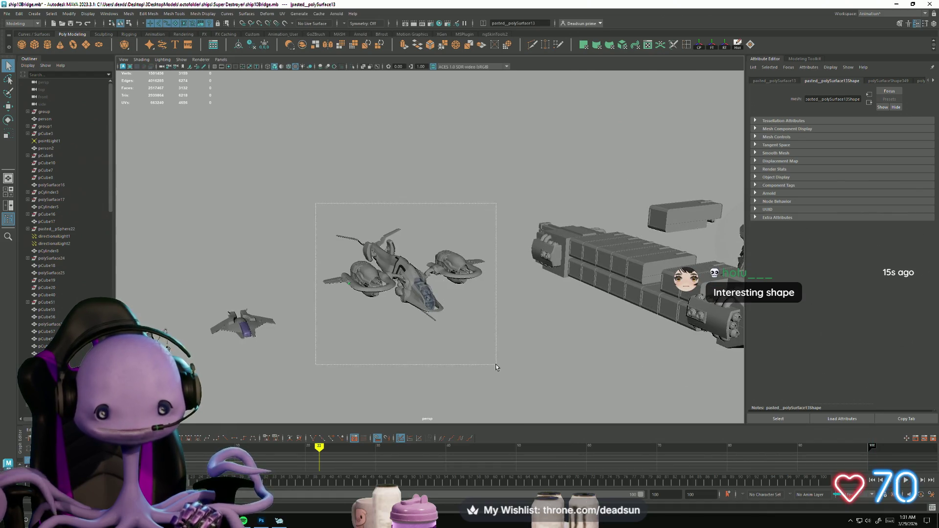
pyautogui.press('f')
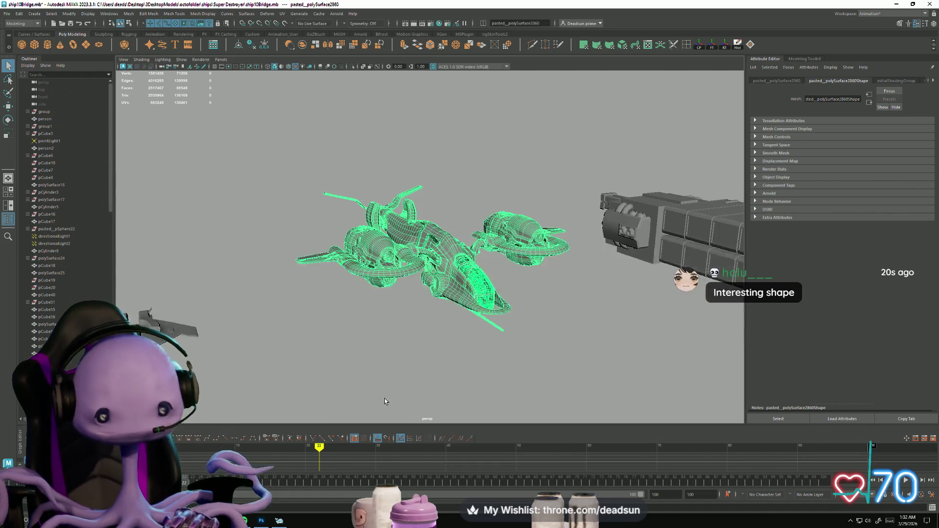
# Step: Deselect the ship and tumble to a top-down close-up of it
pyautogui.click(389, 366)
pyautogui.moveTo(389, 367)
pyautogui.keyDown('alt'); pyautogui.mouseDown()
pyautogui.moveTo(384, 321)
pyautogui.moveTo(377, 382)
pyautogui.mouseUp(); pyautogui.keyUp('alt')
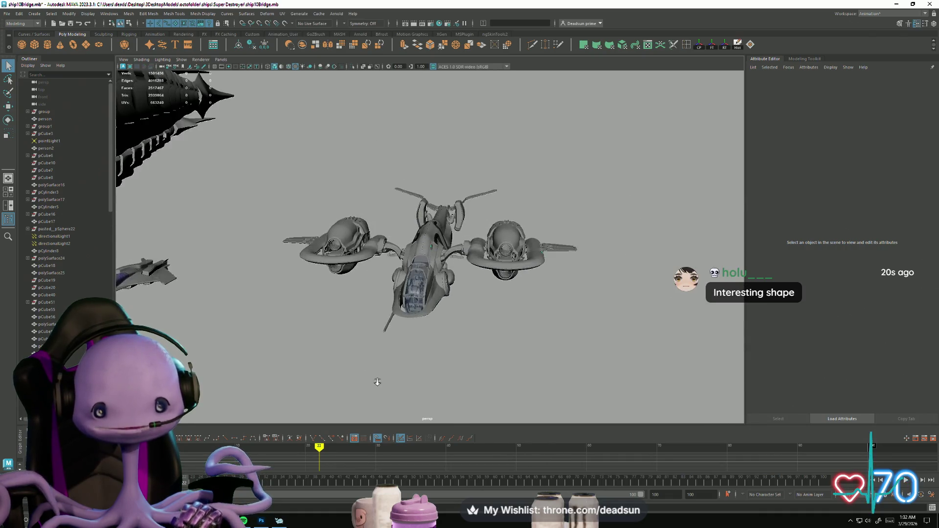
pyautogui.keyDown('alt'); pyautogui.moveTo(378, 382); pyautogui.dragTo(483, 402, button='right'); pyautogui.keyUp('alt')
pyautogui.keyDown('alt'); pyautogui.moveTo(482, 402); pyautogui.dragTo(489, 402); pyautogui.keyUp('alt')
pyautogui.keyDown('alt'); pyautogui.moveTo(489, 402); pyautogui.dragTo(446, 402, button='right'); pyautogui.keyUp('alt')
pyautogui.moveTo(446, 402)
pyautogui.keyDown('alt'); pyautogui.mouseDown()
pyautogui.moveTo(423, 346)
pyautogui.moveTo(356, 311)
pyautogui.moveTo(348, 409)
pyautogui.moveTo(360, 357)
pyautogui.moveTo(507, 371)
pyautogui.moveTo(396, 380)
pyautogui.moveTo(293, 342)
pyautogui.moveTo(266, 308)
pyautogui.moveTo(438, 312)
pyautogui.moveTo(318, 354)
pyautogui.moveTo(362, 293)
pyautogui.moveTo(402, 366)
pyautogui.moveTo(480, 386)
pyautogui.moveTo(564, 332)
pyautogui.mouseUp(); pyautogui.keyUp('alt')
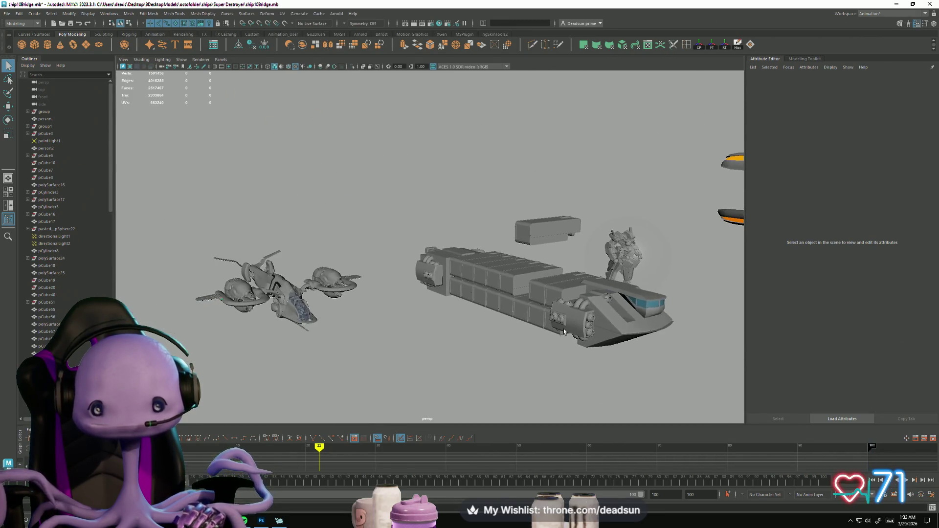
# Step: Inspect the cargo ship and the ribbed ship across the row, then open the window switcher
pyautogui.click(564, 332)
pyautogui.moveTo(519, 421)
pyautogui.keyDown('alt'); pyautogui.mouseDown()
pyautogui.moveTo(551, 382)
pyautogui.moveTo(551, 394)
pyautogui.moveTo(566, 398)
pyautogui.mouseUp(); pyautogui.keyUp('alt')
pyautogui.click(586, 392)
pyautogui.keyDown('alt'); pyautogui.moveTo(566, 398); pyautogui.dragTo(325, 350, button='right'); pyautogui.keyUp('alt')
pyautogui.keyDown('alt'); pyautogui.moveTo(326, 350); pyautogui.dragTo(350, 333); pyautogui.keyUp('alt')
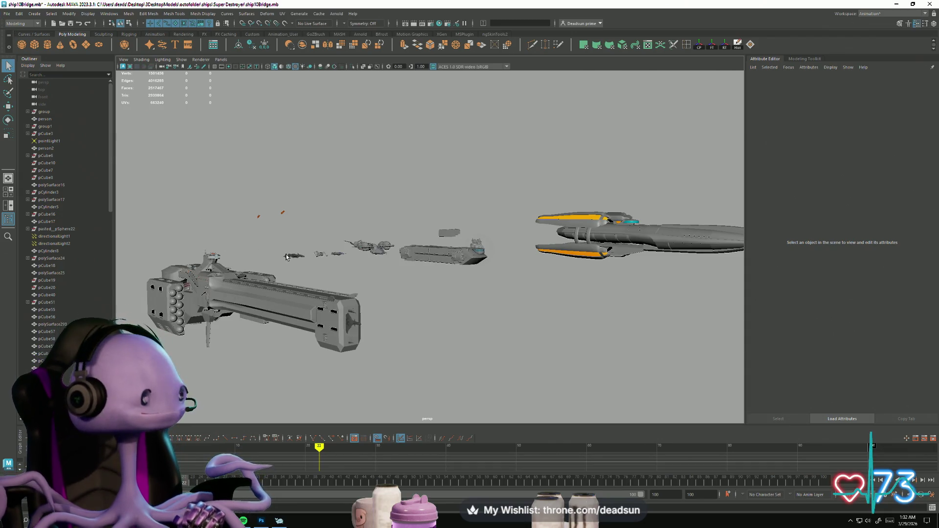
pyautogui.moveTo(327, 265)
pyautogui.keyDown('alt'); pyautogui.mouseDown(button='right')
pyautogui.moveTo(509, 222)
pyautogui.moveTo(401, 230)
pyautogui.mouseUp(button='right'); pyautogui.keyUp('alt')
pyautogui.moveTo(401, 230)
pyautogui.keyDown('alt'); pyautogui.mouseDown()
pyautogui.moveTo(184, 233)
pyautogui.moveTo(319, 235)
pyautogui.mouseUp(); pyautogui.keyUp('alt')
pyautogui.moveTo(319, 235)
pyautogui.keyDown('alt'); pyautogui.mouseDown(button='right')
pyautogui.moveTo(285, 294)
pyautogui.moveTo(342, 283)
pyautogui.mouseUp(button='right'); pyautogui.keyUp('alt')
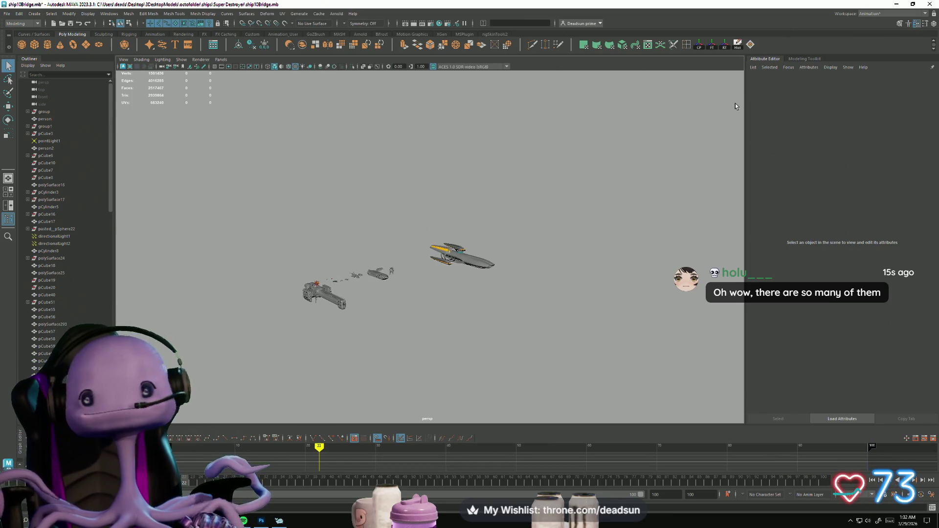
pyautogui.hotkey('alt', 'Tab')
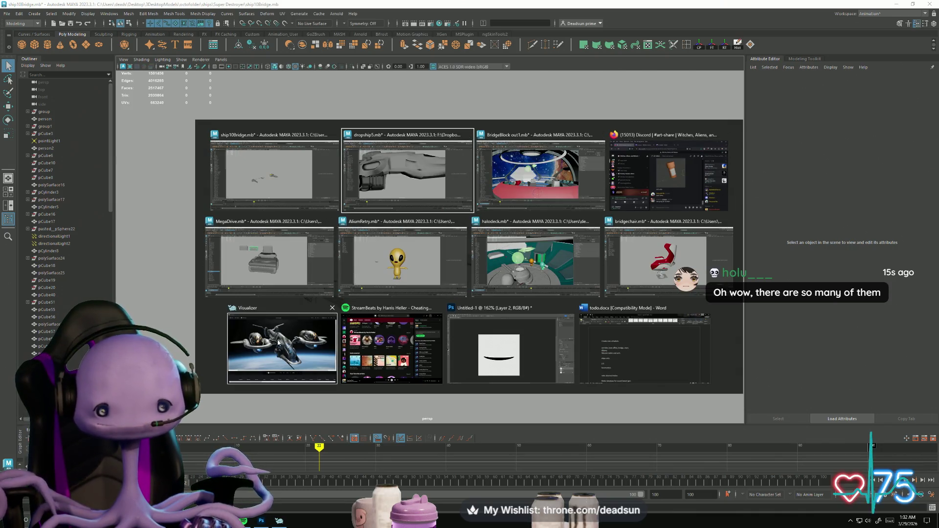
# Step: View the dropship reference image in Visualizer, close it, and return to dropship5.mb
pyautogui.click(277, 342)
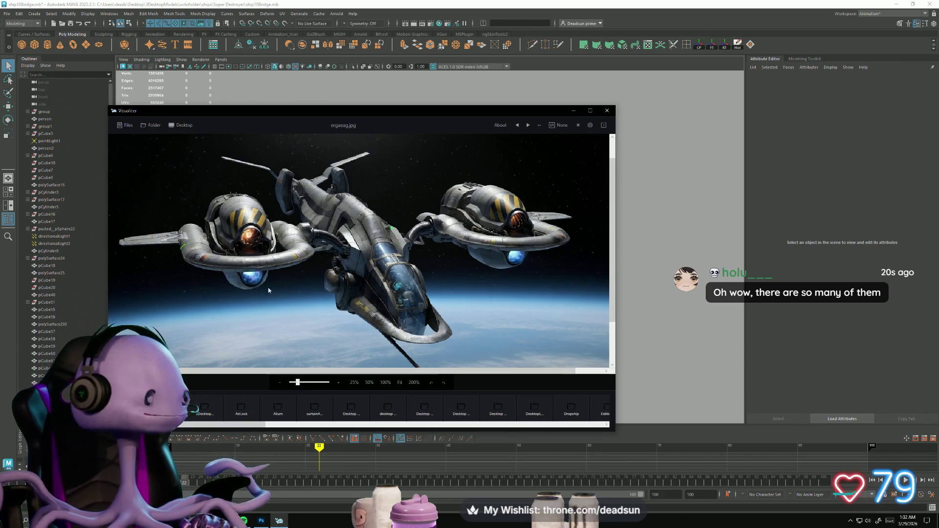
pyautogui.click(607, 111)
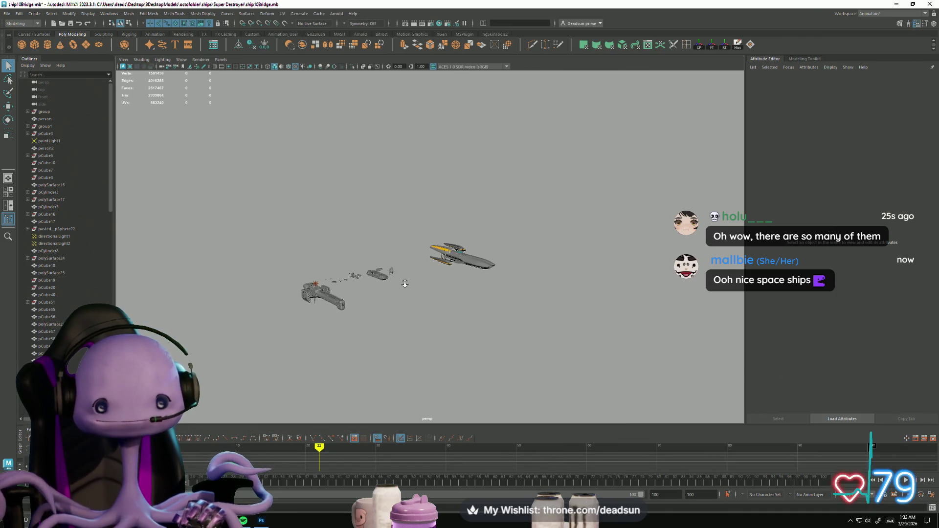
pyautogui.hotkey('alt', 'Tab')
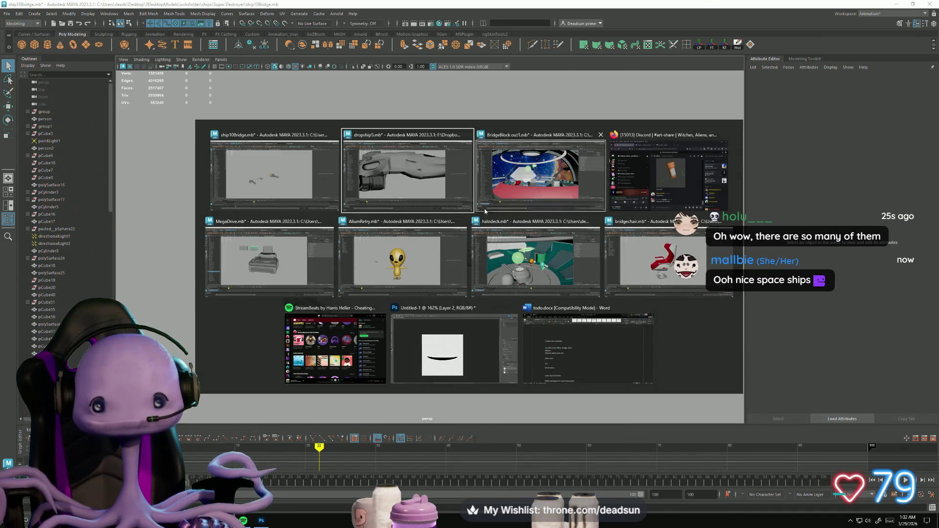
pyautogui.click(393, 182)
pyautogui.scroll(5, 368, 238)
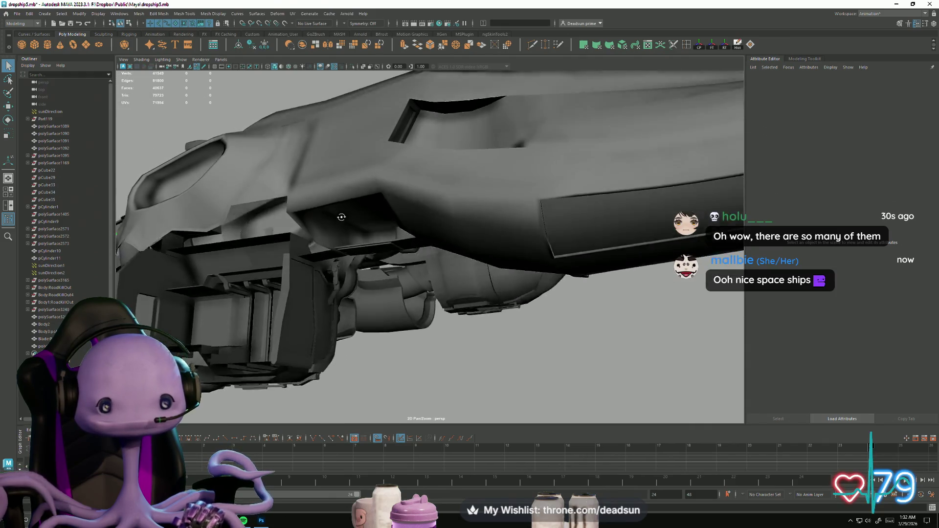
# Step: Select the Body3 hull piece in edge mode and pick its panel seam edge loop
pyautogui.click(407, 240)
pyautogui.scroll(-3, 391, 254)
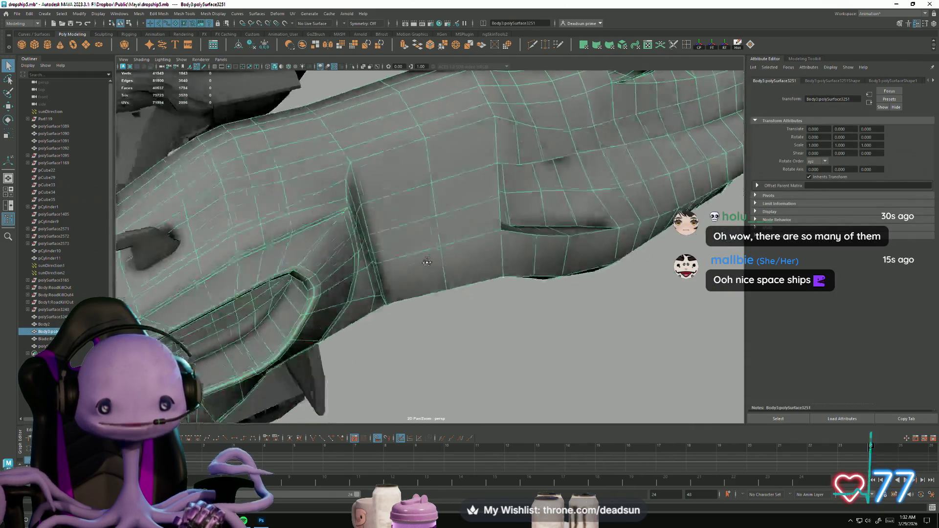
pyautogui.moveTo(368, 279)
pyautogui.keyDown('alt'); pyautogui.mouseDown()
pyautogui.moveTo(482, 329)
pyautogui.moveTo(476, 268)
pyautogui.moveTo(489, 300)
pyautogui.mouseUp(); pyautogui.keyUp('alt')
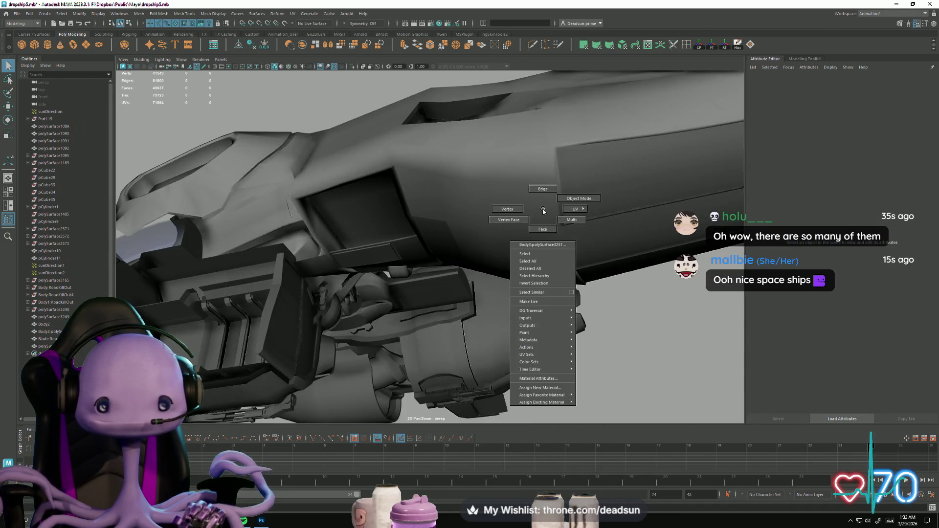
pyautogui.moveTo(543, 211); pyautogui.dragTo(543, 189, button='right')
pyautogui.click(554, 176)
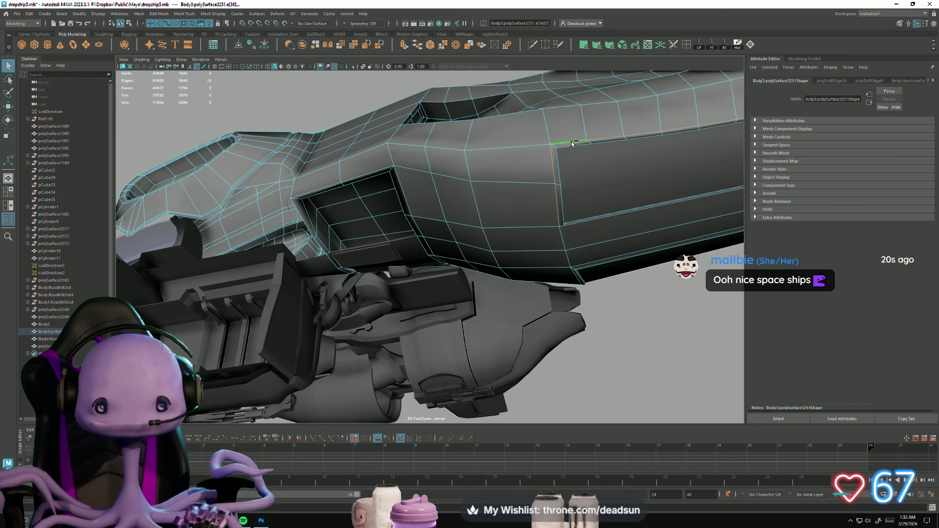
pyautogui.moveTo(271, 211)
pyautogui.keyDown('alt'); pyautogui.mouseDown()
pyautogui.moveTo(429, 314)
pyautogui.moveTo(305, 303)
pyautogui.mouseUp(); pyautogui.keyUp('alt')
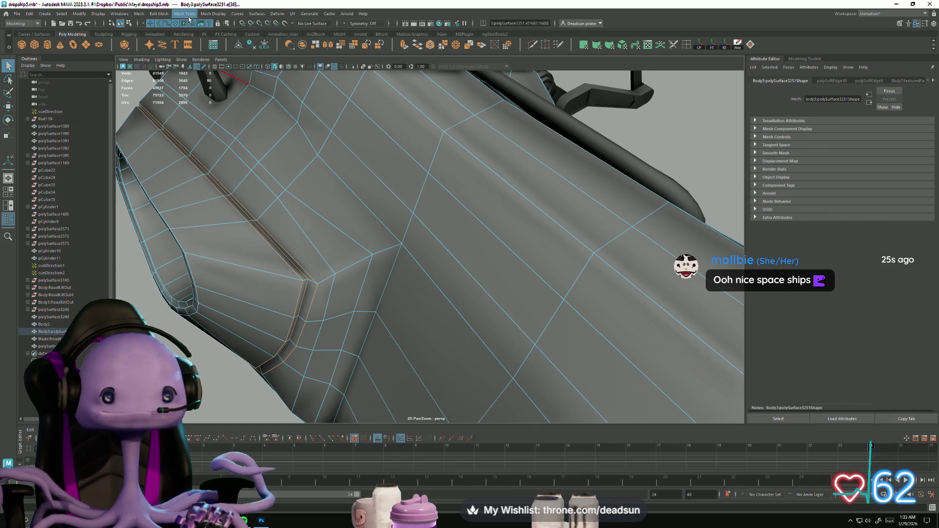
# Step: Harden the Body3 seam edges, return to object selection with F8, and select Body2
pyautogui.click(239, 16)
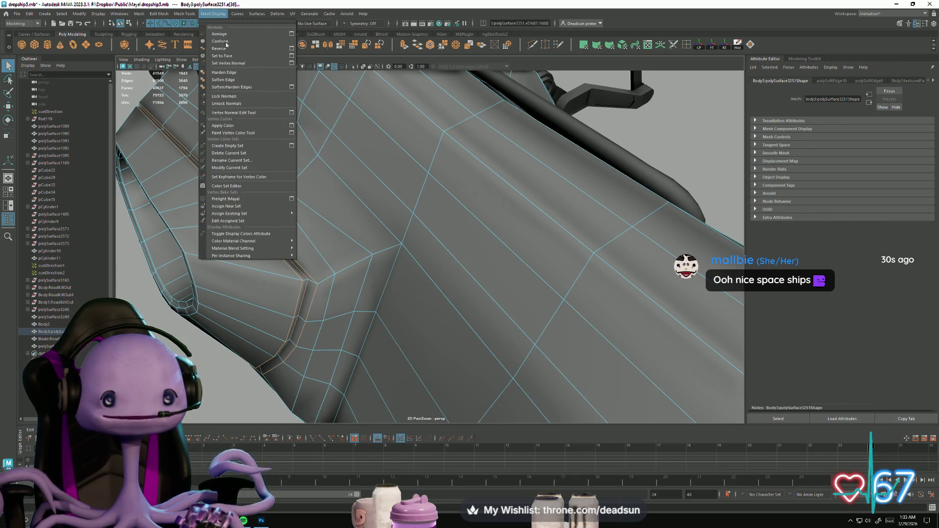
pyautogui.click(241, 73)
pyautogui.press('F8')
pyautogui.moveTo(335, 163)
pyautogui.keyDown('alt'); pyautogui.mouseDown()
pyautogui.moveTo(582, 112)
pyautogui.moveTo(509, 201)
pyautogui.mouseUp(); pyautogui.keyUp('alt')
pyautogui.click(510, 201)
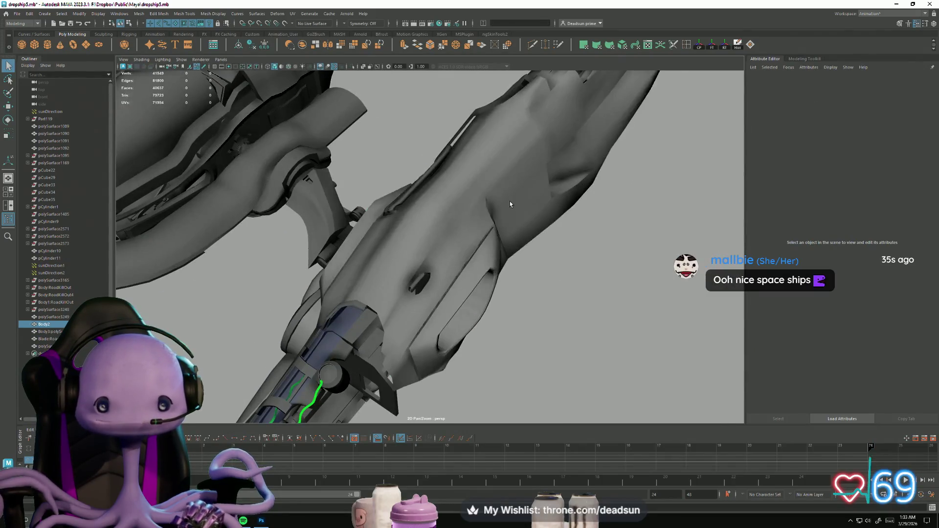
# Step: Unlock the normals on Body2 via Mesh Display > Unlock Normals
pyautogui.click(212, 15)
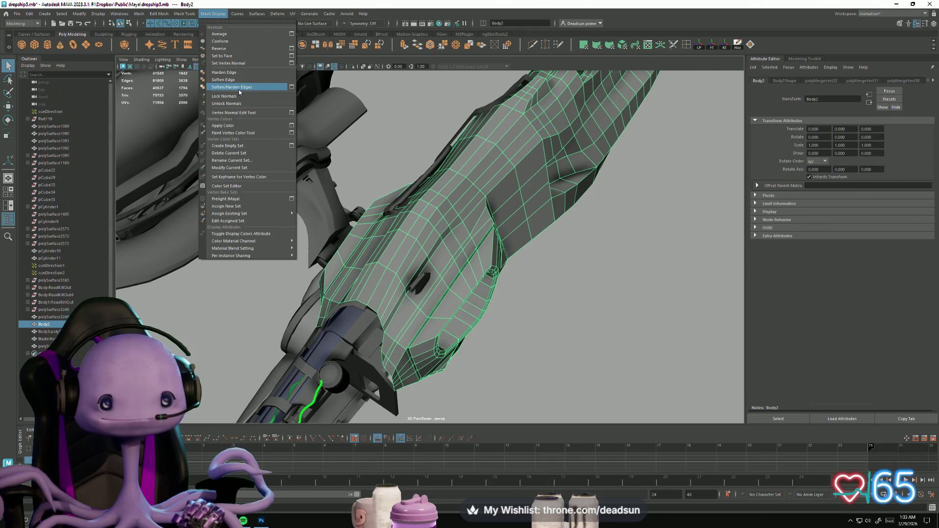
pyautogui.click(239, 104)
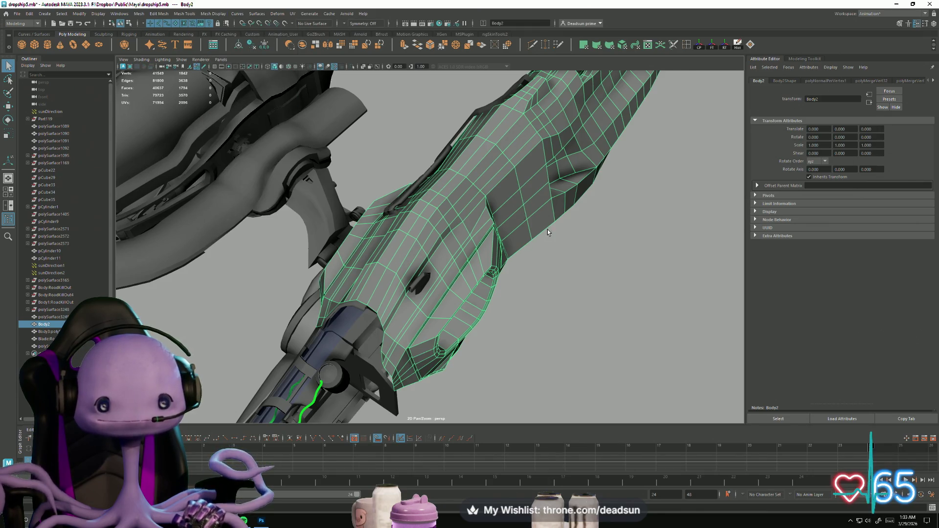
pyautogui.scroll(-5, 548, 233)
pyautogui.rightClick(451, 196)
pyautogui.click(451, 185)
pyautogui.moveTo(451, 185)
pyautogui.keyDown('alt'); pyautogui.mouseDown()
pyautogui.moveTo(524, 246)
pyautogui.moveTo(495, 233)
pyautogui.mouseUp(); pyautogui.keyUp('alt')
# Step: Reselect Body2 and set its normals to face with Mesh Display > Set to Face
pyautogui.click(494, 234)
pyautogui.click(161, 14)
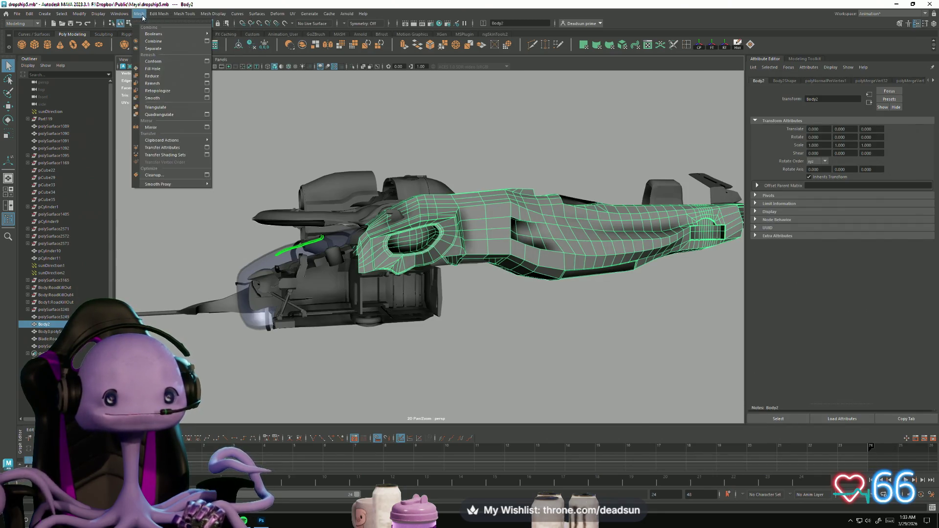
pyautogui.moveTo(213, 15)
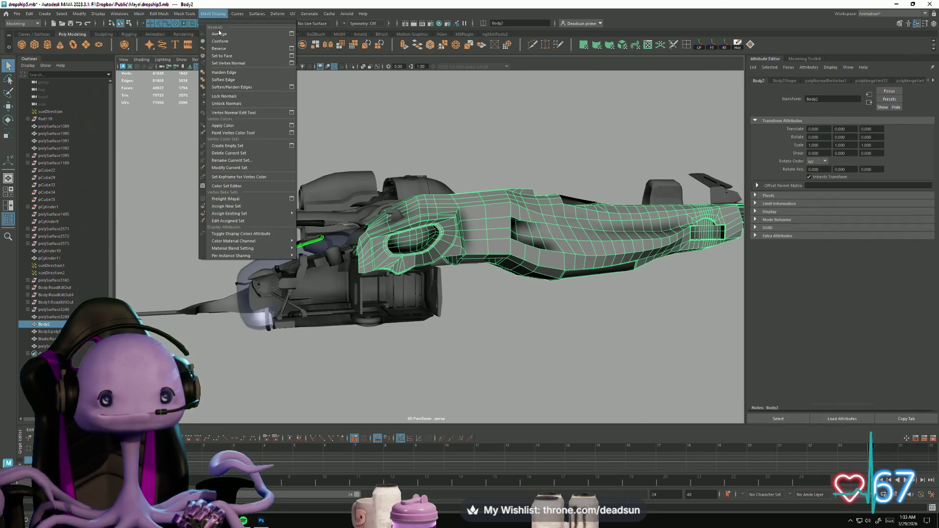
pyautogui.click(239, 56)
pyautogui.moveTo(542, 258)
pyautogui.mouseDown()
pyautogui.moveTo(474, 425)
pyautogui.moveTo(423, 190)
pyautogui.moveTo(465, 176)
pyautogui.moveTo(528, 261)
pyautogui.moveTo(379, 248)
pyautogui.mouseUp()
pyautogui.scroll(5, 380, 248)
pyautogui.moveTo(629, 306)
pyautogui.keyDown('alt'); pyautogui.mouseDown()
pyautogui.moveTo(533, 329)
pyautogui.moveTo(430, 309)
pyautogui.mouseUp(); pyautogui.keyUp('alt')
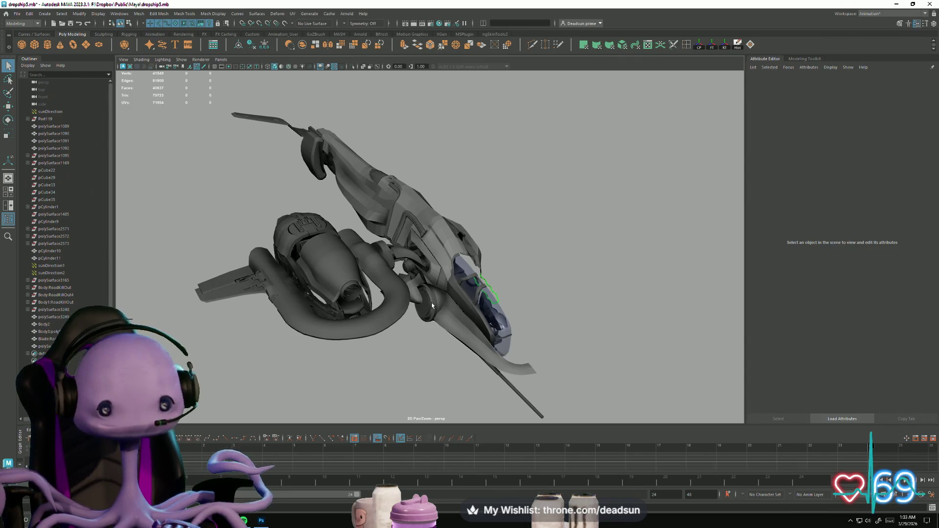
# Step: Turn on textured display with 6 and pull back to view the whole checker-mapped dropship
pyautogui.press('6')
pyautogui.moveTo(453, 277)
pyautogui.keyDown('alt'); pyautogui.mouseDown()
pyautogui.moveTo(443, 267)
pyautogui.moveTo(477, 304)
pyautogui.mouseUp(); pyautogui.keyUp('alt')
pyautogui.keyDown('alt'); pyautogui.moveTo(478, 304); pyautogui.dragTo(426, 286, button='right'); pyautogui.keyUp('alt')
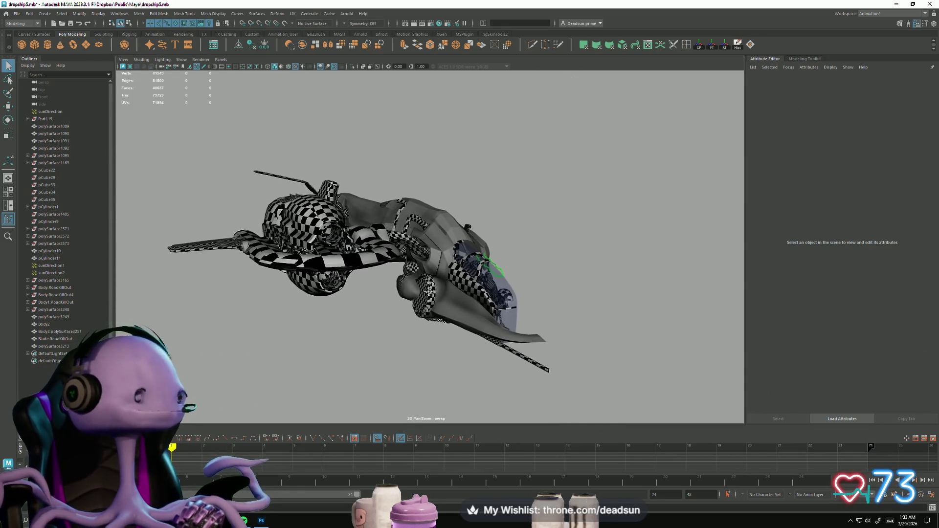
pyautogui.keyDown('alt'); pyautogui.moveTo(429, 296); pyautogui.dragTo(431, 301); pyautogui.keyUp('alt')
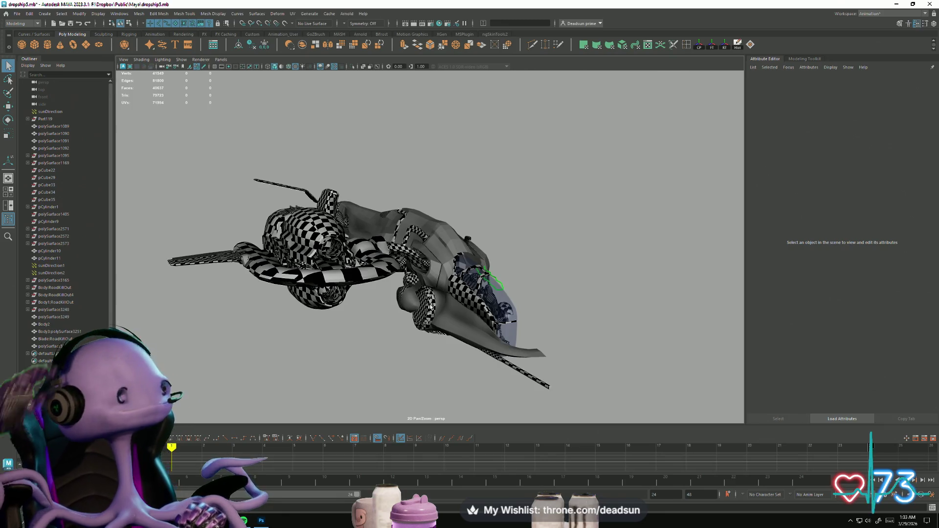
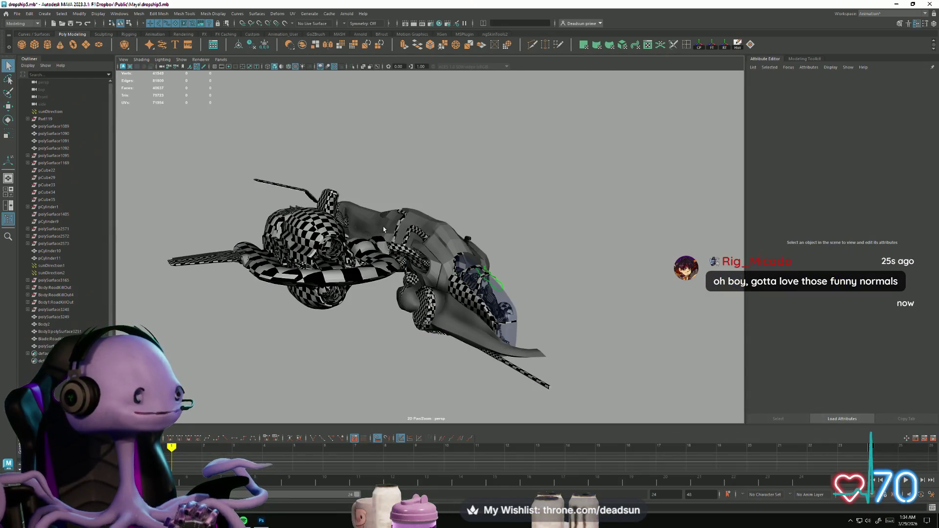
# Step: Orbit around the dropship, briefly selecting the Blade:RoadKillOut part, then clear the selection
pyautogui.keyDown('alt'); pyautogui.moveTo(383, 227); pyautogui.dragTo(450, 257); pyautogui.keyUp('alt')
pyautogui.scroll(5, 505, 281)
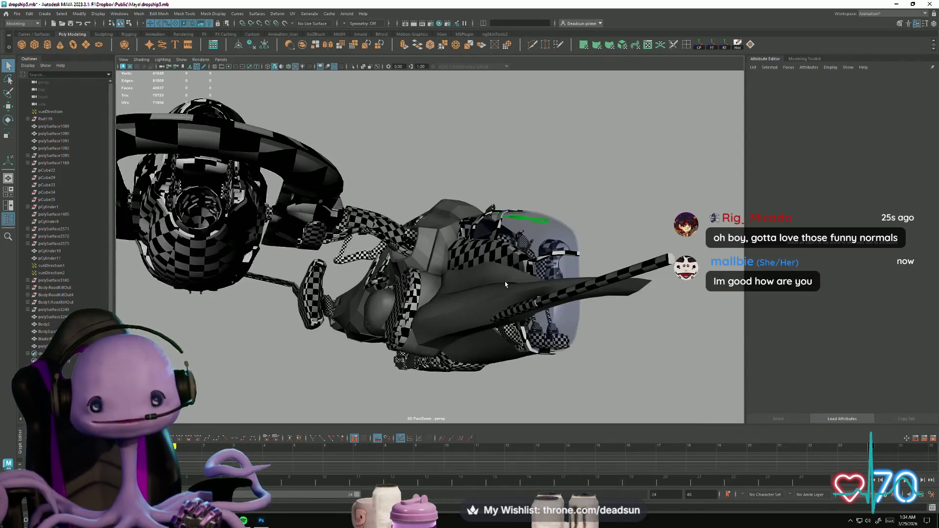
pyautogui.click(505, 281)
pyautogui.keyDown('alt'); pyautogui.moveTo(505, 281); pyautogui.dragTo(440, 352); pyautogui.keyUp('alt')
pyautogui.moveTo(437, 283)
pyautogui.keyDown('alt'); pyautogui.mouseDown()
pyautogui.moveTo(481, 277)
pyautogui.moveTo(312, 256)
pyautogui.moveTo(377, 367)
pyautogui.moveTo(343, 342)
pyautogui.moveTo(377, 322)
pyautogui.mouseUp(); pyautogui.keyUp('alt')
pyautogui.click(379, 377)
# Step: Select the Body2 hull, then frame the whole ship and the selected ring
pyautogui.scroll(3, 375, 377)
pyautogui.scroll(3, 424, 328)
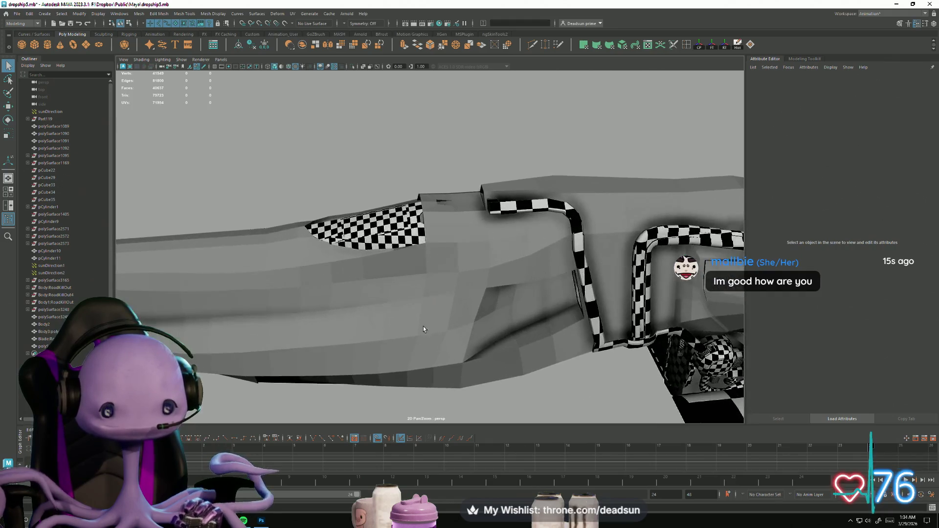
pyautogui.click(424, 329)
pyautogui.moveTo(443, 344)
pyautogui.keyDown('alt'); pyautogui.mouseDown()
pyautogui.moveTo(512, 358)
pyautogui.moveTo(562, 269)
pyautogui.moveTo(547, 288)
pyautogui.moveTo(454, 325)
pyautogui.moveTo(659, 191)
pyautogui.moveTo(454, 259)
pyautogui.moveTo(449, 312)
pyautogui.moveTo(408, 332)
pyautogui.moveTo(428, 332)
pyautogui.moveTo(413, 336)
pyautogui.moveTo(491, 282)
pyautogui.moveTo(505, 251)
pyautogui.mouseUp(); pyautogui.keyUp('alt')
pyautogui.press('a')
pyautogui.press('f')
pyautogui.moveTo(505, 226)
pyautogui.keyDown('alt'); pyautogui.mouseDown()
pyautogui.moveTo(492, 208)
pyautogui.moveTo(505, 219)
pyautogui.mouseUp(); pyautogui.keyUp('alt')
# Step: Lower the checkered panel under the hull to Y -3.297, then deselect and view the underside
pyautogui.keyDown('alt'); pyautogui.moveTo(428, 175); pyautogui.dragTo(393, 253); pyautogui.keyUp('alt')
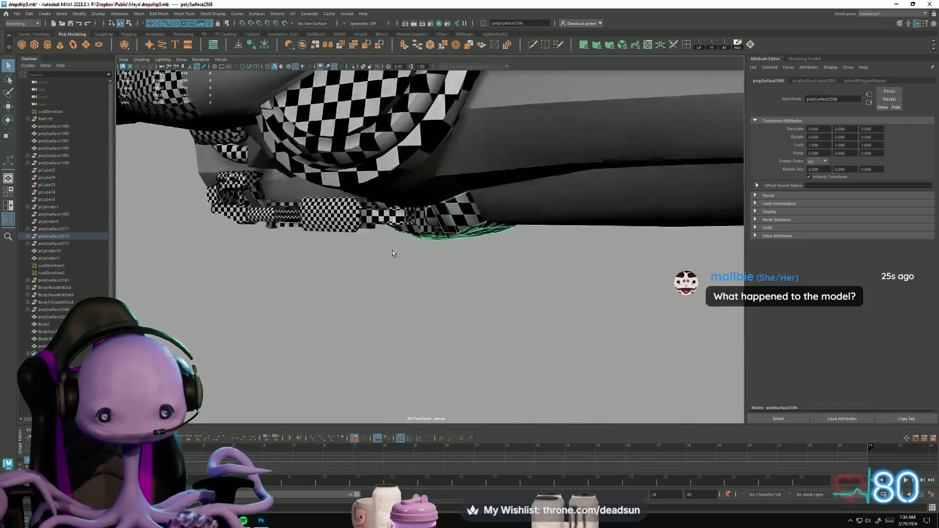
pyautogui.keyDown('alt'); pyautogui.moveTo(381, 352); pyautogui.dragTo(408, 316); pyautogui.keyUp('alt')
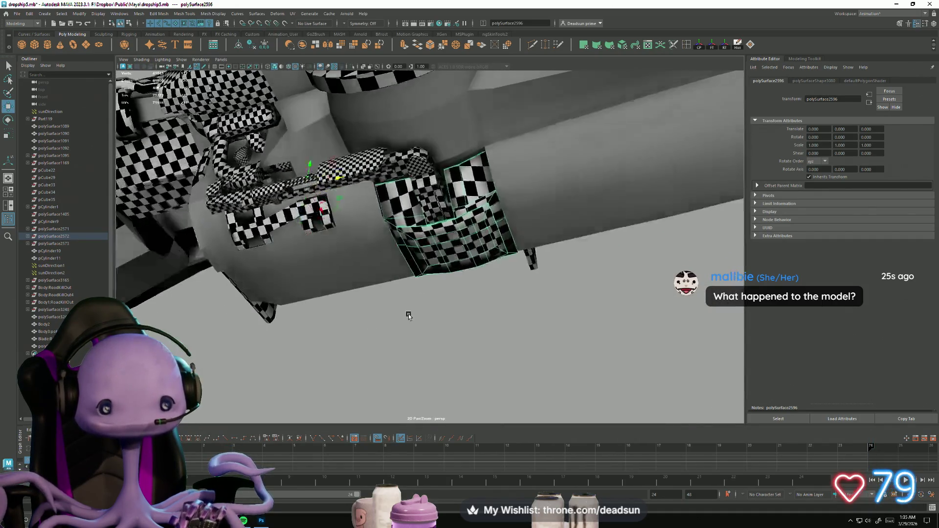
pyautogui.moveTo(283, 275); pyautogui.dragTo(281, 291)
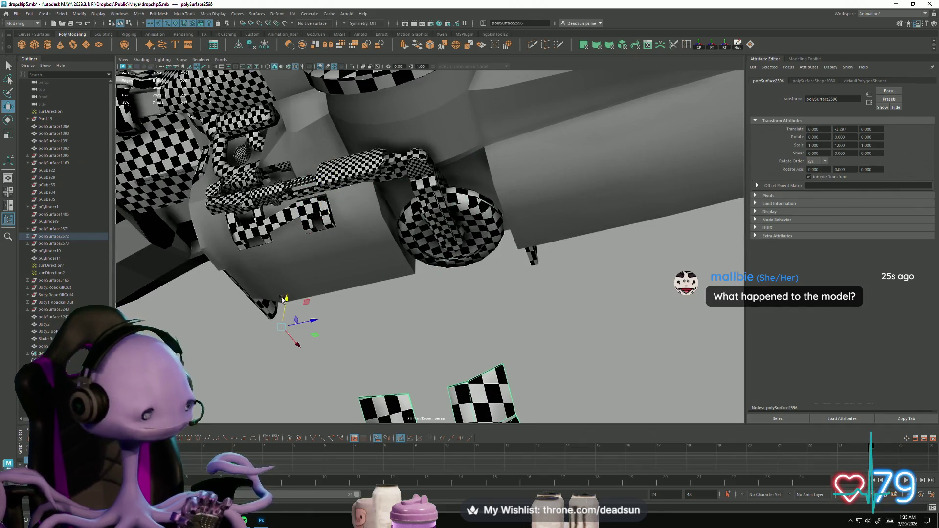
pyautogui.keyDown('alt'); pyautogui.moveTo(355, 330); pyautogui.dragTo(370, 307); pyautogui.keyUp('alt')
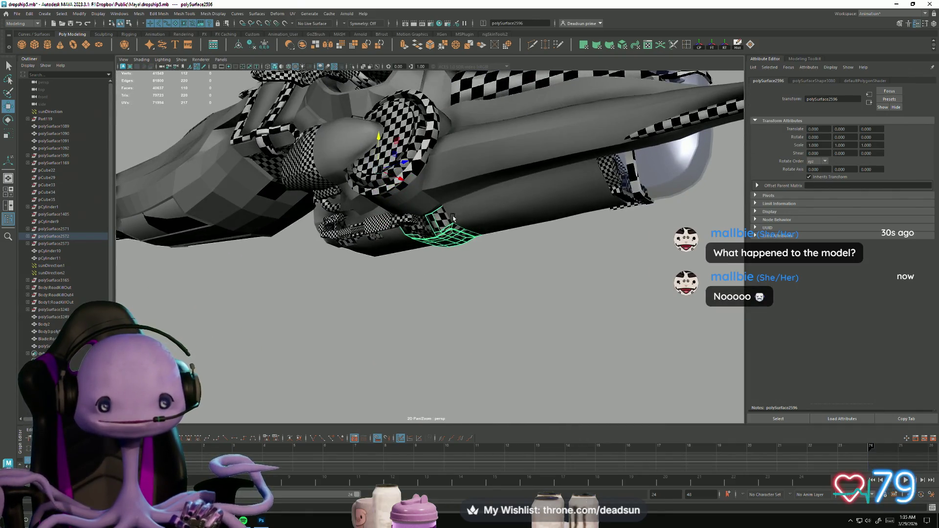
pyautogui.click(417, 329)
pyautogui.moveTo(417, 328)
pyautogui.keyDown('alt'); pyautogui.mouseDown()
pyautogui.moveTo(324, 345)
pyautogui.moveTo(390, 350)
pyautogui.moveTo(329, 293)
pyautogui.moveTo(405, 392)
pyautogui.moveTo(344, 360)
pyautogui.mouseUp(); pyautogui.keyUp('alt')
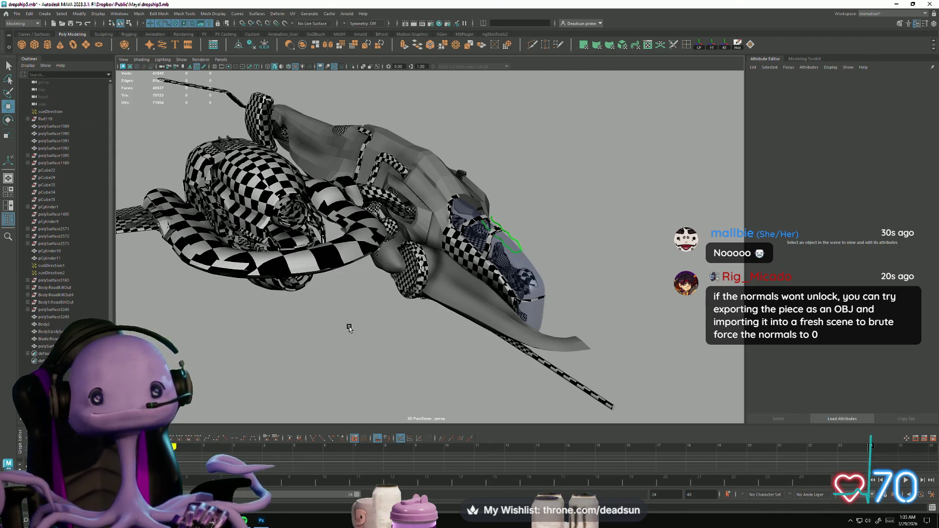
pyautogui.scroll(6, 350, 328)
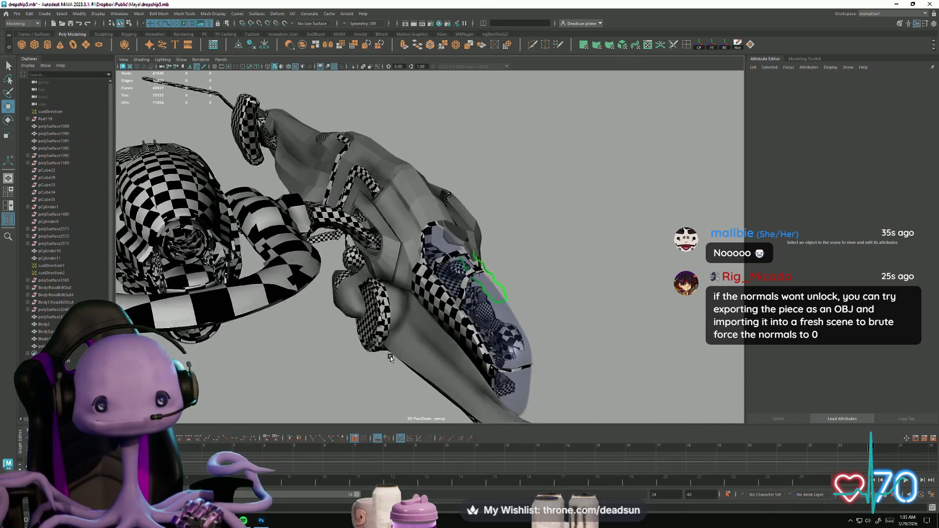
pyautogui.scroll(8, 393, 356)
pyautogui.click(410, 240)
pyautogui.moveTo(410, 239)
pyautogui.keyDown('alt'); pyautogui.mouseDown()
pyautogui.moveTo(409, 309)
pyautogui.moveTo(396, 219)
pyautogui.mouseUp(); pyautogui.keyUp('alt')
pyautogui.scroll(5, 409, 309)
pyautogui.moveTo(323, 182); pyautogui.dragTo(323, 182, button='right')
pyautogui.click(345, 166)
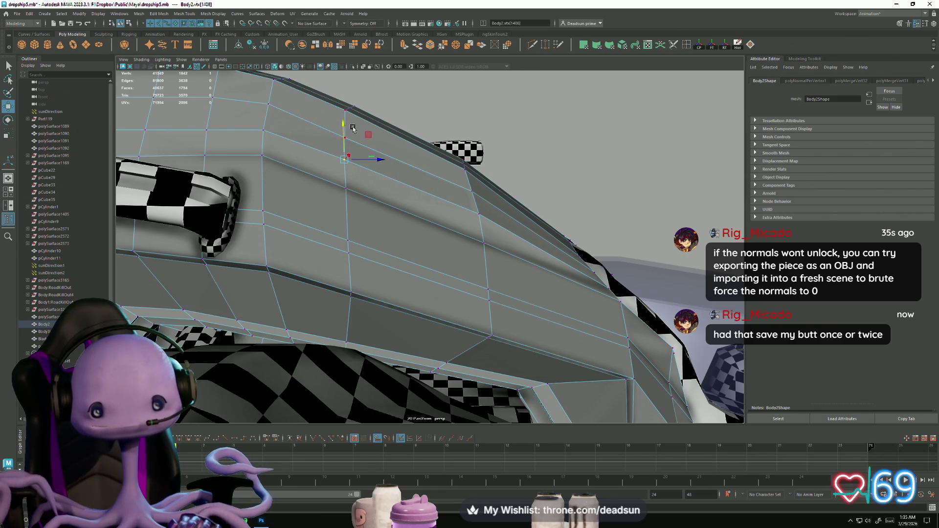
pyautogui.moveTo(342, 211)
pyautogui.keyDown('alt'); pyautogui.mouseDown()
pyautogui.moveTo(292, 245)
pyautogui.moveTo(342, 293)
pyautogui.moveTo(331, 308)
pyautogui.moveTo(293, 286)
pyautogui.moveTo(361, 279)
pyautogui.moveTo(377, 232)
pyautogui.moveTo(367, 204)
pyautogui.moveTo(328, 231)
pyautogui.moveTo(314, 264)
pyautogui.mouseUp(); pyautogui.keyUp('alt')
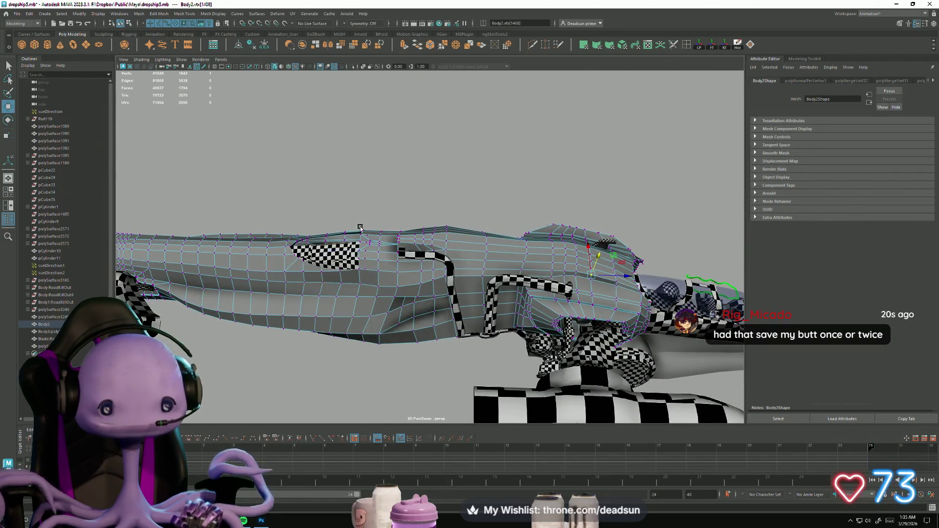
pyautogui.click(361, 228)
pyautogui.scroll(-3, 360, 228)
pyautogui.moveTo(360, 228)
pyautogui.keyDown('alt'); pyautogui.mouseDown()
pyautogui.moveTo(371, 264)
pyautogui.moveTo(356, 342)
pyautogui.moveTo(394, 313)
pyautogui.moveTo(373, 373)
pyautogui.moveTo(420, 336)
pyautogui.mouseUp(); pyautogui.keyUp('alt')
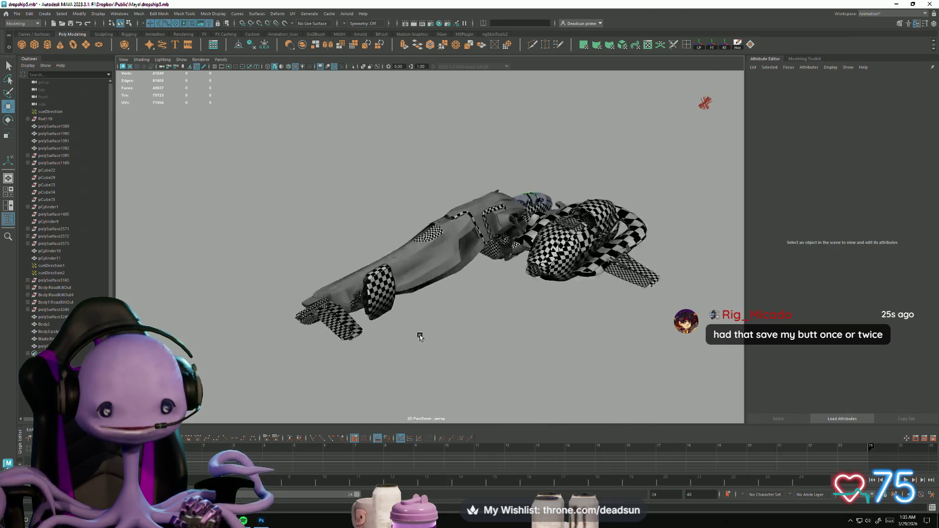
pyautogui.moveTo(452, 307)
pyautogui.keyDown('alt'); pyautogui.mouseDown()
pyautogui.moveTo(370, 293)
pyautogui.moveTo(541, 357)
pyautogui.mouseUp(); pyautogui.keyUp('alt')
pyautogui.scroll(5, 541, 342)
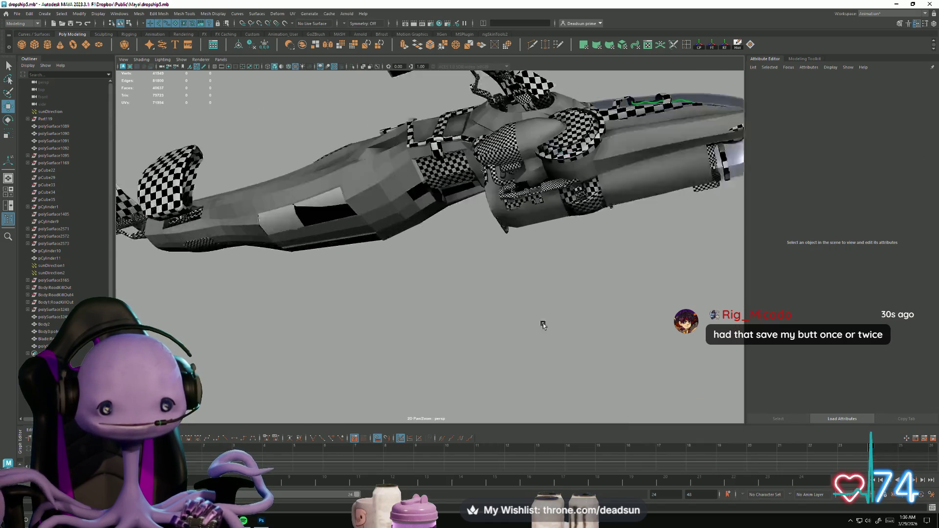
pyautogui.keyDown('alt'); pyautogui.moveTo(397, 296); pyautogui.dragTo(412, 315); pyautogui.keyUp('alt')
pyautogui.click(393, 288)
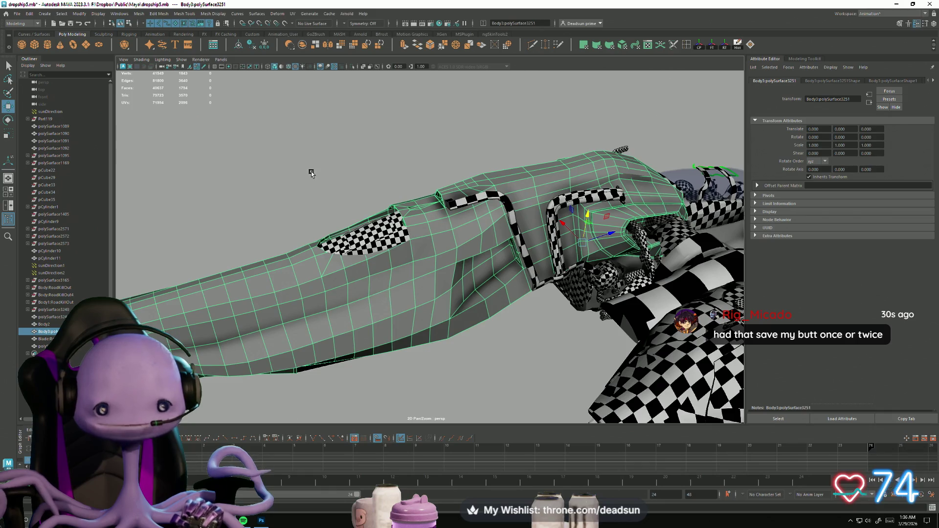
# Step: Apply Mesh Display > Soften Edge to the selected hull
pyautogui.click(212, 14)
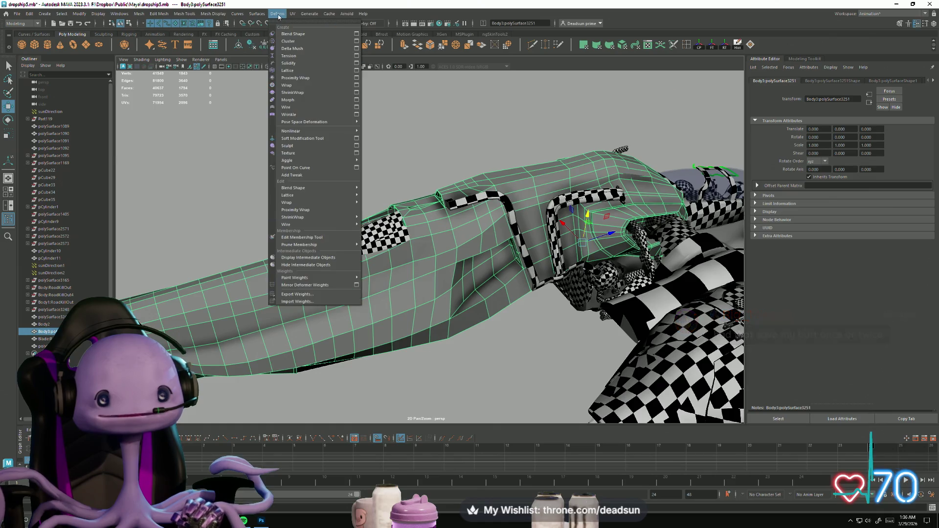
pyautogui.moveTo(242, 18)
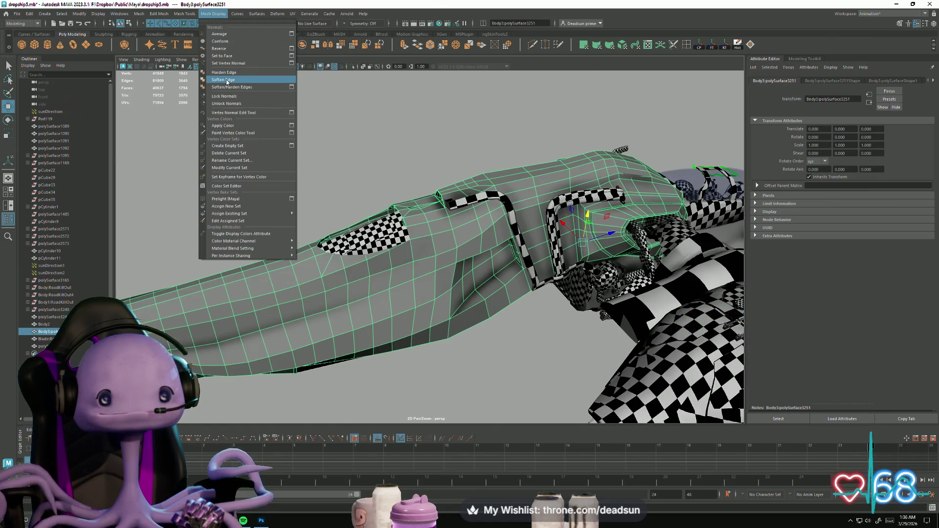
pyautogui.click(226, 80)
# Step: Delete the offset duplicate hull piece
pyautogui.click(317, 267)
pyautogui.moveTo(317, 268)
pyautogui.keyDown('alt'); pyautogui.mouseDown()
pyautogui.moveTo(315, 157)
pyautogui.moveTo(251, 266)
pyautogui.moveTo(310, 310)
pyautogui.moveTo(277, 287)
pyautogui.mouseUp(); pyautogui.keyUp('alt')
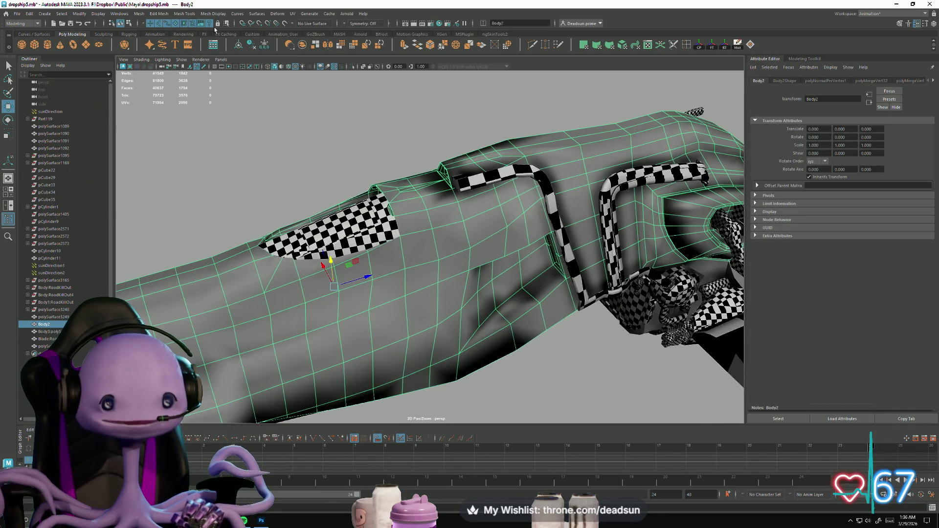
pyautogui.click(266, 222)
pyautogui.scroll(-5, 266, 223)
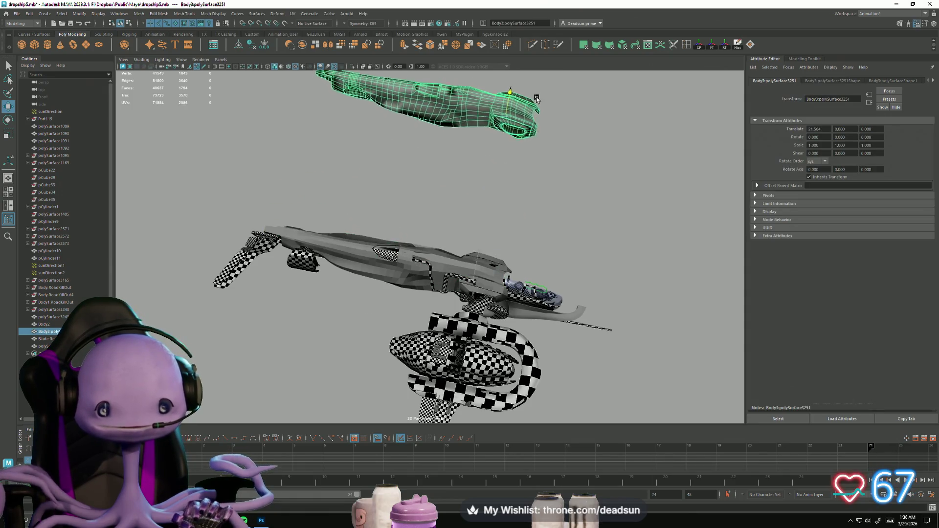
pyautogui.press('Delete')
# Step: Select the Body2 hull and apply Soften Edge to it
pyautogui.click(395, 265)
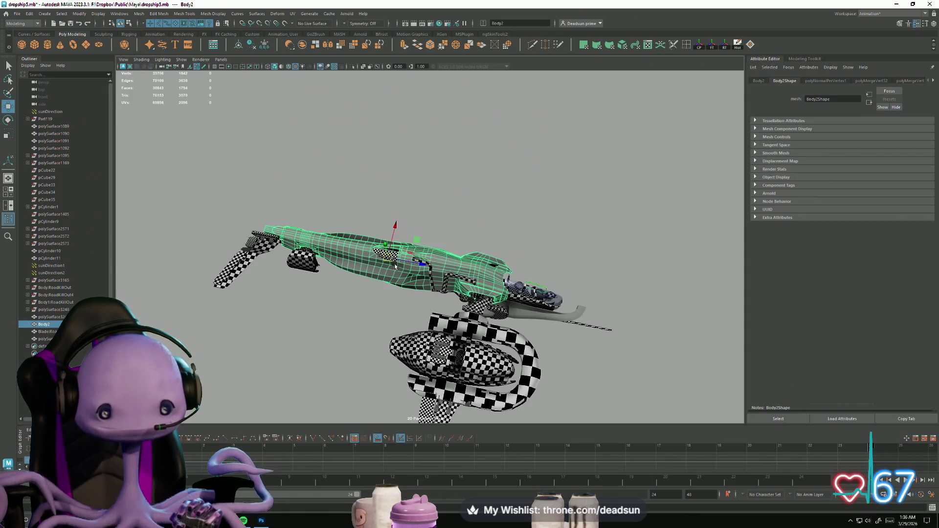
pyautogui.scroll(5, 417, 247)
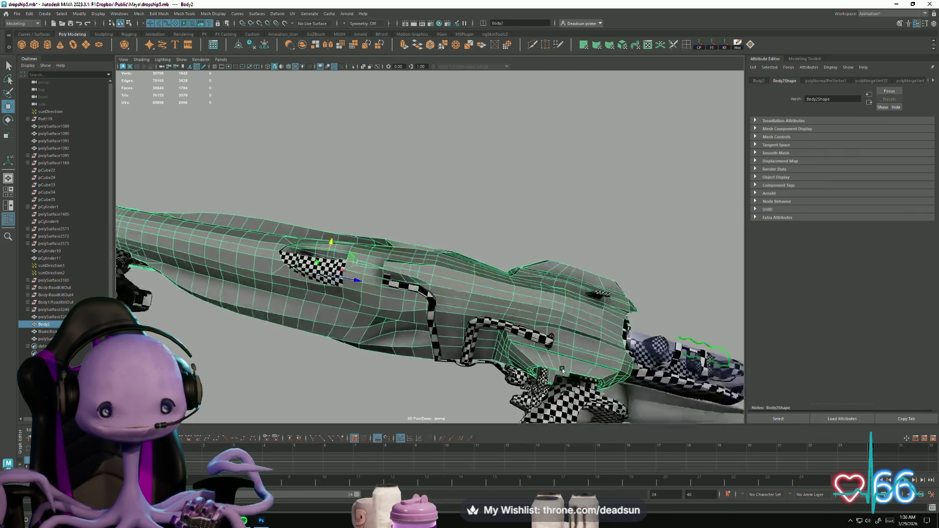
pyautogui.click(245, 374)
pyautogui.scroll(5, 287, 404)
pyautogui.moveTo(322, 332)
pyautogui.keyDown('alt'); pyautogui.mouseDown()
pyautogui.moveTo(293, 329)
pyautogui.moveTo(287, 350)
pyautogui.moveTo(274, 318)
pyautogui.mouseUp(); pyautogui.keyUp('alt')
pyautogui.click(254, 289)
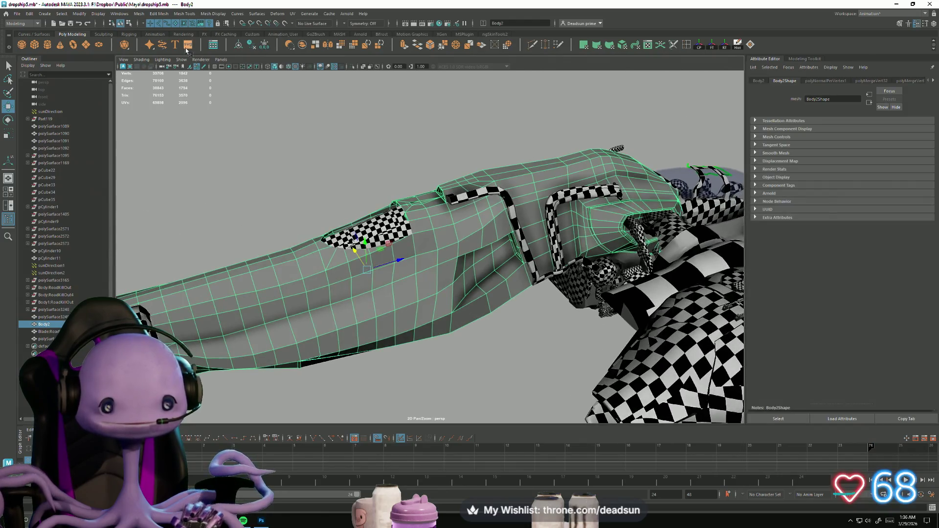
pyautogui.click(213, 16)
pyautogui.click(233, 79)
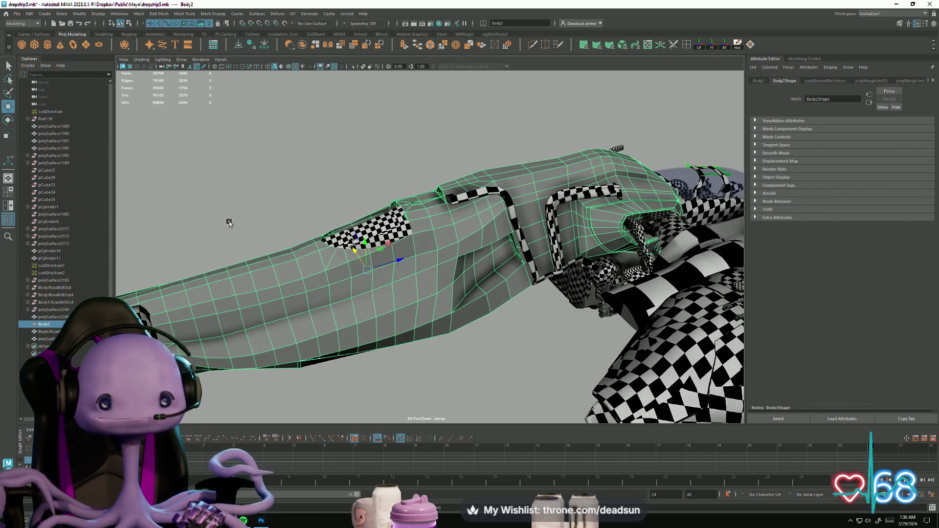
# Step: Reselect Body2, pick an edge on the hull, and bring up the UV Editor
pyautogui.click(261, 227)
pyautogui.moveTo(261, 227)
pyautogui.keyDown('alt'); pyautogui.mouseDown()
pyautogui.moveTo(315, 272)
pyautogui.moveTo(390, 294)
pyautogui.moveTo(368, 326)
pyautogui.moveTo(323, 266)
pyautogui.mouseUp(); pyautogui.keyUp('alt')
pyautogui.click(319, 262)
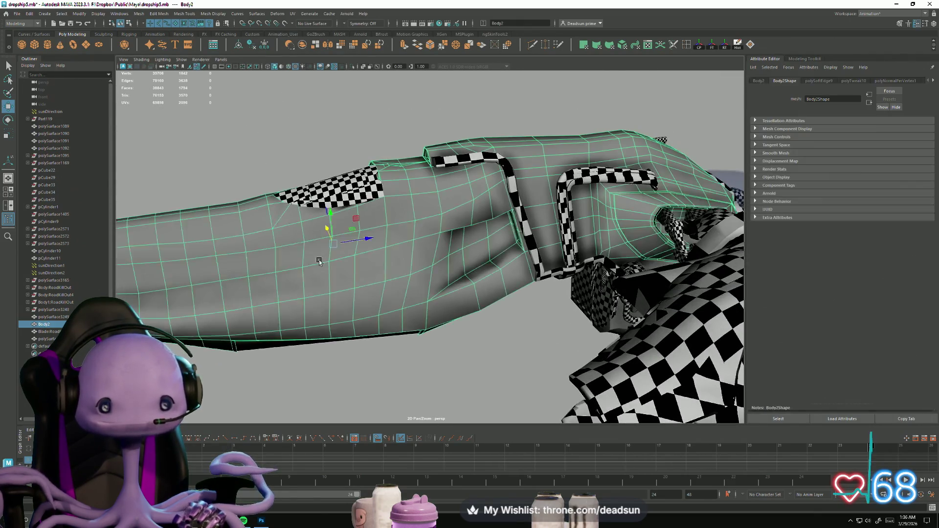
pyautogui.moveTo(404, 230)
pyautogui.keyDown('alt'); pyautogui.mouseDown()
pyautogui.moveTo(445, 243)
pyautogui.moveTo(606, 247)
pyautogui.moveTo(525, 268)
pyautogui.mouseUp(); pyautogui.keyUp('alt')
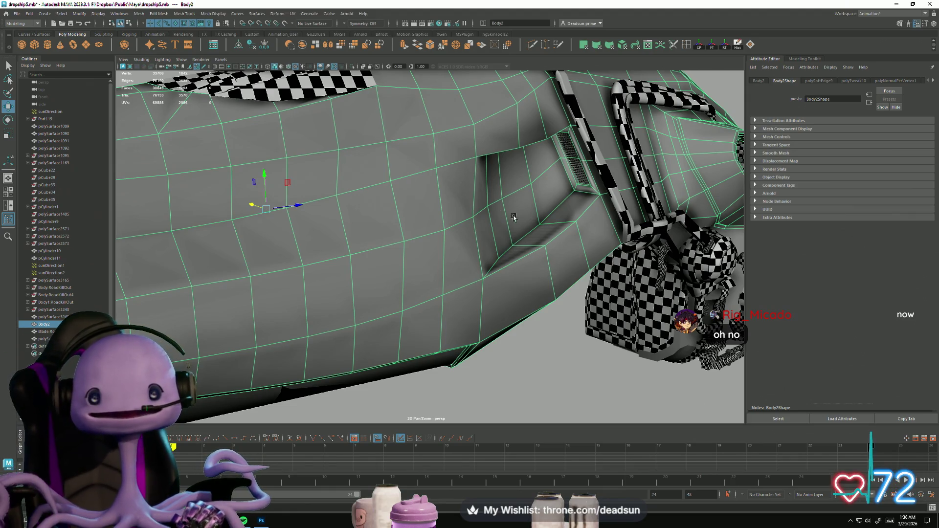
pyautogui.moveTo(506, 216); pyautogui.dragTo(504, 246, button='right')
pyautogui.click(520, 287)
pyautogui.moveTo(519, 288)
pyautogui.keyDown('alt'); pyautogui.mouseDown()
pyautogui.moveTo(515, 228)
pyautogui.moveTo(499, 253)
pyautogui.moveTo(407, 252)
pyautogui.mouseUp(); pyautogui.keyUp('alt')
pyautogui.moveTo(299, 272)
pyautogui.keyDown('alt'); pyautogui.mouseDown()
pyautogui.moveTo(407, 279)
pyautogui.moveTo(337, 303)
pyautogui.moveTo(368, 248)
pyautogui.mouseUp(); pyautogui.keyUp('alt')
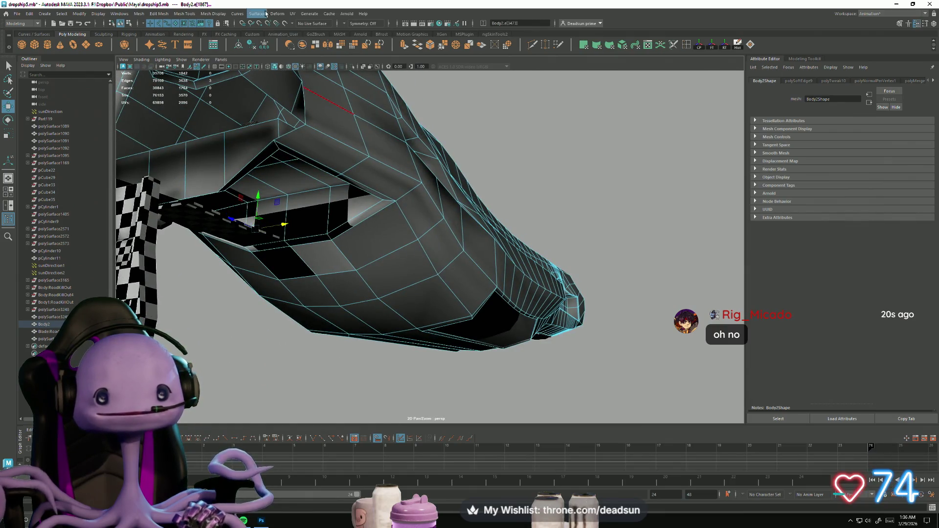
pyautogui.click(307, 29)
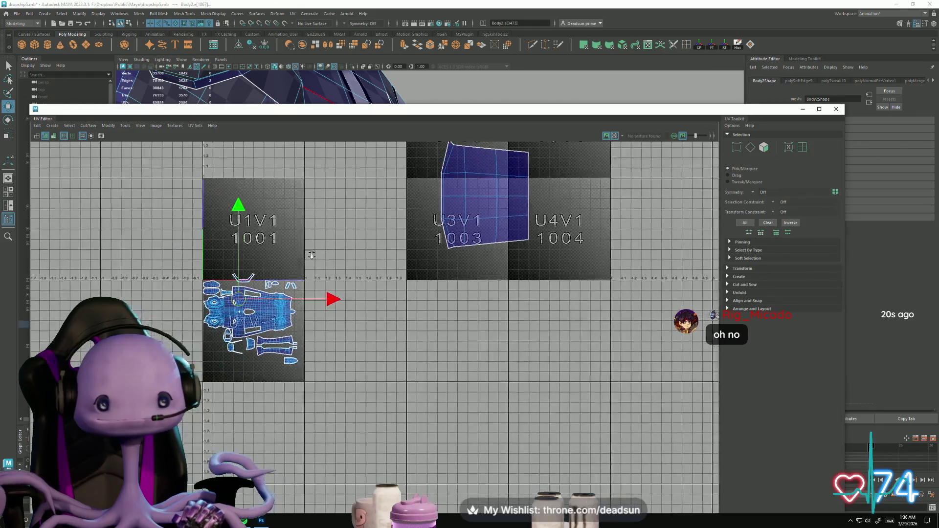
# Step: Check the body's UV shells around the U1V1 tile, then drag the UV Editor to the right
pyautogui.scroll(3, 495, 325)
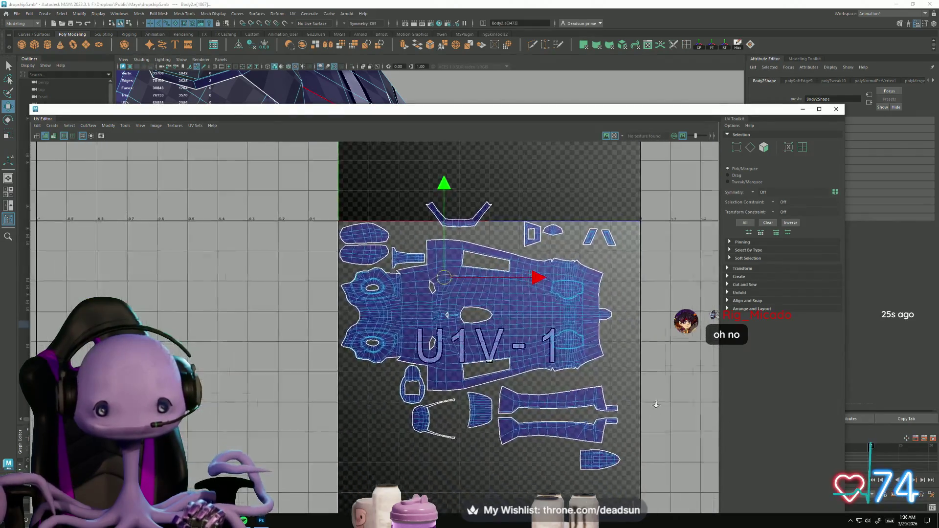
pyautogui.scroll(-1, 408, 338)
pyautogui.moveTo(408, 338)
pyautogui.keyDown('alt'); pyautogui.mouseDown(button='middle')
pyautogui.moveTo(326, 338)
pyautogui.moveTo(374, 368)
pyautogui.moveTo(210, 262)
pyautogui.moveTo(342, 361)
pyautogui.mouseUp(button='middle'); pyautogui.keyUp('alt')
pyautogui.scroll(-2, 264, 332)
pyautogui.keyDown('alt'); pyautogui.moveTo(265, 332); pyautogui.dragTo(430, 230, button='middle'); pyautogui.keyUp('alt')
pyautogui.scroll(4, 455, 363)
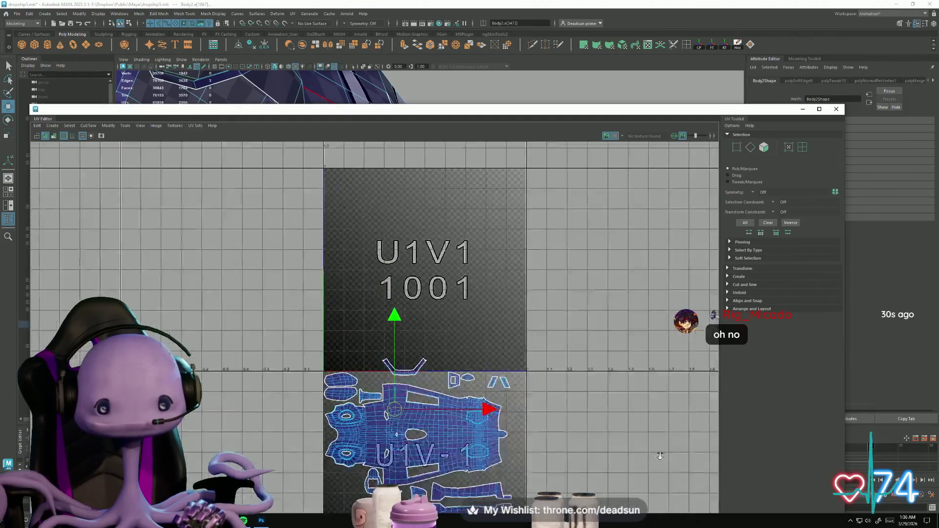
pyautogui.scroll(5, 372, 274)
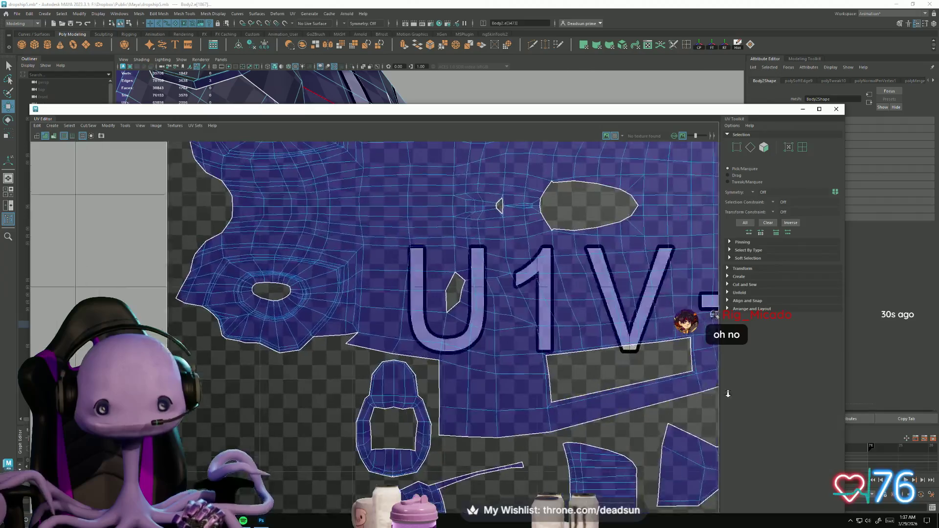
pyautogui.scroll(-6, 475, 317)
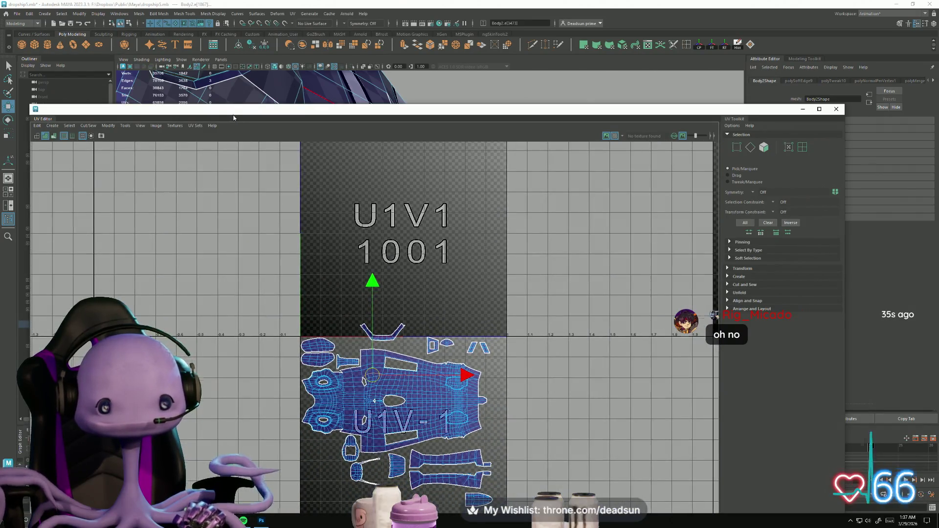
pyautogui.moveTo(234, 118); pyautogui.dragTo(751, 131)
pyautogui.click(282, 384)
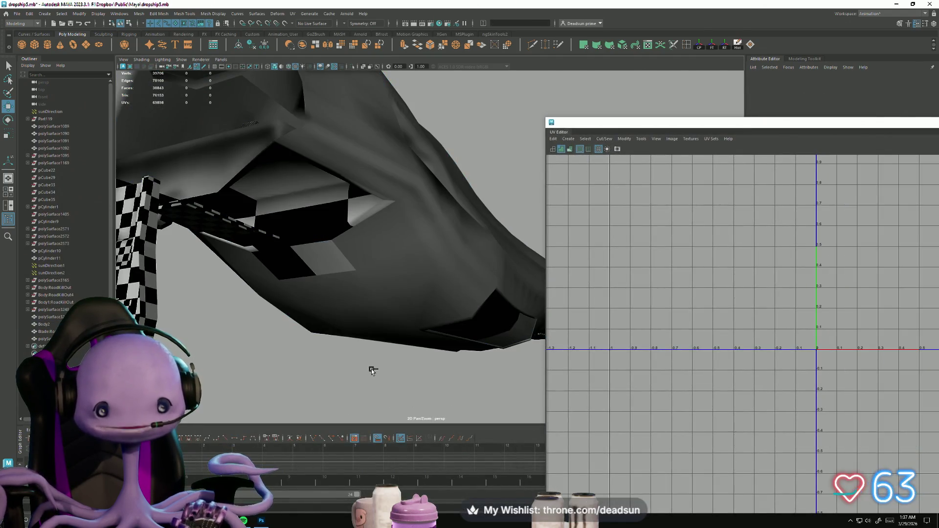
# Step: Undo back through earlier views and selections until nothing is selected
pyautogui.scroll(-2, 370, 369)
pyautogui.scroll(-2, 171, 296)
pyautogui.hotkey('ctrl', 'z')
pyautogui.hotkey('ctrl', 'z')
pyautogui.hotkey('ctrl', 'z')
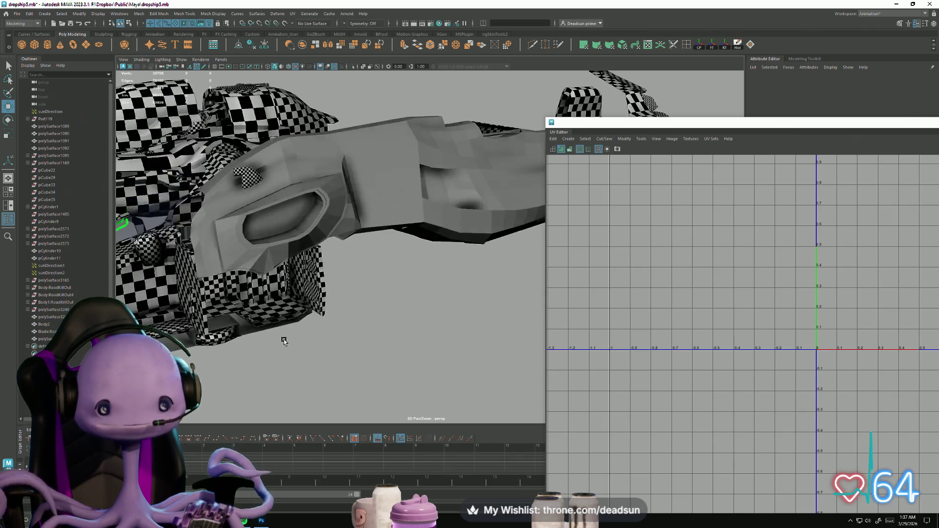
pyautogui.hotkey('ctrl', 'z')
pyautogui.hotkey('ctrl', 'z')
pyautogui.hotkey('ctrl', 'z')
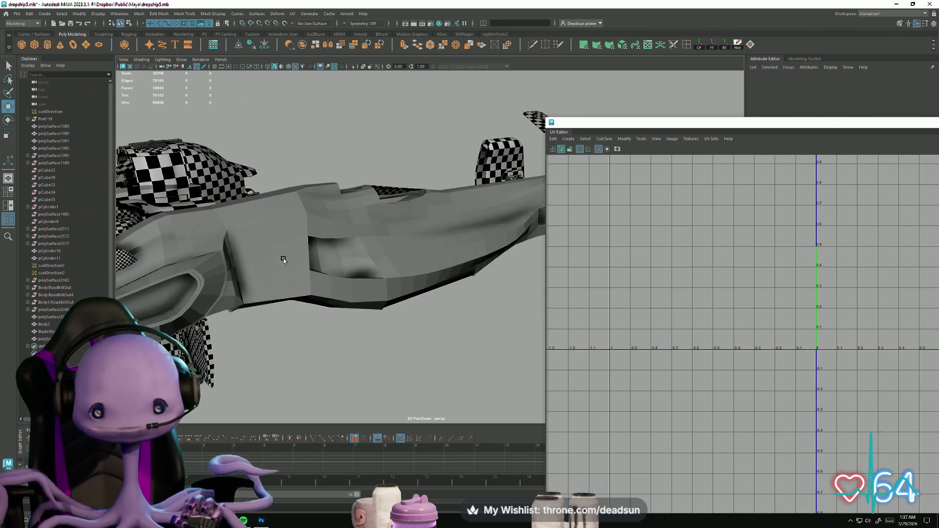
pyautogui.moveTo(360, 349)
pyautogui.keyDown('alt'); pyautogui.mouseDown()
pyautogui.moveTo(413, 312)
pyautogui.moveTo(534, 266)
pyautogui.mouseUp(); pyautogui.keyUp('alt')
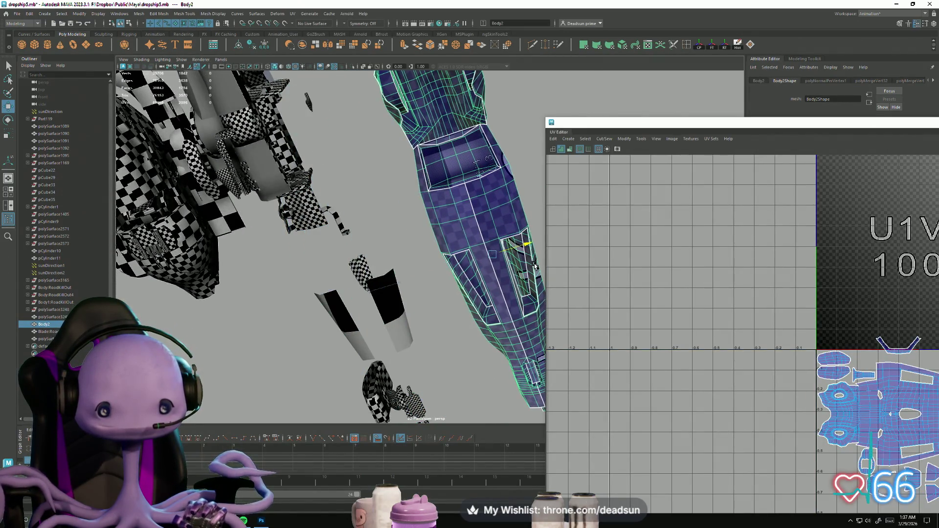
pyautogui.hotkey('ctrl', 'z')
pyautogui.hotkey('ctrl', 'z')
pyautogui.hotkey('ctrl', 'z')
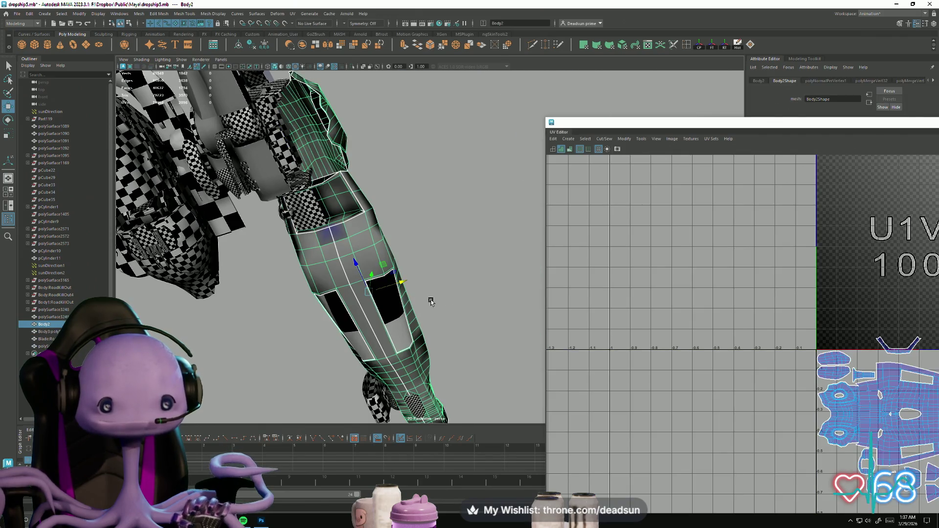
pyautogui.hotkey('ctrl', 'z')
pyautogui.hotkey('ctrl', 'z')
pyautogui.hotkey('ctrl', 'z')
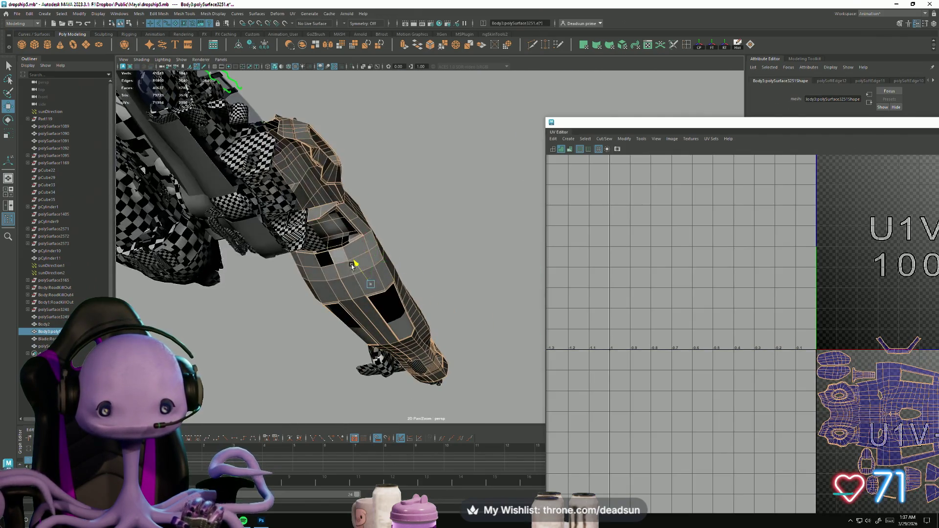
pyautogui.hotkey('ctrl', 'z')
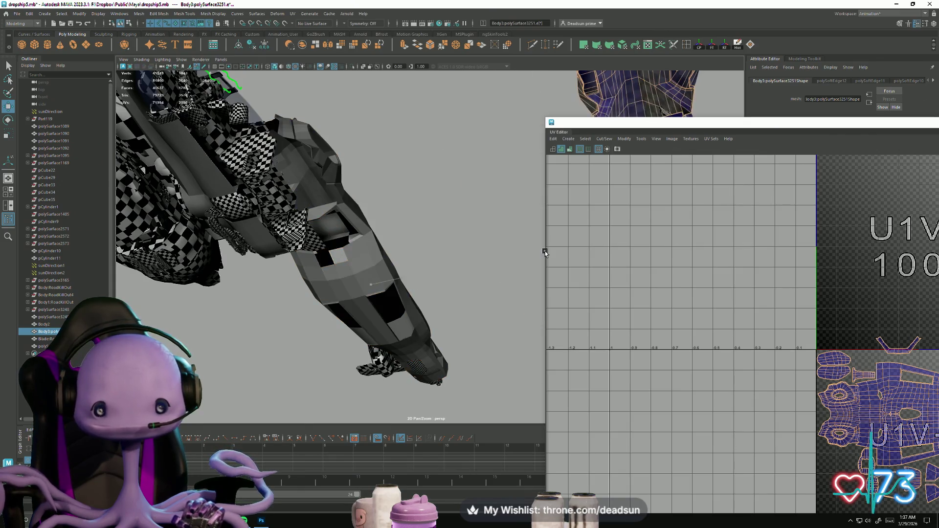
pyautogui.hotkey('ctrl', 'z')
pyautogui.hotkey('ctrl', 'z')
pyautogui.hotkey('ctrl', 'z')
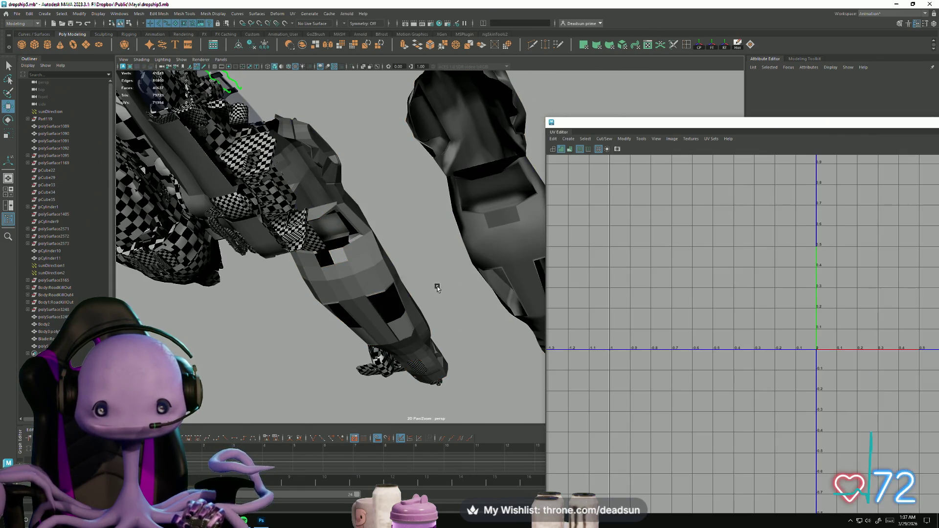
# Step: Select the long leg-shaped hull piece and frame its UV shells in the UV Editor
pyautogui.click(427, 217)
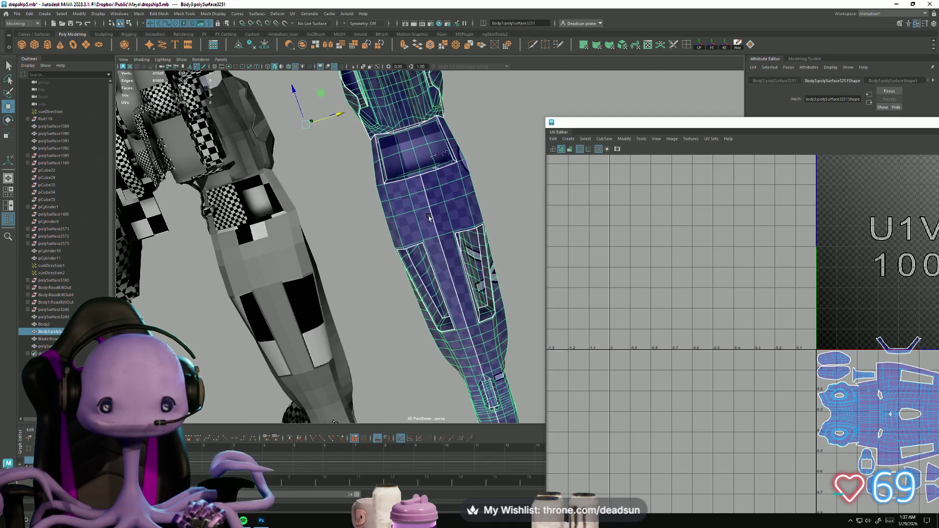
pyautogui.keyDown('alt'); pyautogui.moveTo(426, 241); pyautogui.dragTo(382, 285); pyautogui.keyUp('alt')
pyautogui.hotkey('ctrl', 'z')
pyautogui.hotkey('ctrl', 'z')
pyautogui.hotkey('ctrl', 'z')
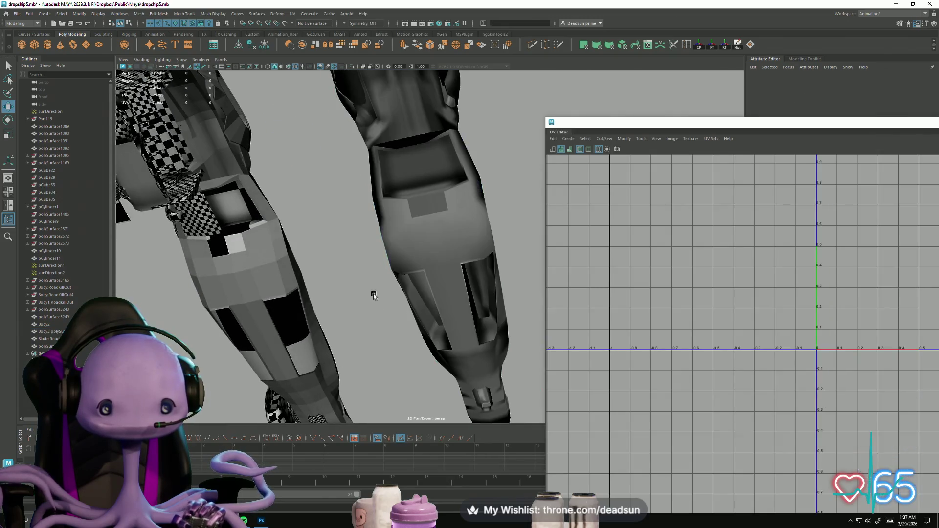
pyautogui.hotkey('ctrl', 'z')
pyautogui.hotkey('ctrl', 'z')
pyautogui.click(414, 264)
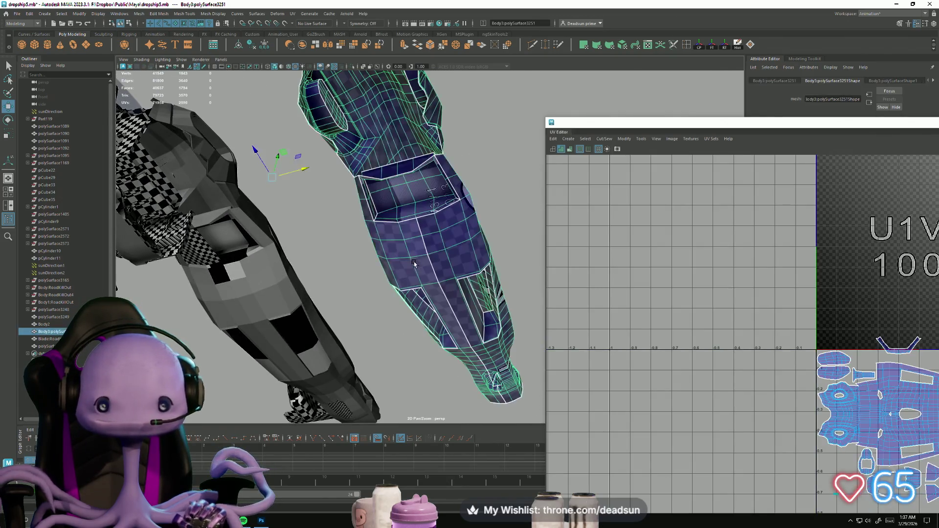
pyautogui.keyDown('alt'); pyautogui.moveTo(842, 379); pyautogui.dragTo(807, 377, button='right'); pyautogui.keyUp('alt')
pyautogui.keyDown('alt'); pyautogui.moveTo(807, 377); pyautogui.dragTo(503, 278, button='middle'); pyautogui.keyUp('alt')
pyautogui.moveTo(504, 278)
pyautogui.keyDown('alt'); pyautogui.mouseDown(button='right')
pyautogui.moveTo(438, 392)
pyautogui.moveTo(451, 282)
pyautogui.moveTo(431, 289)
pyautogui.moveTo(470, 274)
pyautogui.moveTo(636, 343)
pyautogui.mouseUp(button='right'); pyautogui.keyUp('alt')
pyautogui.keyDown('alt'); pyautogui.moveTo(636, 343); pyautogui.dragTo(706, 368, button='middle'); pyautogui.keyUp('alt')
pyautogui.scroll(10, 706, 368)
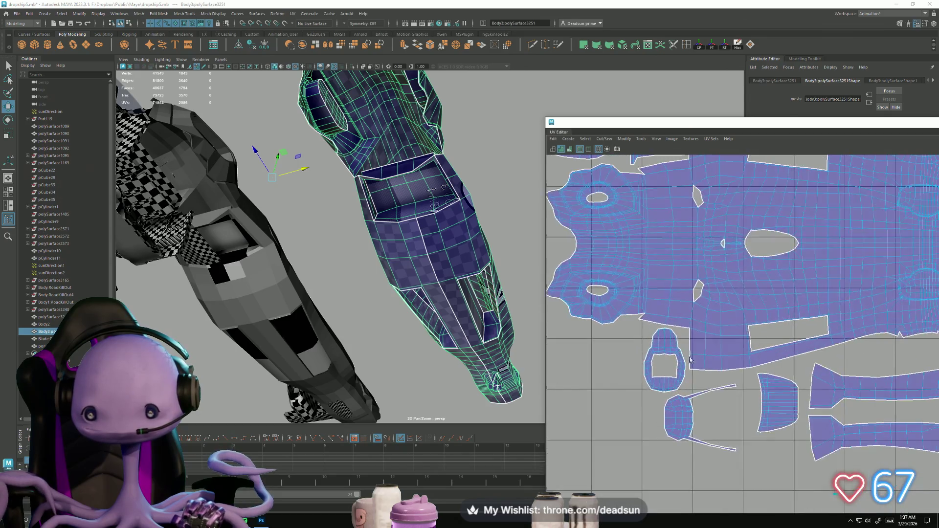
# Step: Pick a UV face near the recess, clear it, and zoom in on the hull recess
pyautogui.click(690, 375)
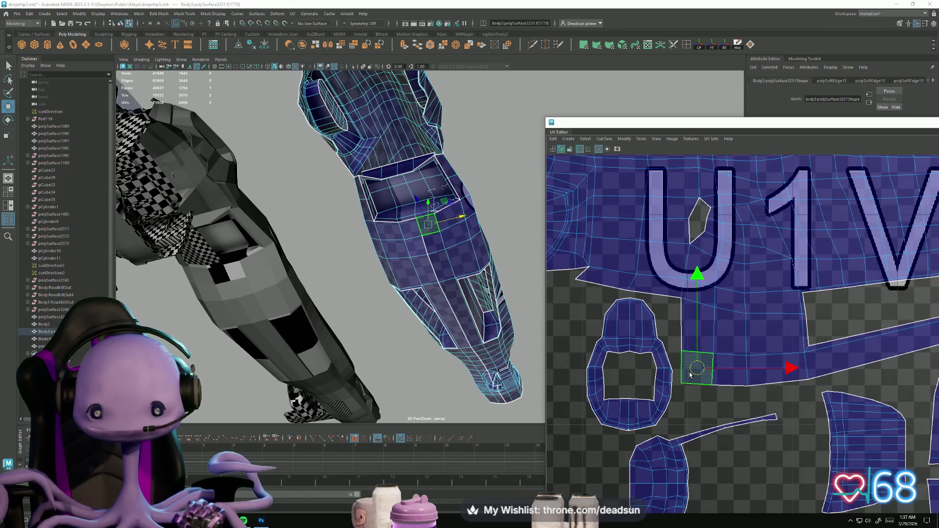
pyautogui.click(381, 324)
pyautogui.keyDown('alt'); pyautogui.moveTo(388, 308); pyautogui.dragTo(401, 323, button='middle'); pyautogui.keyUp('alt')
pyautogui.scroll(5, 419, 330)
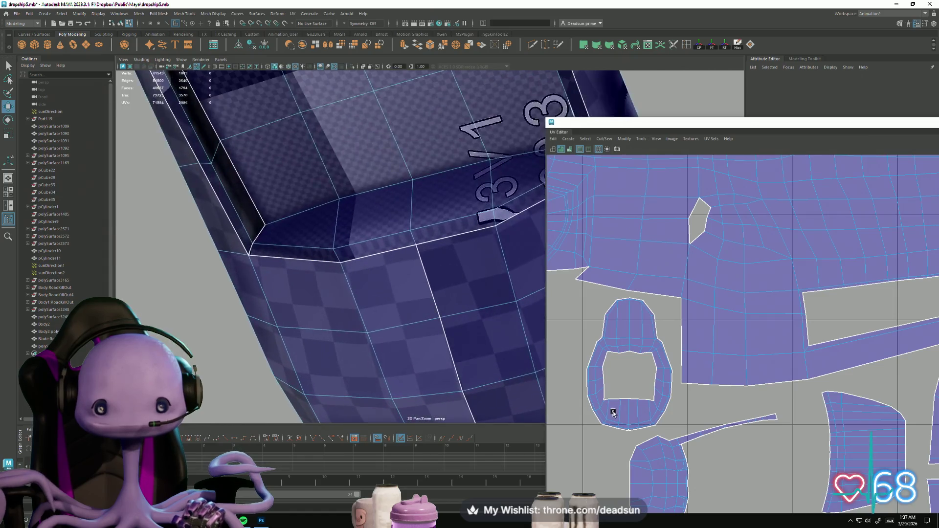
pyautogui.scroll(-3, 419, 330)
pyautogui.moveTo(434, 280); pyautogui.dragTo(435, 279, button='right')
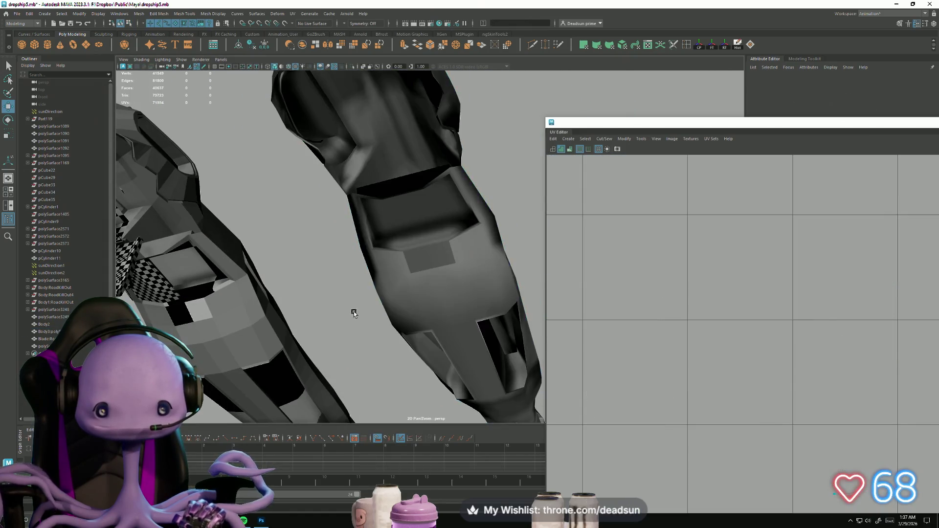
pyautogui.scroll(5, 353, 310)
pyautogui.scroll(-4, 377, 277)
# Step: Assign a basic favourite material to the hull piece
pyautogui.rightClick(439, 240)
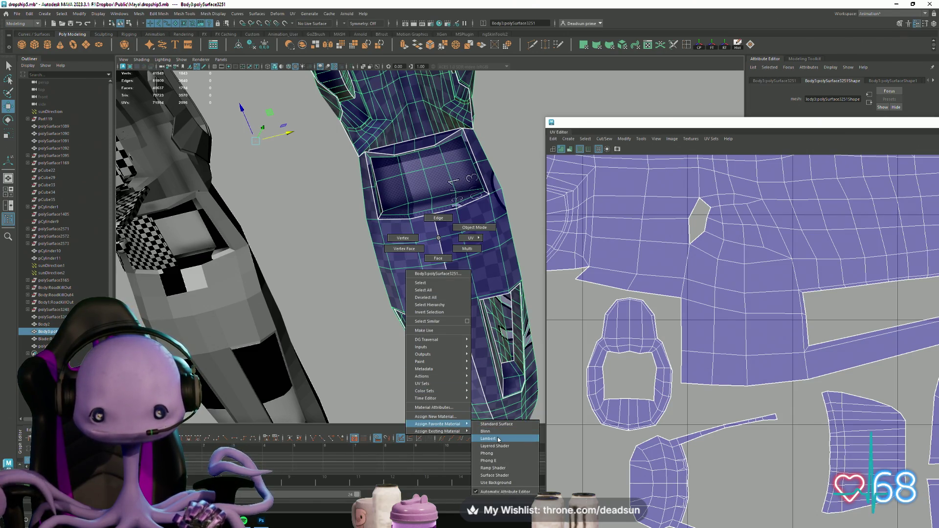
pyautogui.click(497, 437)
pyautogui.click(383, 264)
pyautogui.scroll(-3, 384, 264)
pyautogui.moveTo(383, 264)
pyautogui.keyDown('alt'); pyautogui.mouseDown()
pyautogui.moveTo(373, 293)
pyautogui.moveTo(314, 342)
pyautogui.moveTo(262, 357)
pyautogui.moveTo(303, 369)
pyautogui.moveTo(230, 365)
pyautogui.moveTo(323, 345)
pyautogui.moveTo(373, 352)
pyautogui.mouseUp(); pyautogui.keyUp('alt')
pyautogui.scroll(3, 373, 352)
# Step: Reselect Body3:polySurface3251 in edge mode and select edges around the recess
pyautogui.click(360, 313)
pyautogui.keyDown('alt'); pyautogui.moveTo(360, 313); pyautogui.dragTo(327, 280); pyautogui.keyUp('alt')
pyautogui.rightClick(328, 280)
pyautogui.click(328, 261)
pyautogui.click(313, 275)
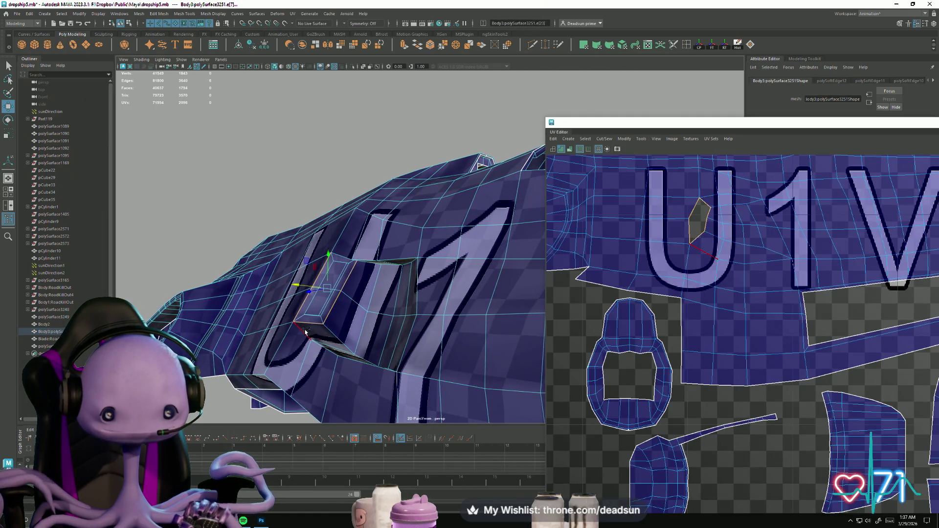
pyautogui.moveTo(446, 376)
pyautogui.keyDown('alt'); pyautogui.mouseDown()
pyautogui.moveTo(372, 342)
pyautogui.moveTo(325, 359)
pyautogui.moveTo(320, 335)
pyautogui.moveTo(433, 284)
pyautogui.mouseUp(); pyautogui.keyUp('alt')
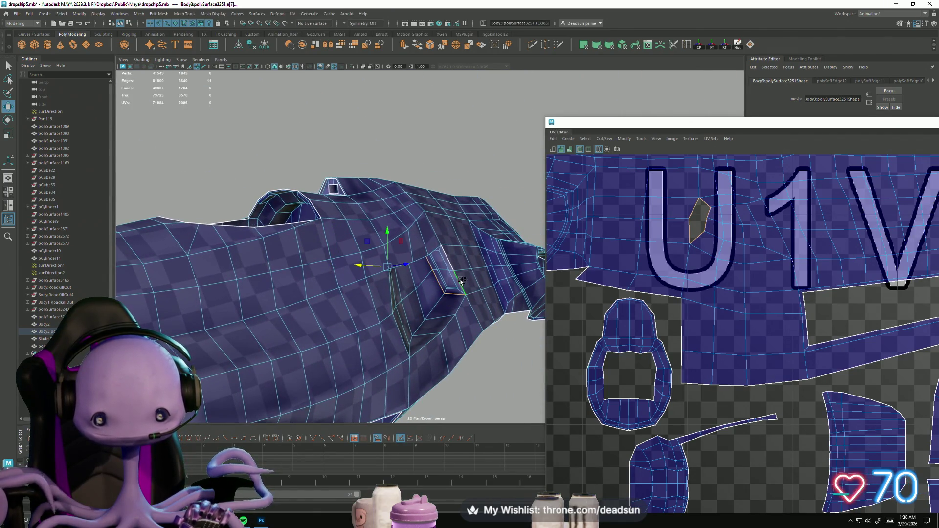
pyautogui.moveTo(433, 307)
pyautogui.keyDown('alt'); pyautogui.mouseDown()
pyautogui.moveTo(406, 279)
pyautogui.moveTo(364, 323)
pyautogui.moveTo(401, 297)
pyautogui.mouseUp(); pyautogui.keyUp('alt')
pyautogui.keyDown('shift'); pyautogui.click(378, 227); pyautogui.keyUp('shift')
pyautogui.moveTo(378, 227)
pyautogui.keyDown('alt'); pyautogui.mouseDown()
pyautogui.moveTo(342, 274)
pyautogui.moveTo(362, 327)
pyautogui.mouseUp(); pyautogui.keyUp('alt')
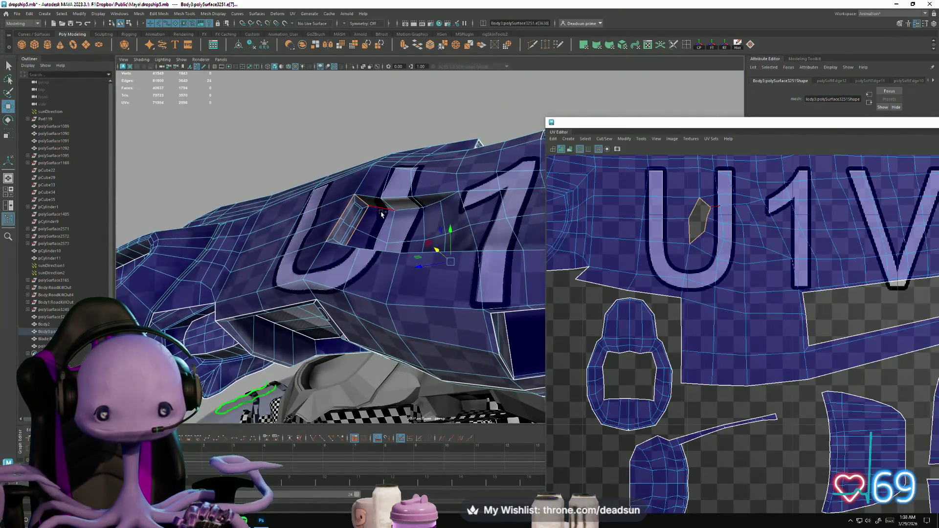
# Step: Add the UV edges around the small hole beside the U1V-1 lettering to the selection
pyautogui.press('f')
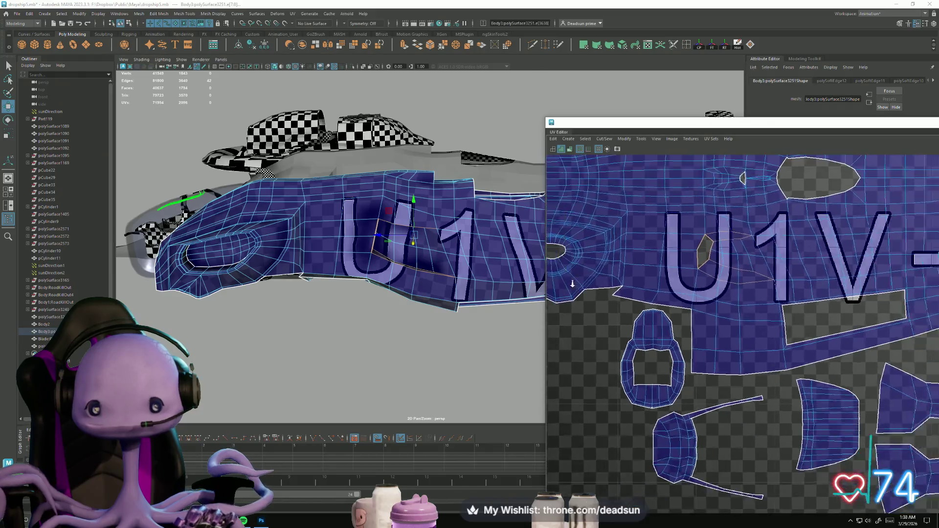
pyautogui.scroll(5, 641, 404)
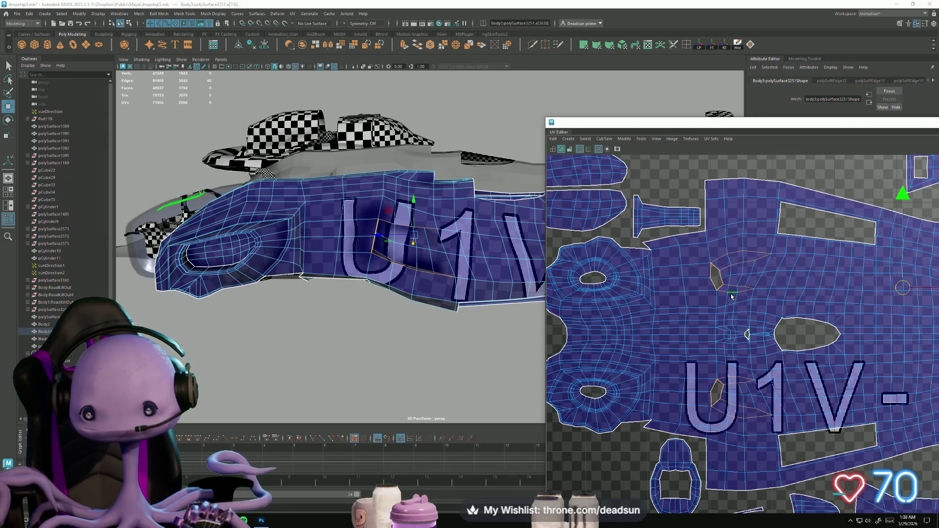
pyautogui.click(742, 333)
pyautogui.scroll(-3, 742, 332)
pyautogui.scroll(6, 742, 332)
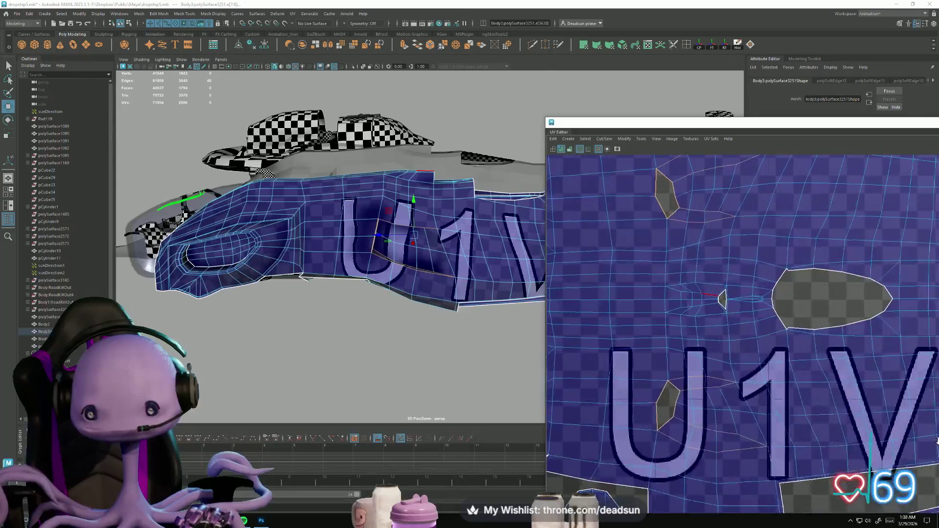
pyautogui.scroll(3, 615, 310)
pyautogui.click(764, 303)
pyautogui.click(734, 291)
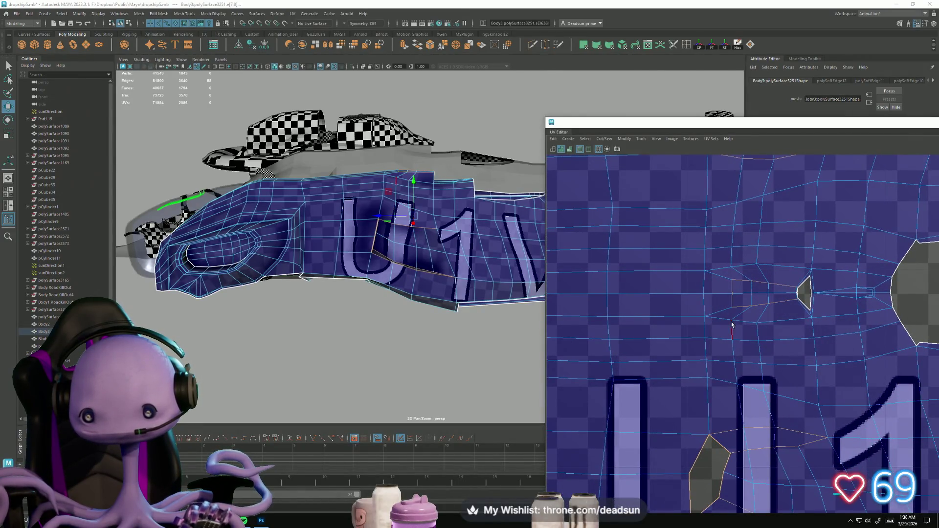
pyautogui.click(845, 300)
pyautogui.moveTo(845, 300); pyautogui.dragTo(799, 350, button='middle')
pyautogui.scroll(2, 687, 294)
pyautogui.click(660, 337)
pyautogui.click(763, 309)
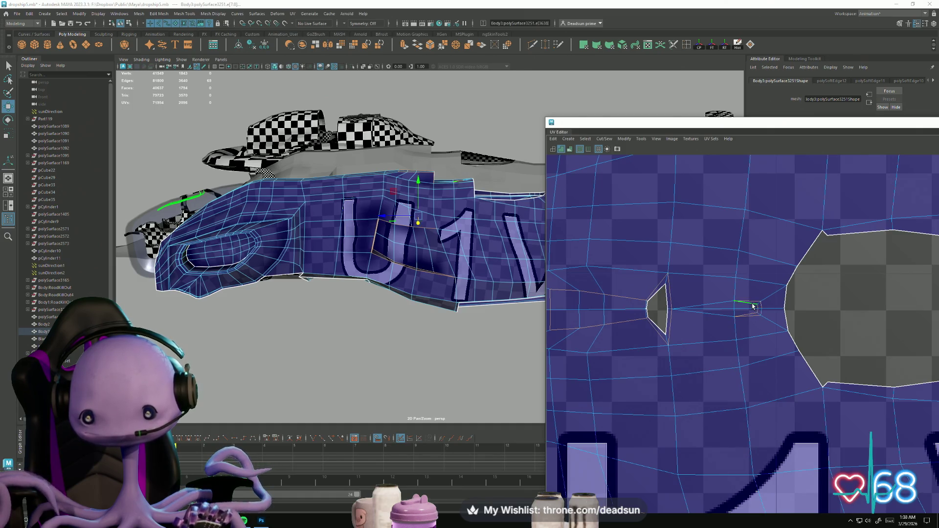
pyautogui.click(753, 307)
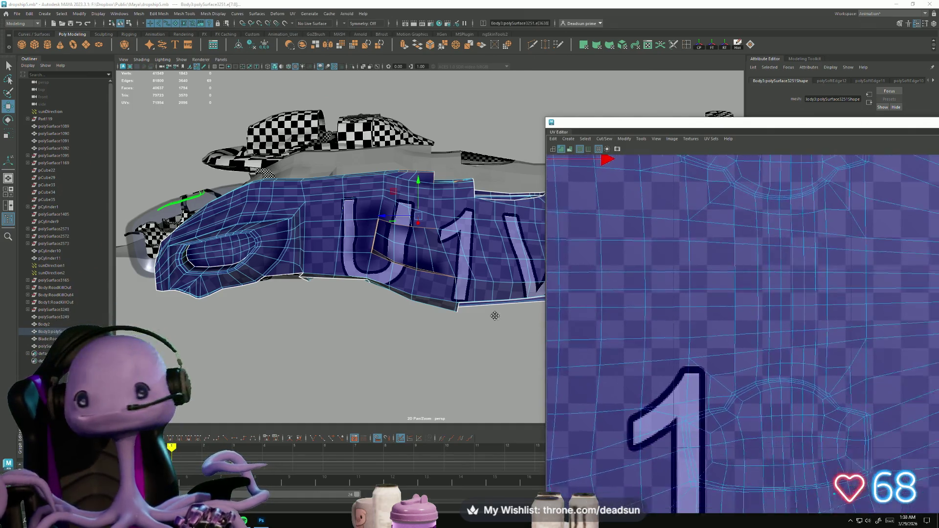
# Step: Extend the edge selection around the loop on the central UV shell
pyautogui.scroll(-3, 685, 343)
pyautogui.scroll(-3, 675, 346)
pyautogui.scroll(4, 683, 348)
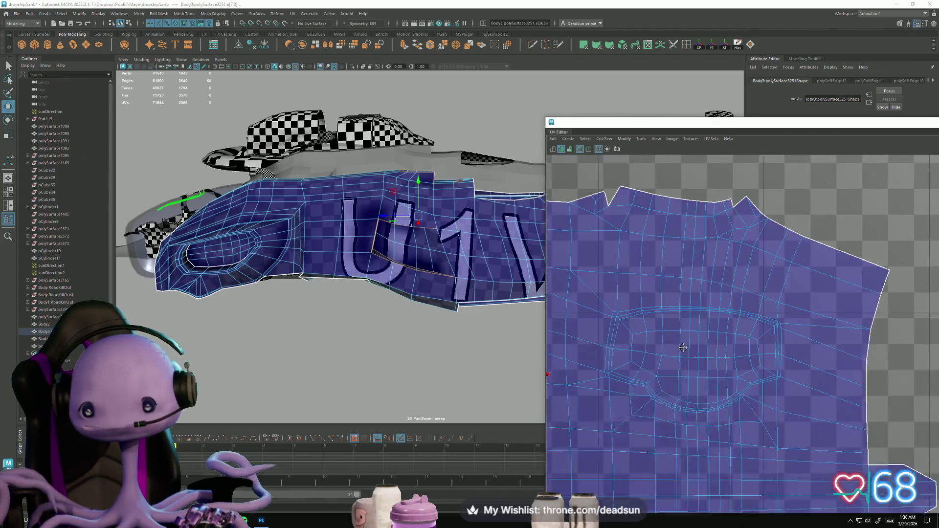
pyautogui.keyDown('alt'); pyautogui.moveTo(683, 347); pyautogui.dragTo(683, 317, button='middle'); pyautogui.keyUp('alt')
pyautogui.click(627, 312)
pyautogui.click(616, 303)
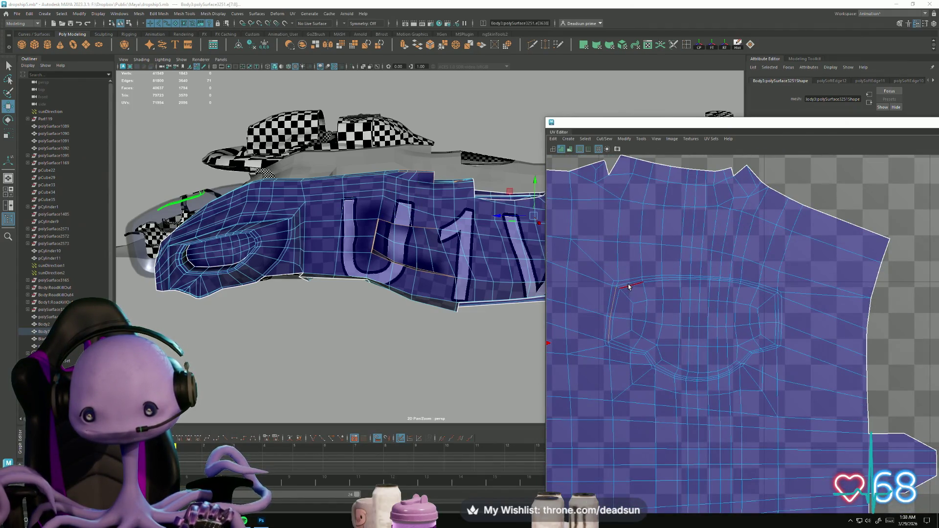
pyautogui.keyDown('shift'); pyautogui.click(629, 286); pyautogui.keyUp('shift')
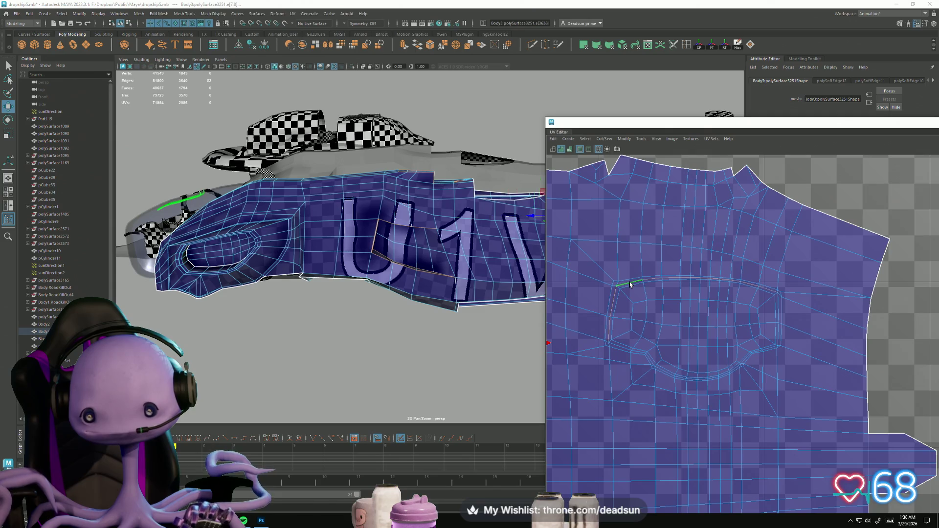
pyautogui.keyDown('shift'); pyautogui.click(620, 347); pyautogui.keyUp('shift')
pyautogui.scroll(3, 705, 377)
pyautogui.keyDown('alt'); pyautogui.moveTo(596, 342); pyautogui.dragTo(660, 344, button='middle'); pyautogui.keyUp('alt')
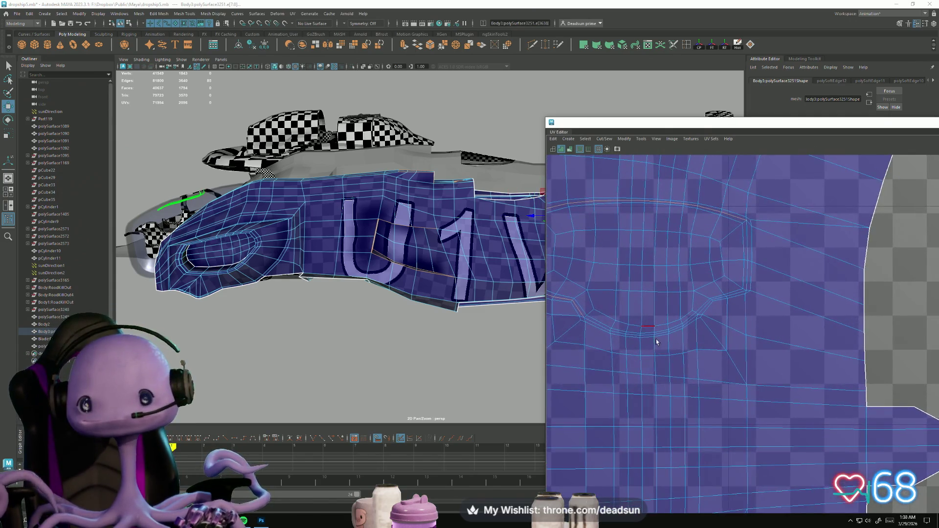
pyautogui.keyDown('shift'); pyautogui.click(607, 325); pyautogui.keyUp('shift')
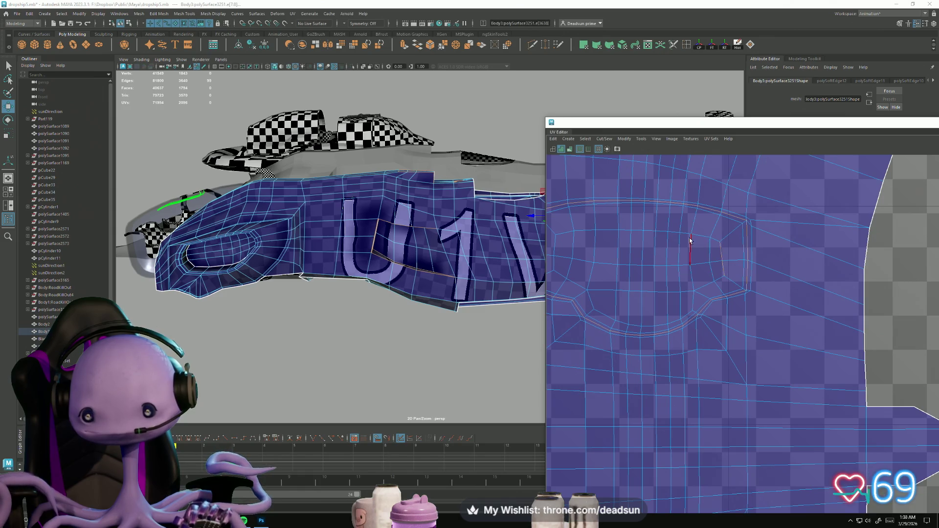
# Step: Add an edge path across the shell and several more nearby UV edges
pyautogui.keyDown('shift'); pyautogui.click(554, 241); pyautogui.keyUp('shift')
pyautogui.keyDown('shift'); pyautogui.click(559, 272); pyautogui.keyUp('shift')
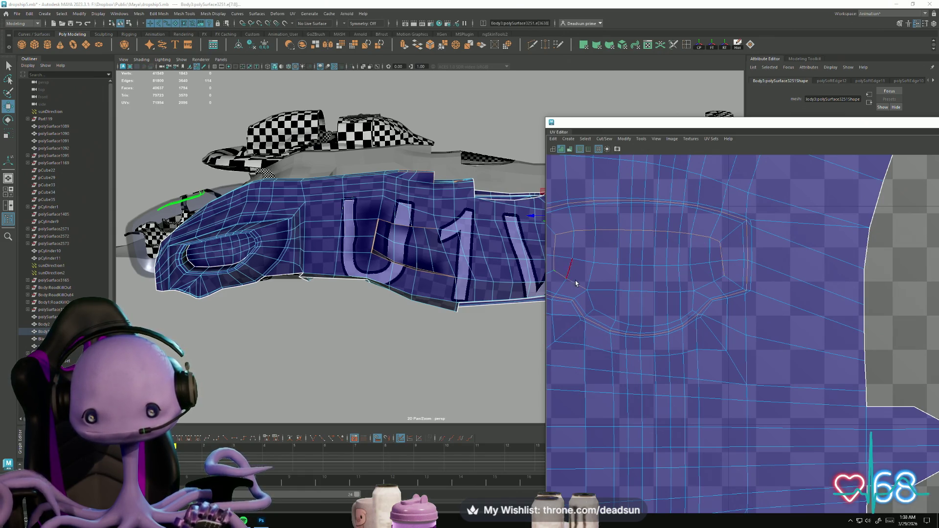
pyautogui.keyDown('shift'); pyautogui.click(695, 300); pyautogui.keyUp('shift')
pyautogui.scroll(-3, 684, 303)
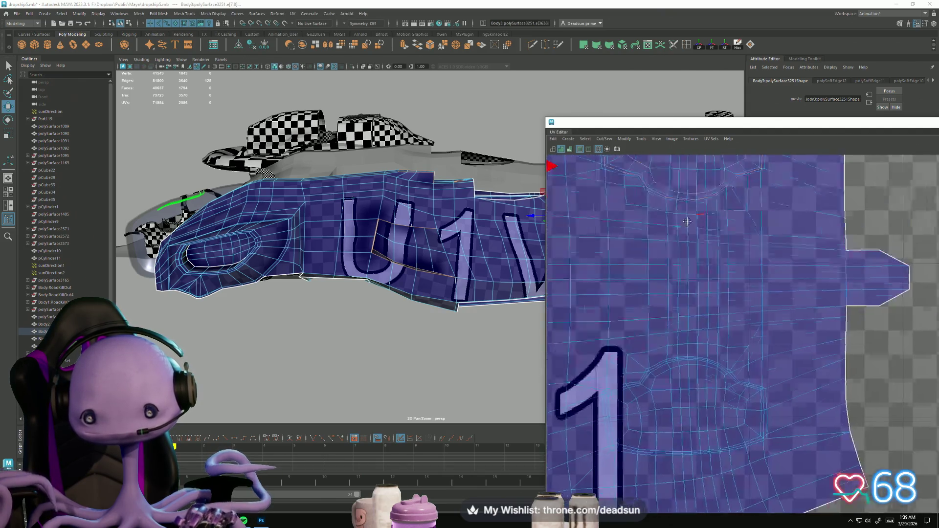
pyautogui.scroll(2, 670, 315)
pyautogui.keyDown('shift'); pyautogui.click(601, 320); pyautogui.keyUp('shift')
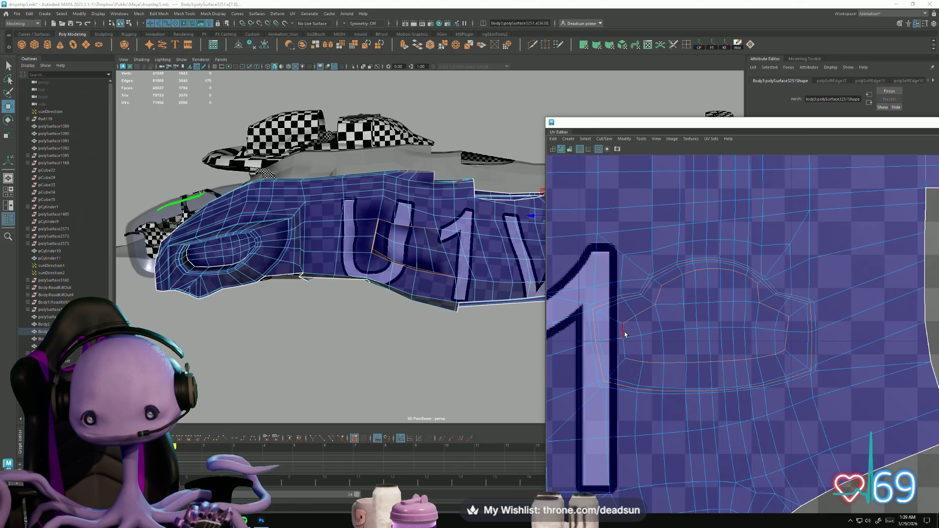
pyautogui.keyDown('shift'); pyautogui.click(629, 352); pyautogui.keyUp('shift')
pyautogui.scroll(-5, 729, 382)
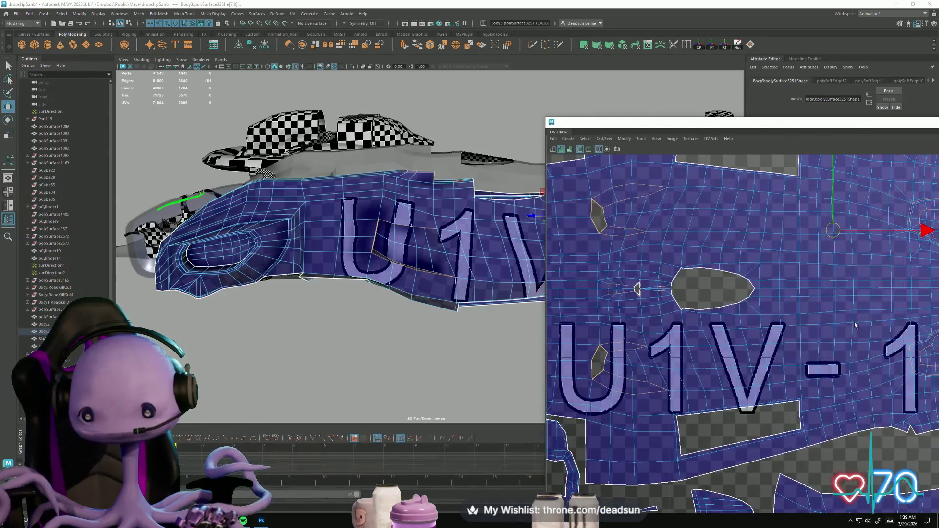
# Step: Add an edge loop and the edges near the lower loop to the hull's UV edge selection
pyautogui.scroll(-2, 730, 326)
pyautogui.scroll(6, 680, 298)
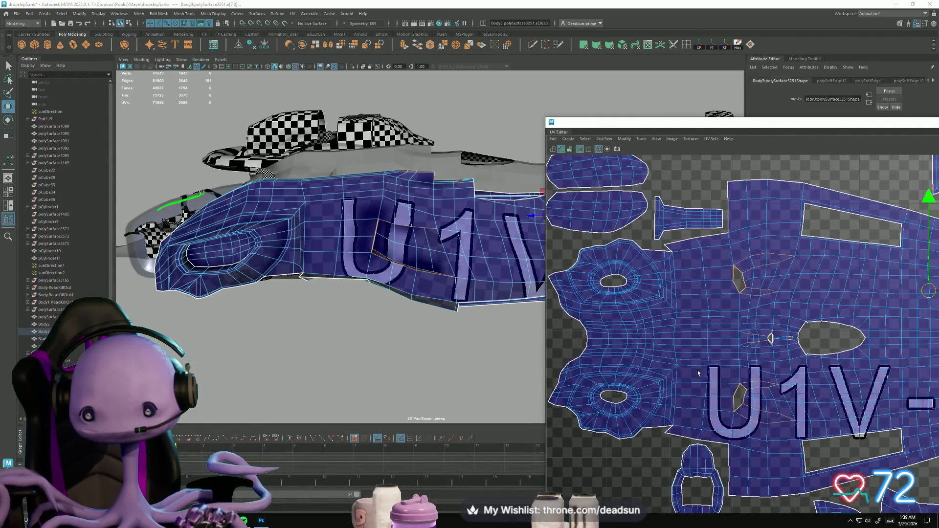
pyautogui.scroll(3, 679, 298)
pyautogui.keyDown('shift'); pyautogui.doubleClick(653, 308); pyautogui.keyUp('shift')
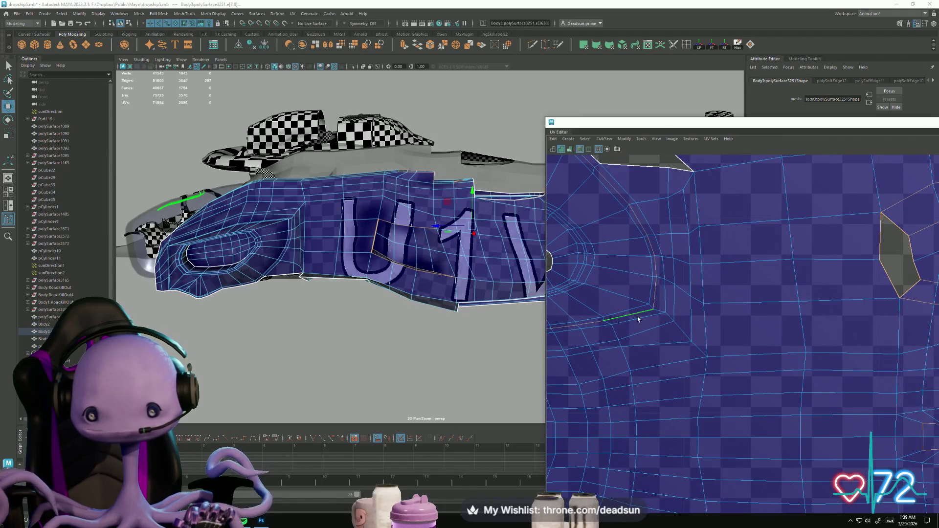
pyautogui.scroll(3, 655, 308)
pyautogui.scroll(-2, 855, 373)
pyautogui.keyDown('shift'); pyautogui.doubleClick(700, 352); pyautogui.keyUp('shift')
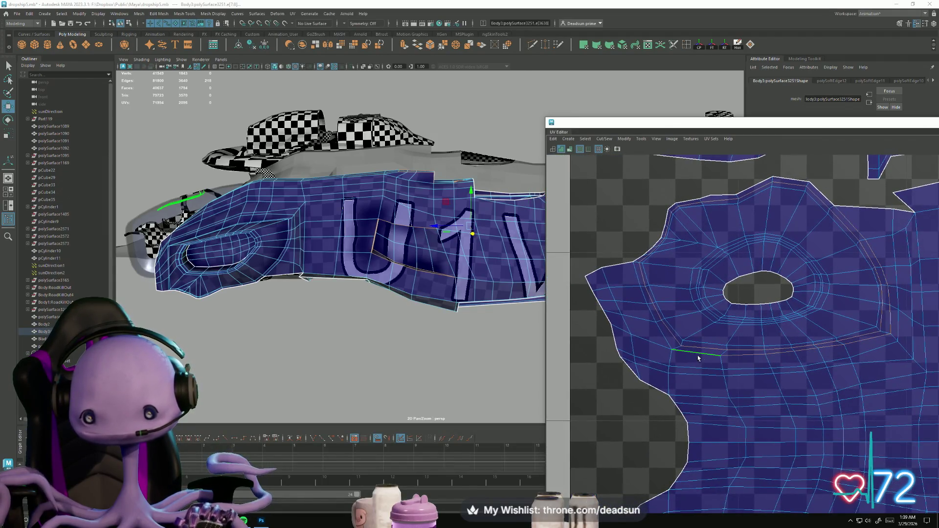
# Step: Add the loop and single edges beside the hole, then zoom out to the full UV layout
pyautogui.moveTo(744, 386)
pyautogui.keyDown('alt'); pyautogui.mouseDown(button='middle')
pyautogui.moveTo(680, 470)
pyautogui.moveTo(605, 397)
pyautogui.mouseUp(button='middle'); pyautogui.keyUp('alt')
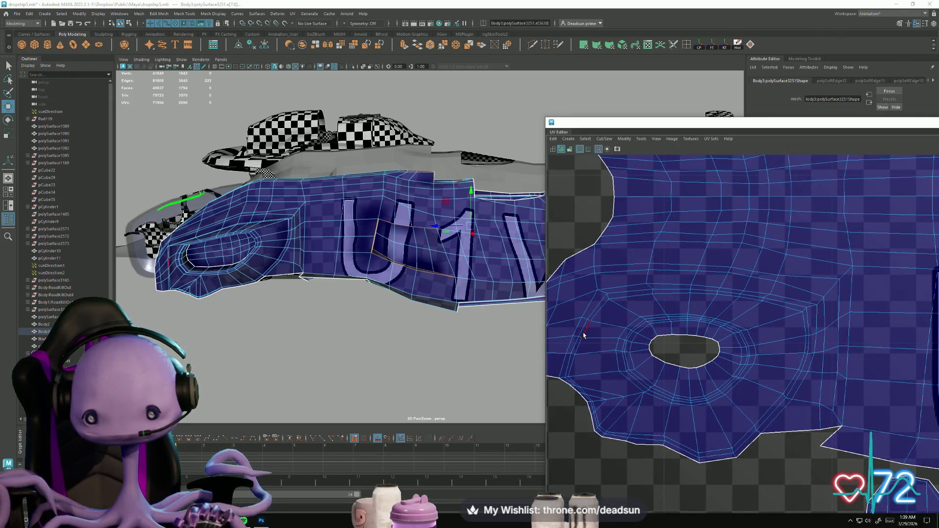
pyautogui.scroll(-3, 637, 365)
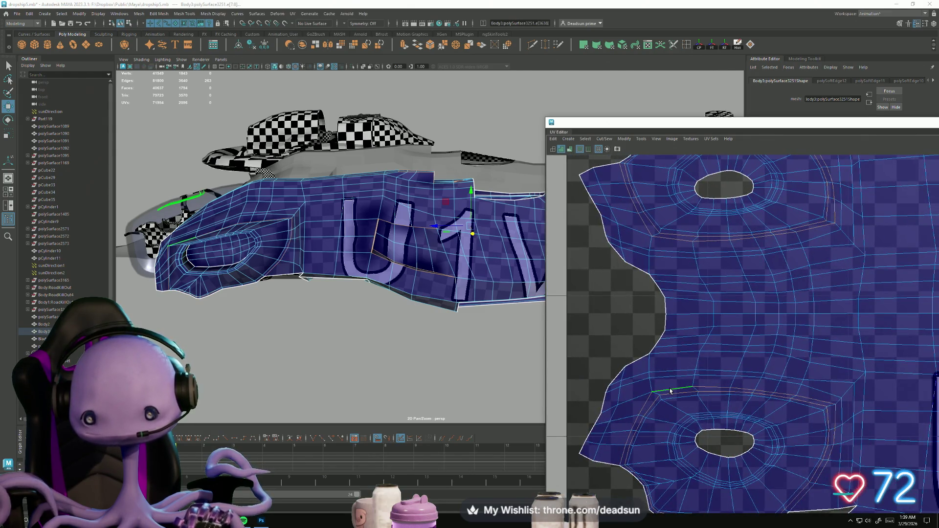
pyautogui.scroll(3, 670, 390)
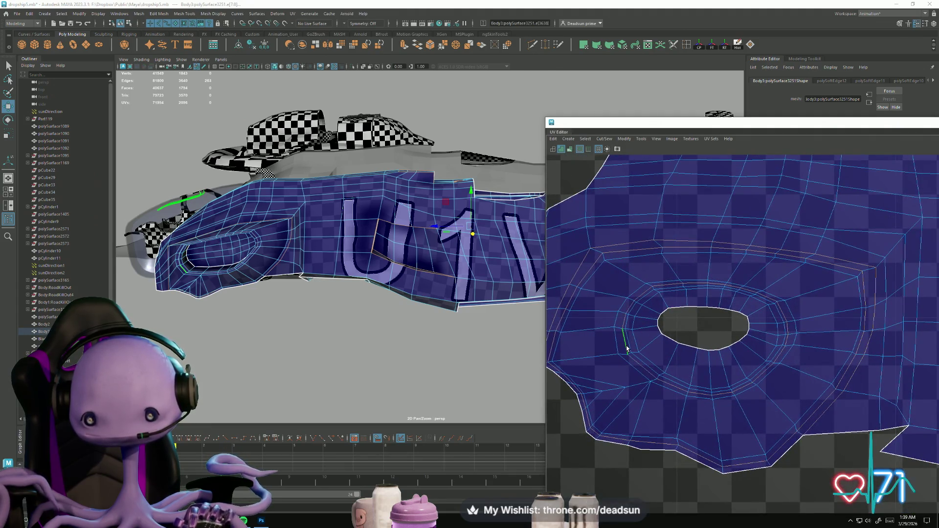
pyautogui.keyDown('alt'); pyautogui.moveTo(722, 259); pyautogui.dragTo(712, 487, button='middle'); pyautogui.keyUp('alt')
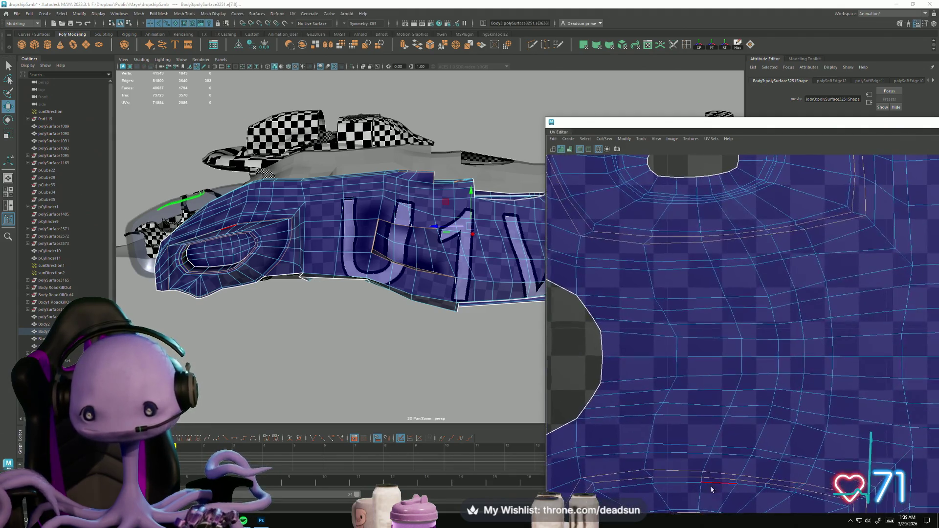
pyautogui.scroll(-2, 713, 411)
pyautogui.moveTo(632, 298)
pyautogui.keyDown('alt'); pyautogui.mouseDown(button='middle')
pyautogui.moveTo(657, 266)
pyautogui.moveTo(657, 283)
pyautogui.mouseUp(button='middle'); pyautogui.keyUp('alt')
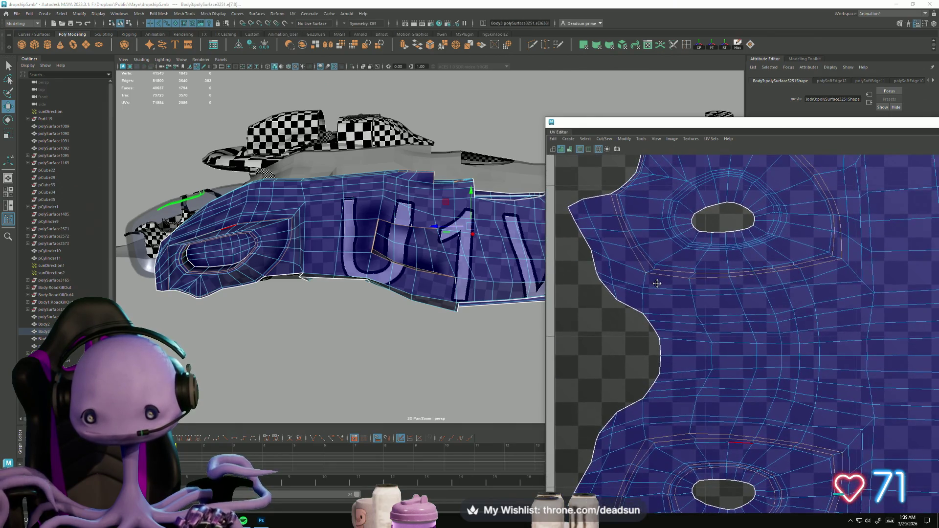
pyautogui.scroll(3, 707, 346)
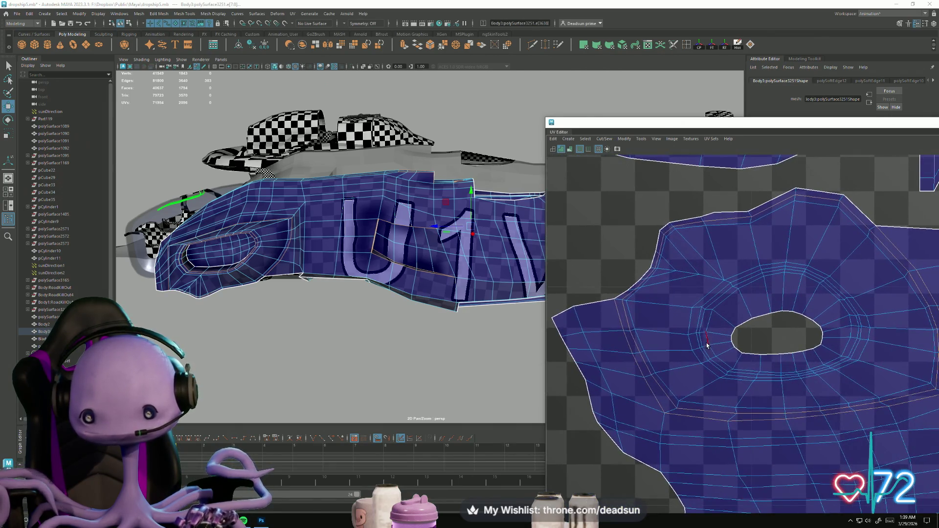
pyautogui.keyDown('ctrl'); pyautogui.click(709, 347); pyautogui.keyUp('ctrl')
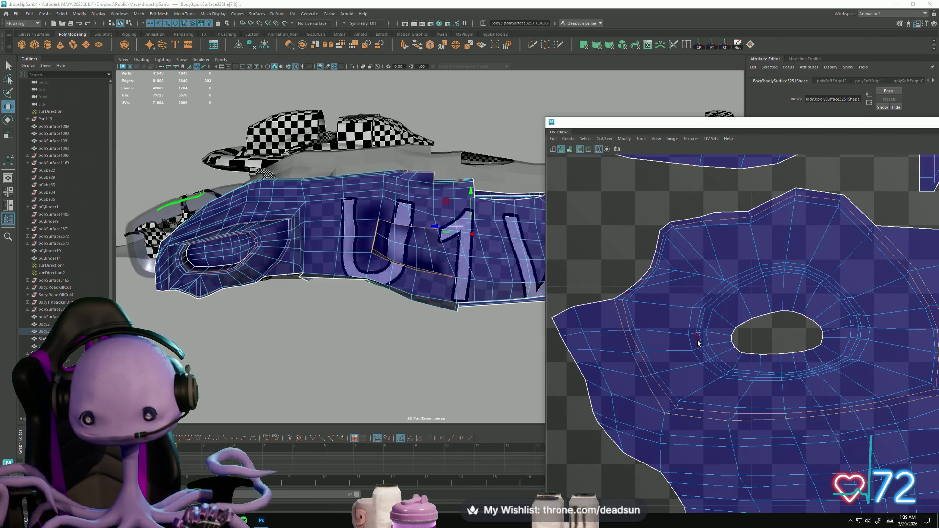
pyautogui.keyDown('shift'); pyautogui.doubleClick(715, 341); pyautogui.keyUp('shift')
pyautogui.keyDown('ctrl'); pyautogui.doubleClick(786, 384); pyautogui.keyUp('ctrl')
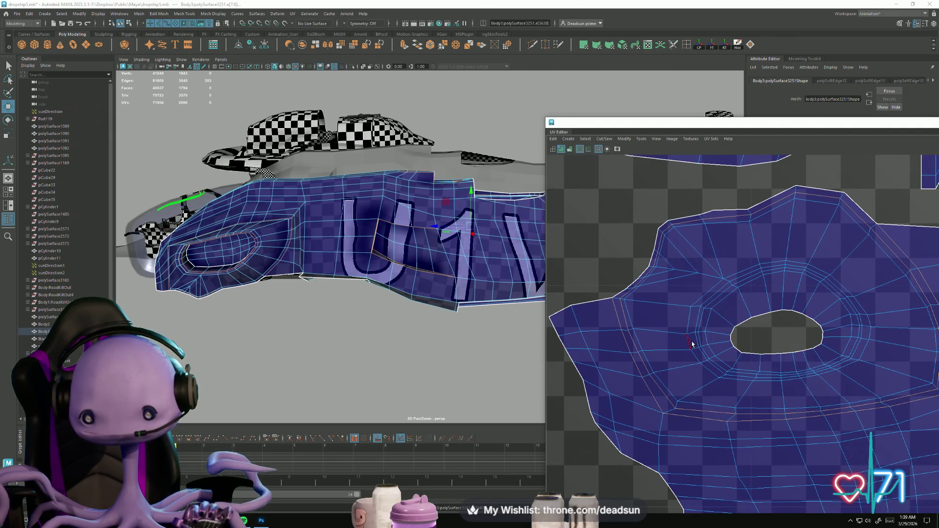
pyautogui.keyDown('shift'); pyautogui.click(704, 351); pyautogui.keyUp('shift')
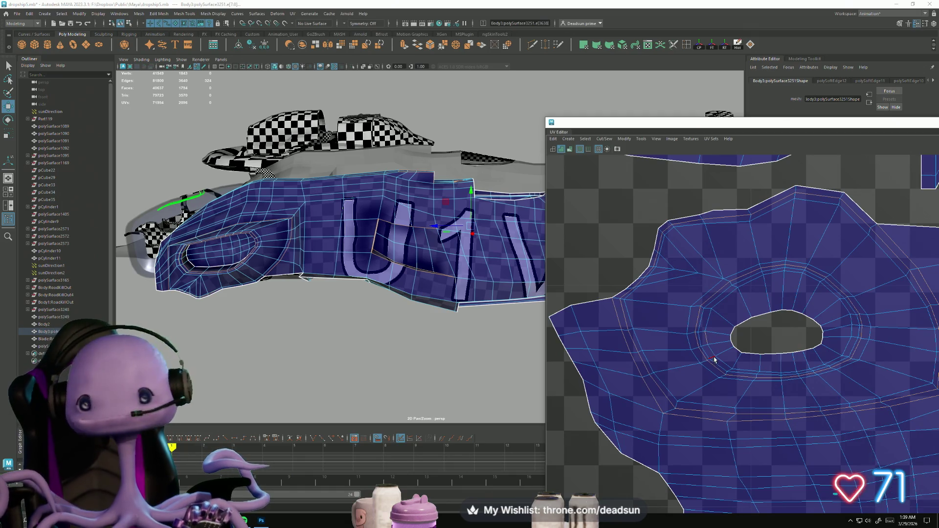
pyautogui.keyDown('shift'); pyautogui.click(712, 352); pyautogui.keyUp('shift')
pyautogui.keyDown('shift'); pyautogui.doubleClick(712, 351); pyautogui.keyUp('shift')
pyautogui.scroll(-5, 713, 357)
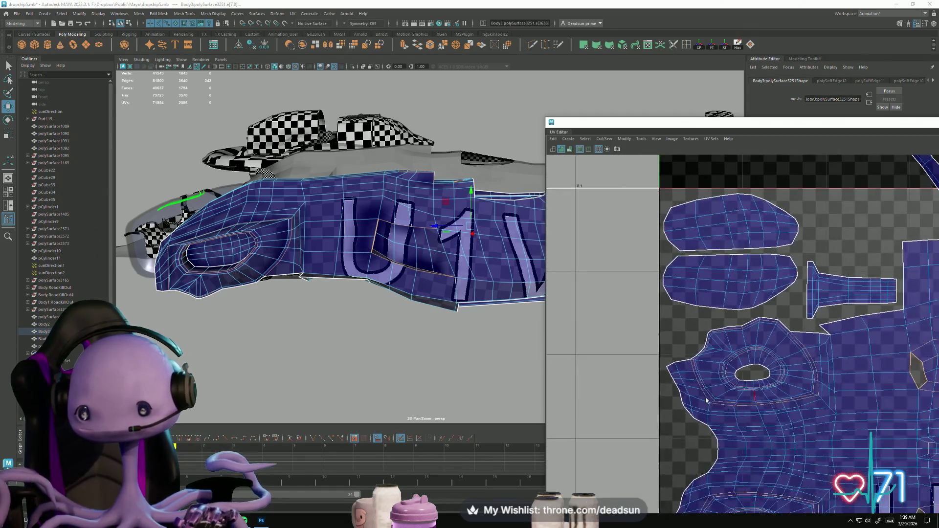
# Step: Switch to whole-object selection with Body3 still selected and pull back to see the whole ship
pyautogui.scroll(-6, 714, 367)
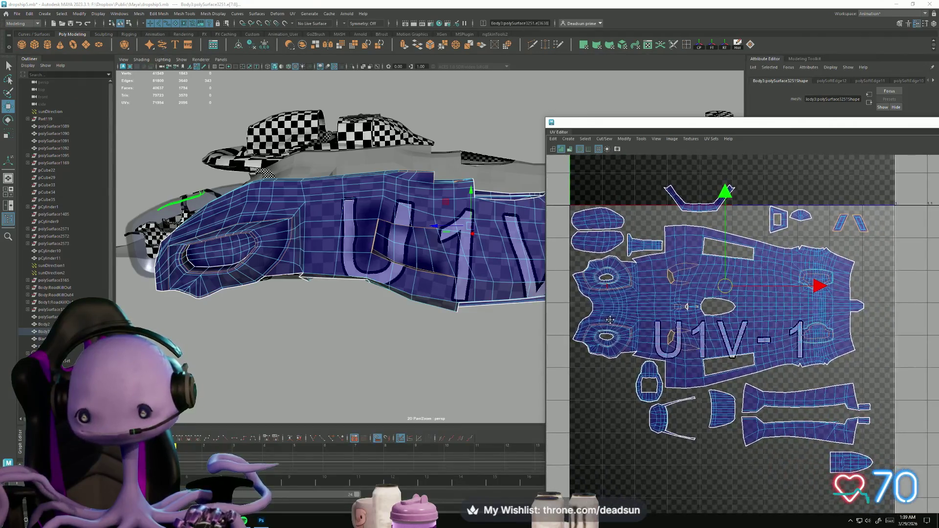
pyautogui.click(237, 14)
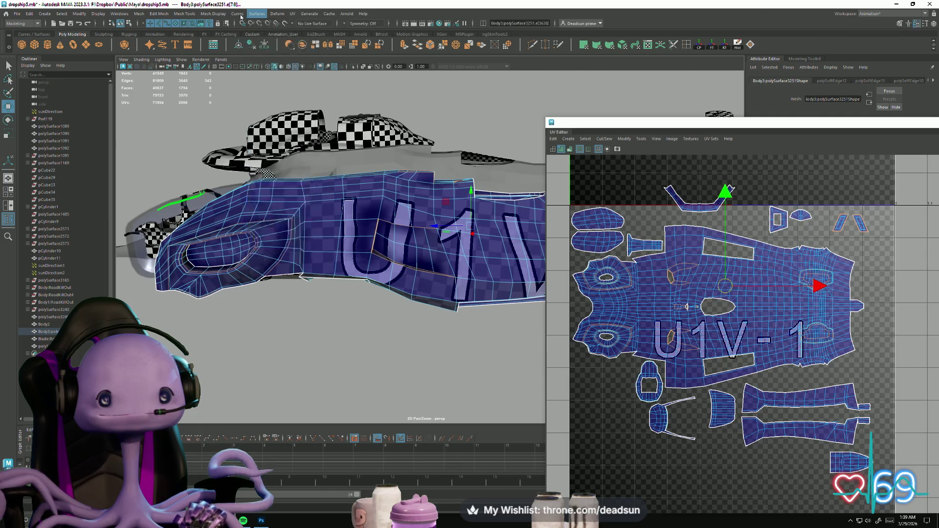
pyautogui.click(217, 13)
pyautogui.click(342, 235)
pyautogui.moveTo(338, 235)
pyautogui.keyDown('alt'); pyautogui.mouseDown()
pyautogui.moveTo(403, 239)
pyautogui.moveTo(408, 254)
pyautogui.mouseUp(); pyautogui.keyUp('alt')
pyautogui.rightClick(397, 223)
pyautogui.rightClick(409, 253)
pyautogui.moveTo(409, 253); pyautogui.dragTo(441, 242, button='right')
pyautogui.keyDown('alt'); pyautogui.moveTo(440, 242); pyautogui.dragTo(393, 333); pyautogui.keyUp('alt')
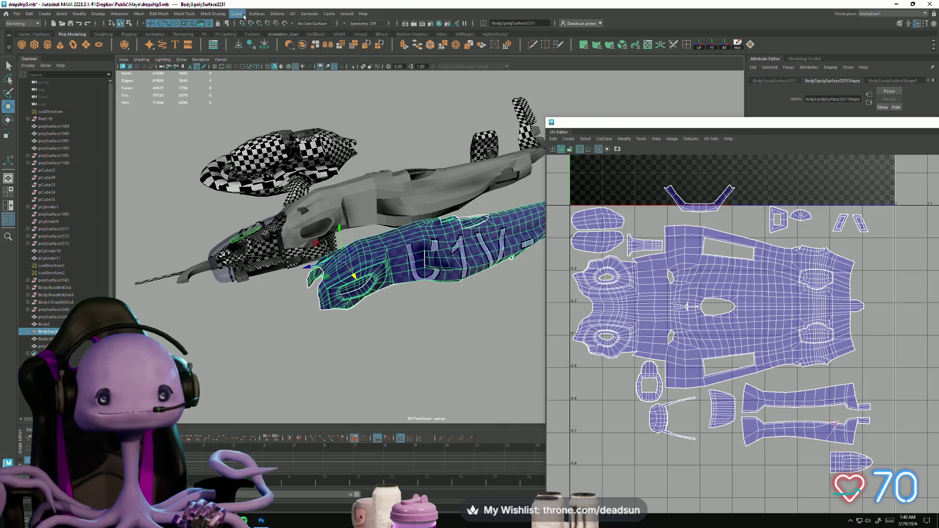
# Step: Unlock the normals of the Body3 body mesh
pyautogui.click(213, 14)
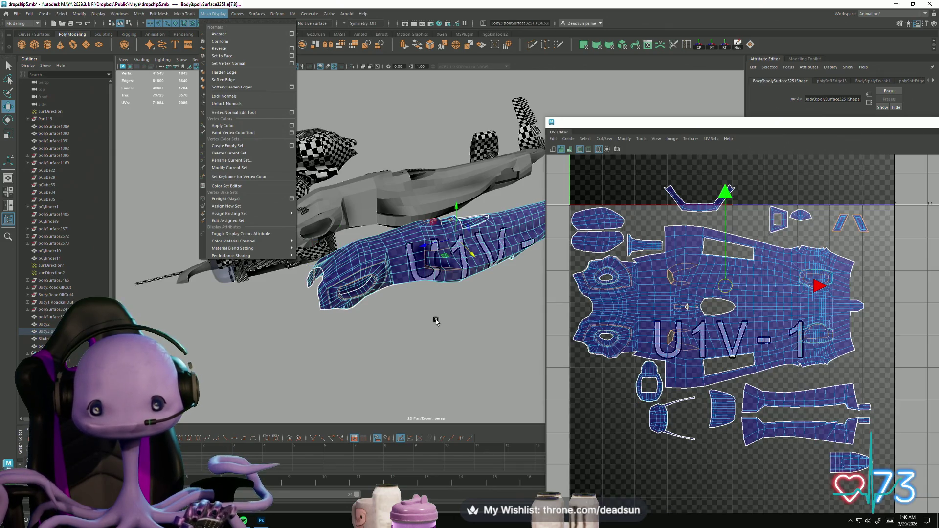
pyautogui.moveTo(433, 317)
pyautogui.keyDown('alt'); pyautogui.mouseDown()
pyautogui.moveTo(426, 319)
pyautogui.moveTo(439, 327)
pyautogui.mouseUp(); pyautogui.keyUp('alt')
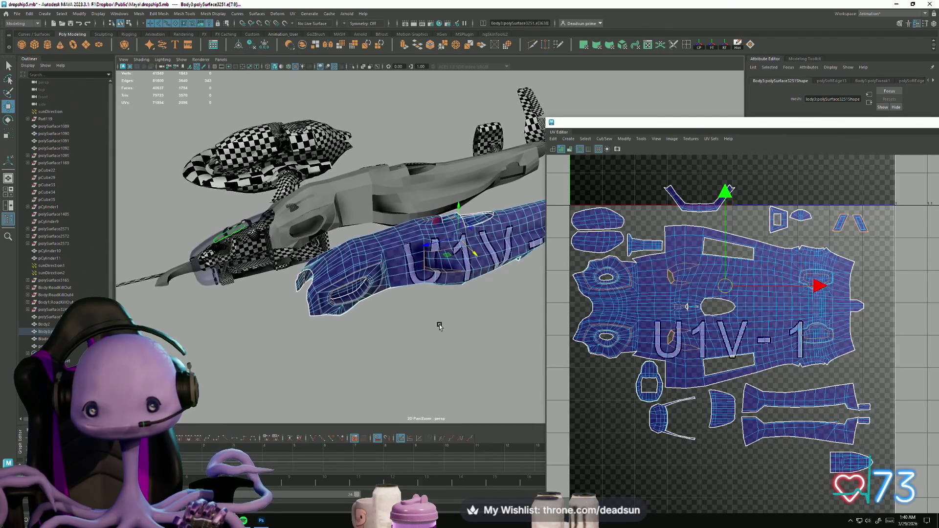
pyautogui.click(213, 14)
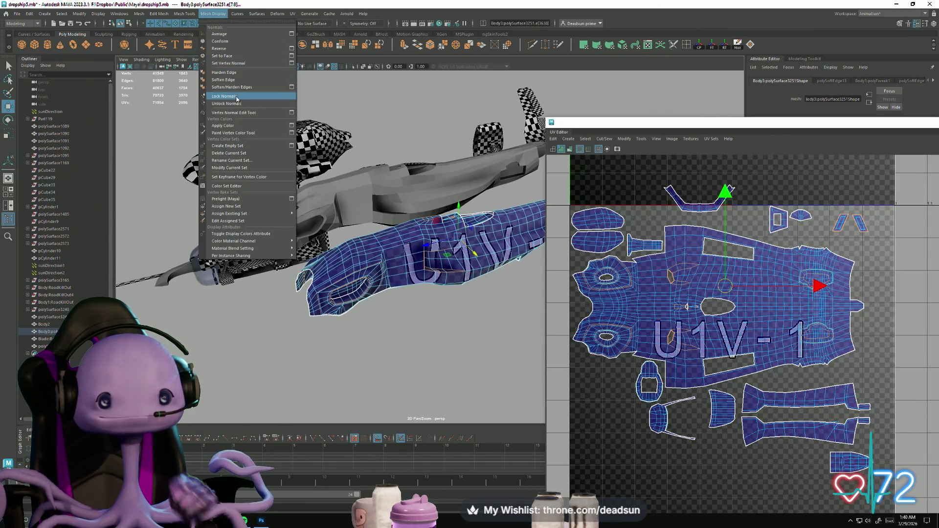
pyautogui.click(238, 104)
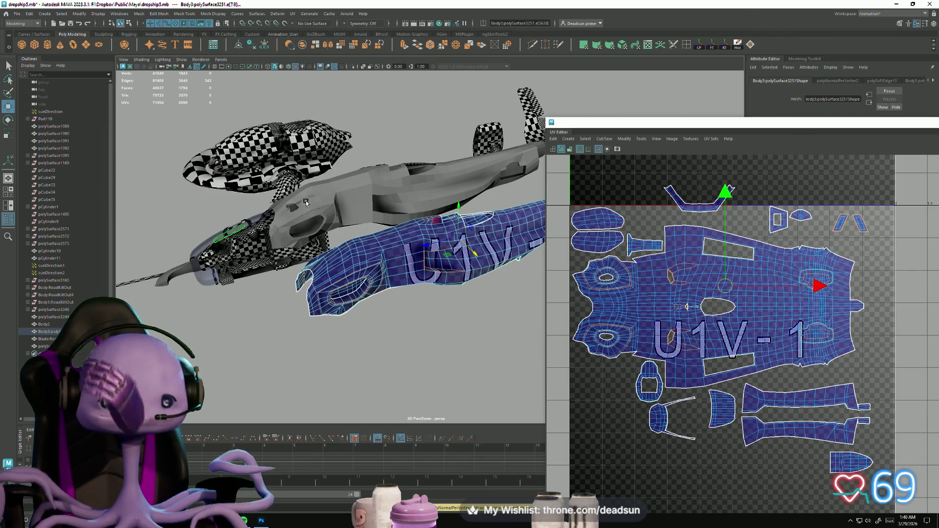
pyautogui.scroll(3, 430, 330)
pyautogui.scroll(-2, 405, 319)
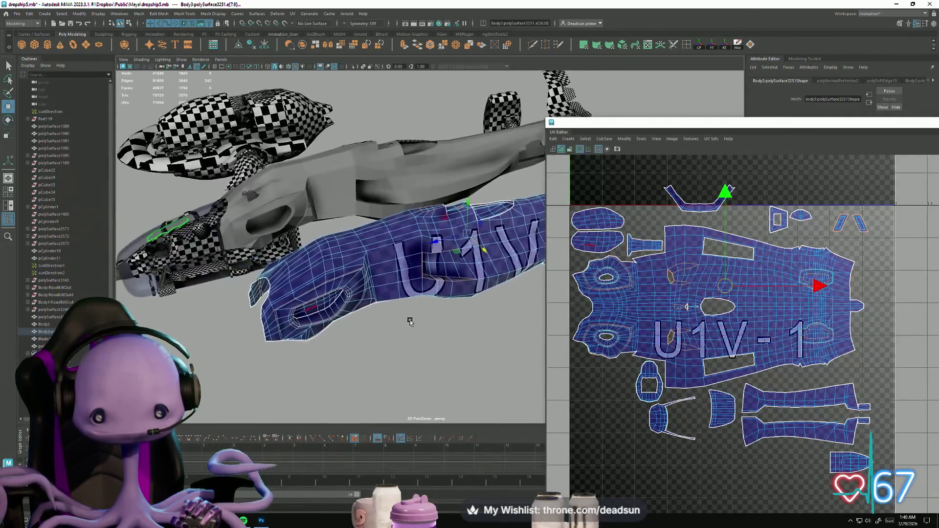
pyautogui.scroll(4, 426, 335)
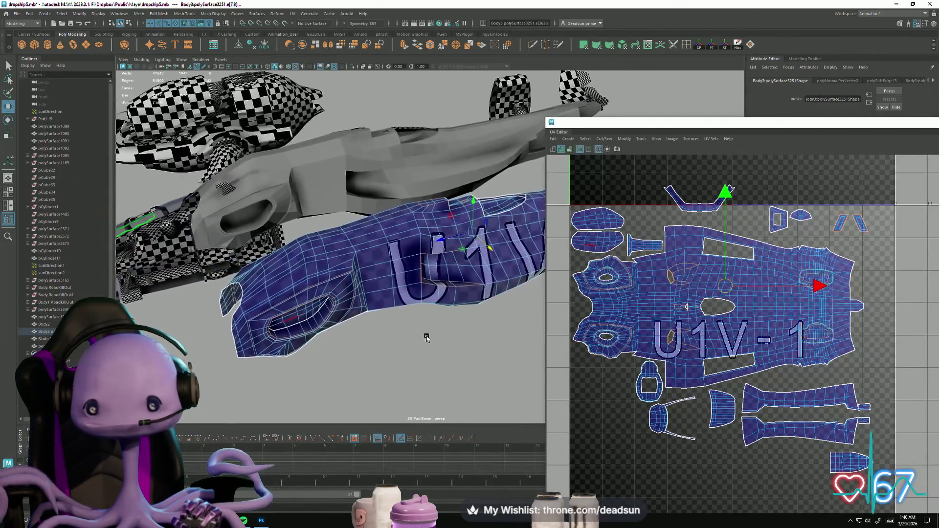
# Step: Pick a face of the body, return to object mode and unlock the mesh's normals again
pyautogui.click(212, 15)
pyautogui.moveTo(387, 240)
pyautogui.mouseDown(button='right')
pyautogui.moveTo(410, 231)
pyautogui.moveTo(382, 185)
pyautogui.moveTo(364, 123)
pyautogui.mouseUp(button='right')
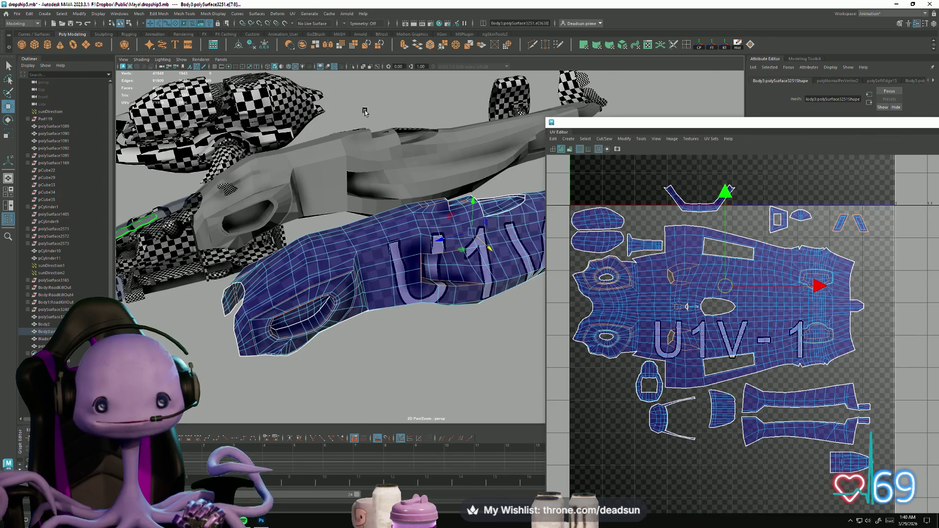
pyautogui.moveTo(391, 242); pyautogui.dragTo(393, 264, button='right')
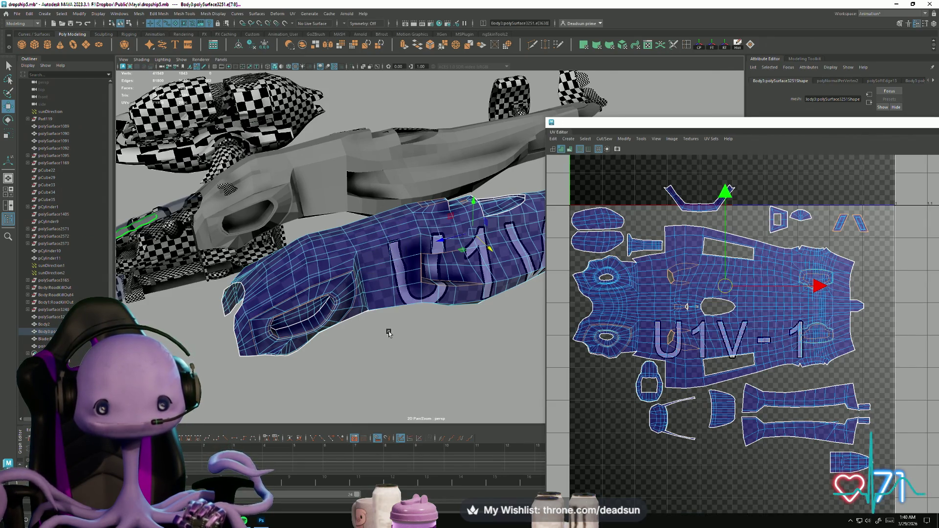
pyautogui.click(382, 304)
pyautogui.moveTo(383, 305); pyautogui.dragTo(348, 249, button='right')
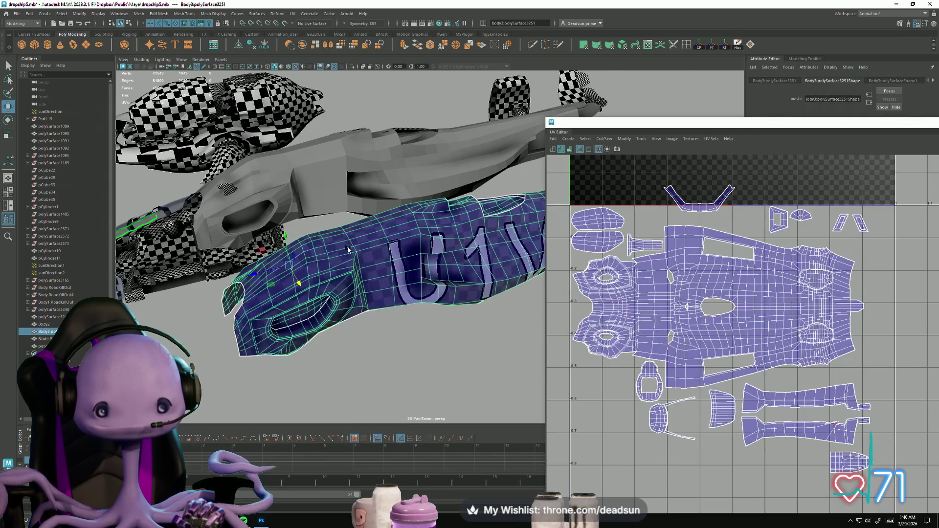
pyautogui.click(200, 14)
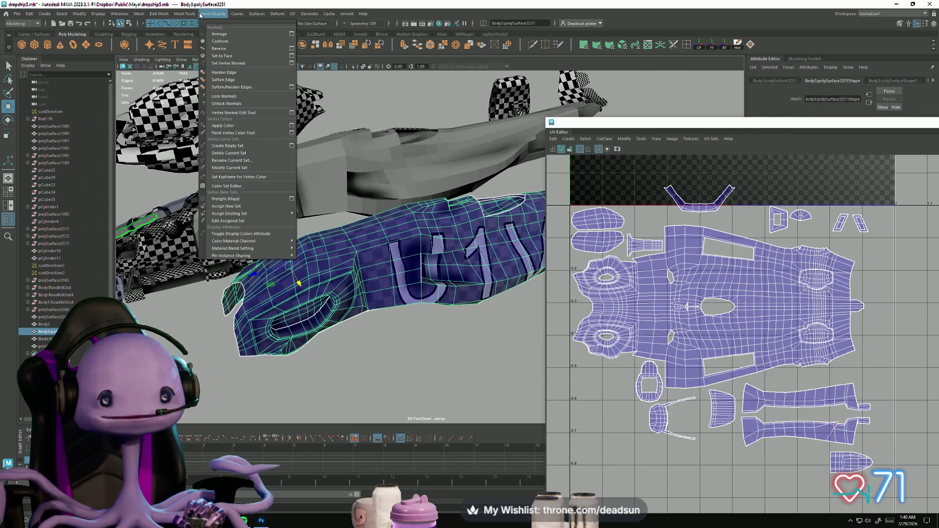
pyautogui.click(226, 103)
# Step: Switch to edge mode and pick edges beside the lower UV hole
pyautogui.moveTo(410, 286); pyautogui.dragTo(394, 323, button='right')
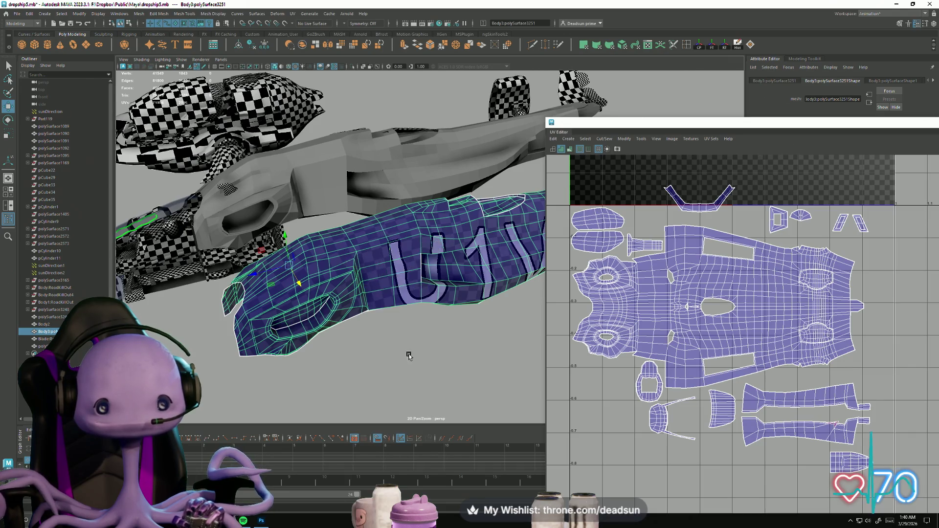
pyautogui.hotkey('ctrl', 'z')
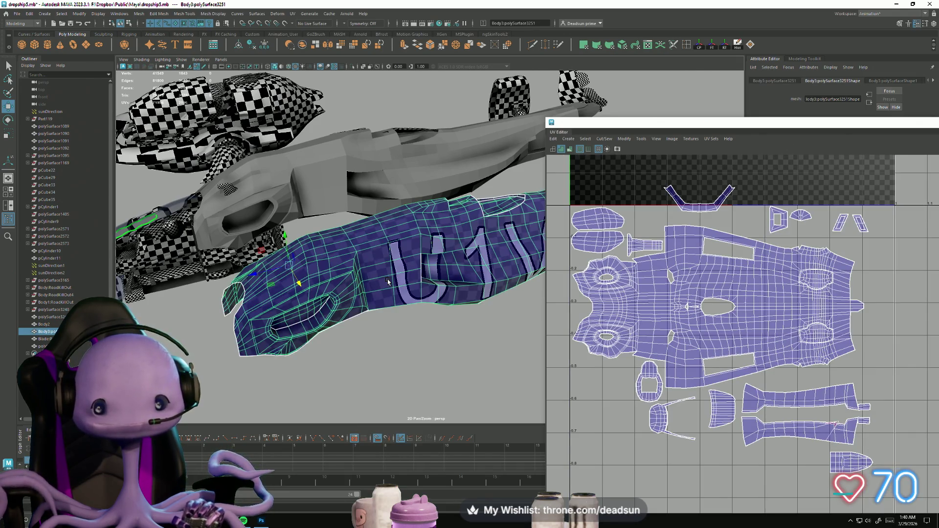
pyautogui.moveTo(392, 281); pyautogui.dragTo(395, 256, button='right')
pyautogui.click(394, 295)
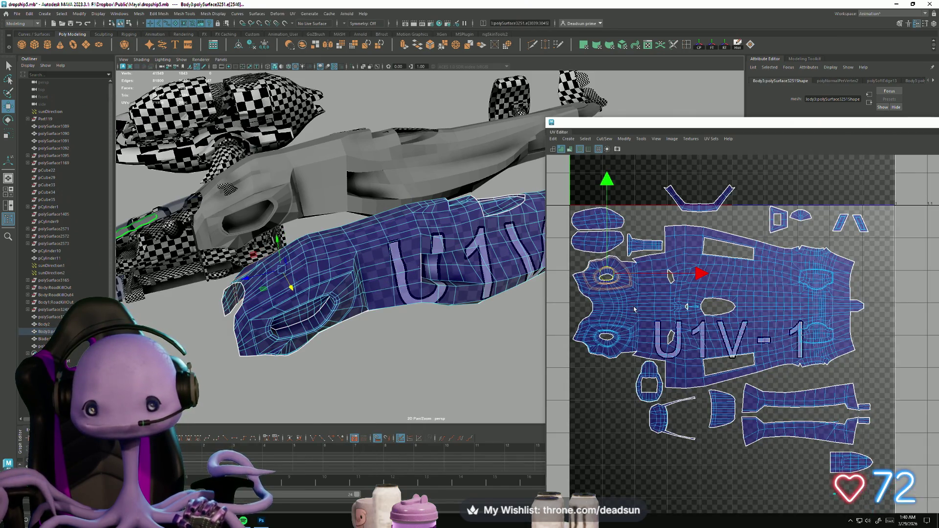
pyautogui.scroll(3, 635, 309)
pyautogui.keyDown('alt'); pyautogui.moveTo(636, 313); pyautogui.dragTo(709, 271, button='middle'); pyautogui.keyUp('alt')
pyautogui.moveTo(709, 270)
pyautogui.keyDown('alt'); pyautogui.mouseDown(button='right')
pyautogui.moveTo(844, 412)
pyautogui.moveTo(667, 367)
pyautogui.moveTo(550, 284)
pyautogui.mouseUp(button='right'); pyautogui.keyUp('alt')
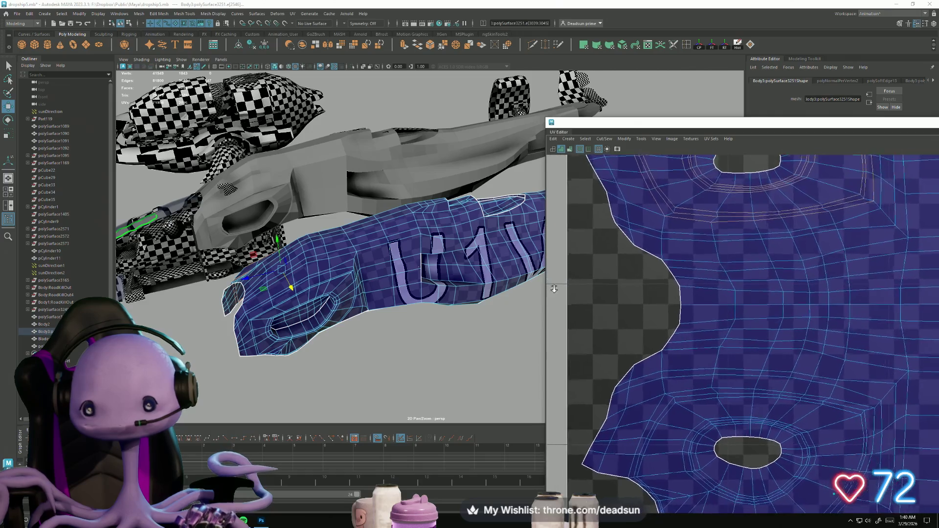
pyautogui.click(666, 413)
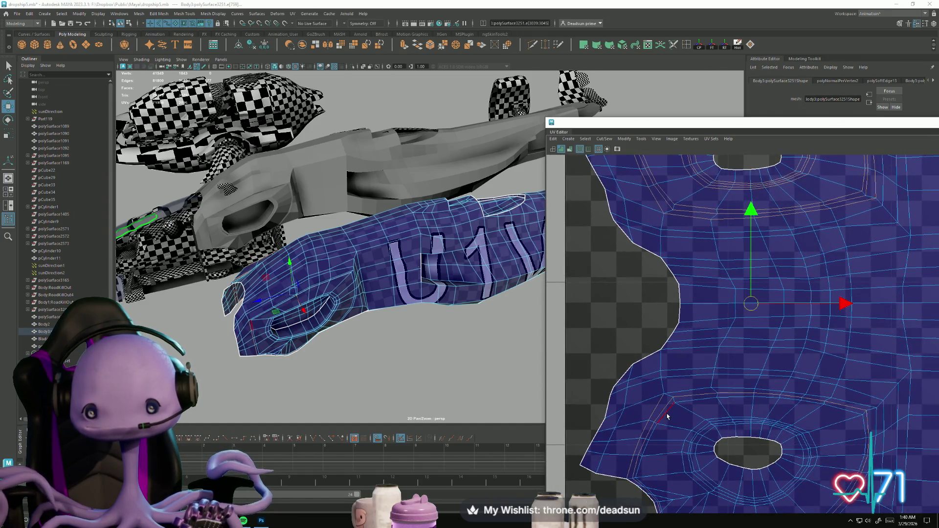
pyautogui.click(706, 441)
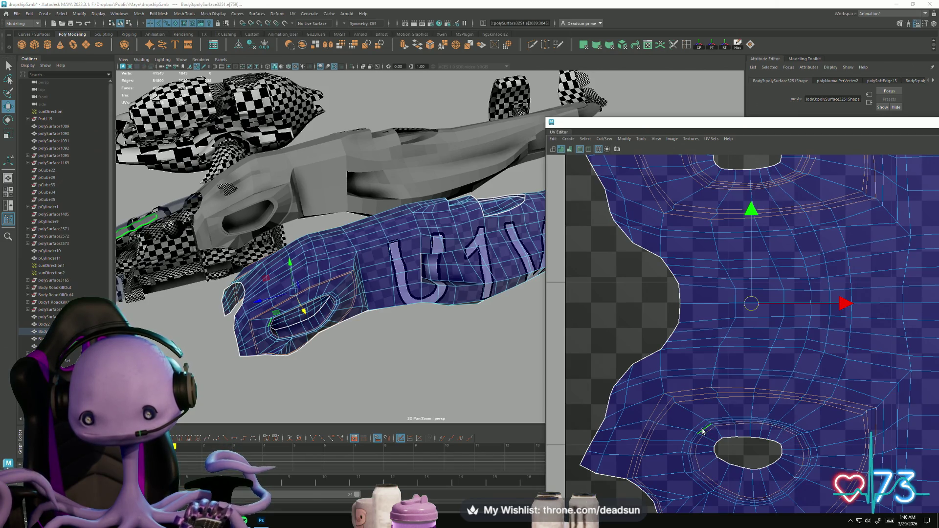
# Step: Soften the shading on the picked edges near the U1V- lettering shells
pyautogui.scroll(-5, 748, 461)
pyautogui.scroll(6, 724, 387)
pyautogui.moveTo(670, 365)
pyautogui.keyDown('alt'); pyautogui.mouseDown(button='middle')
pyautogui.moveTo(732, 383)
pyautogui.moveTo(683, 422)
pyautogui.moveTo(553, 422)
pyautogui.mouseUp(button='middle'); pyautogui.keyUp('alt')
pyautogui.scroll(-2, 563, 421)
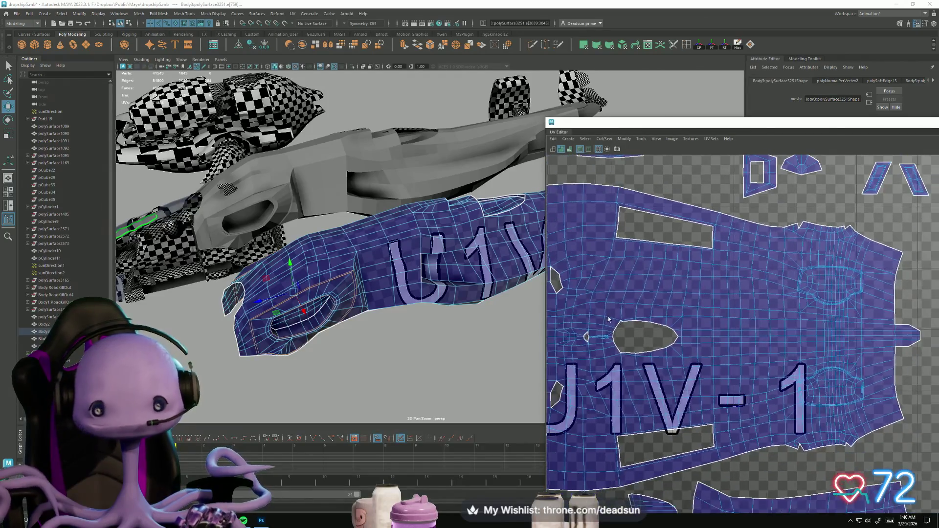
pyautogui.click(213, 13)
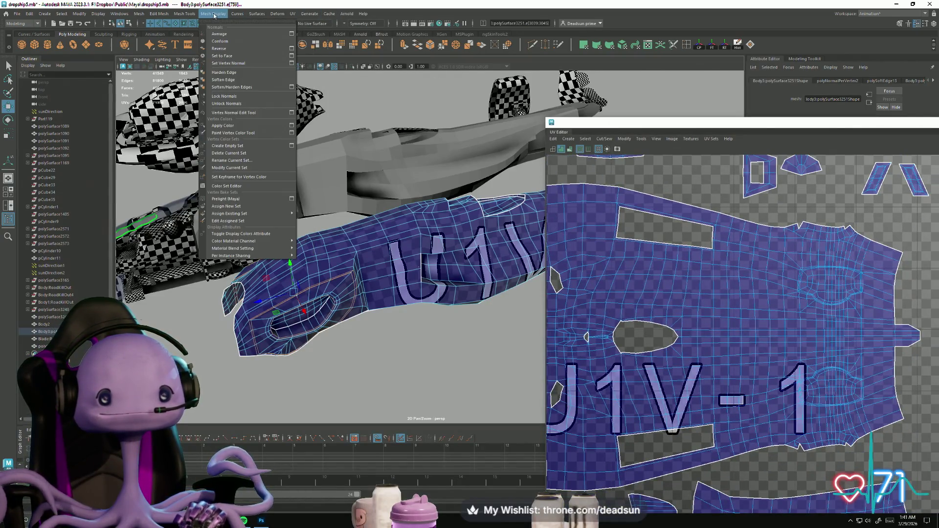
pyautogui.click(224, 80)
# Step: Return to object selection, orbit close on the hull and pick two of its edges
pyautogui.keyDown('alt'); pyautogui.moveTo(372, 353); pyautogui.dragTo(320, 341); pyautogui.keyUp('alt')
pyautogui.moveTo(403, 265); pyautogui.dragTo(433, 255, button='right')
pyautogui.moveTo(433, 255)
pyautogui.keyDown('alt'); pyautogui.mouseDown()
pyautogui.moveTo(497, 351)
pyautogui.moveTo(422, 340)
pyautogui.moveTo(409, 350)
pyautogui.mouseUp(); pyautogui.keyUp('alt')
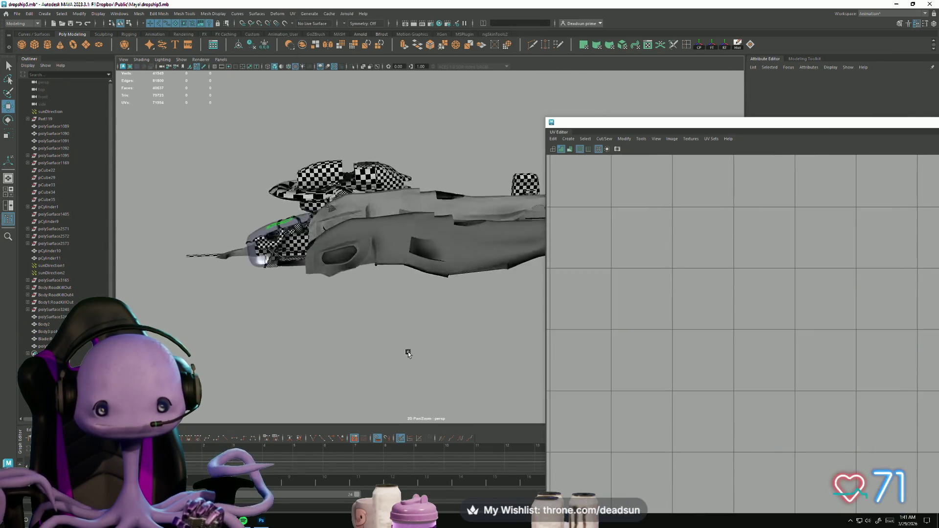
pyautogui.scroll(5, 523, 419)
pyautogui.moveTo(523, 419)
pyautogui.keyDown('alt'); pyautogui.mouseDown()
pyautogui.moveTo(321, 378)
pyautogui.moveTo(377, 358)
pyautogui.moveTo(335, 374)
pyautogui.moveTo(238, 306)
pyautogui.moveTo(399, 405)
pyautogui.moveTo(214, 357)
pyautogui.moveTo(366, 350)
pyautogui.moveTo(455, 260)
pyautogui.mouseUp(); pyautogui.keyUp('alt')
pyautogui.click(240, 306)
pyautogui.click(250, 305)
# Step: Select three more edges on the hull in the viewport
pyautogui.click(455, 360)
pyautogui.keyDown('alt'); pyautogui.moveTo(456, 360); pyautogui.dragTo(386, 276); pyautogui.keyUp('alt')
pyautogui.click(401, 289)
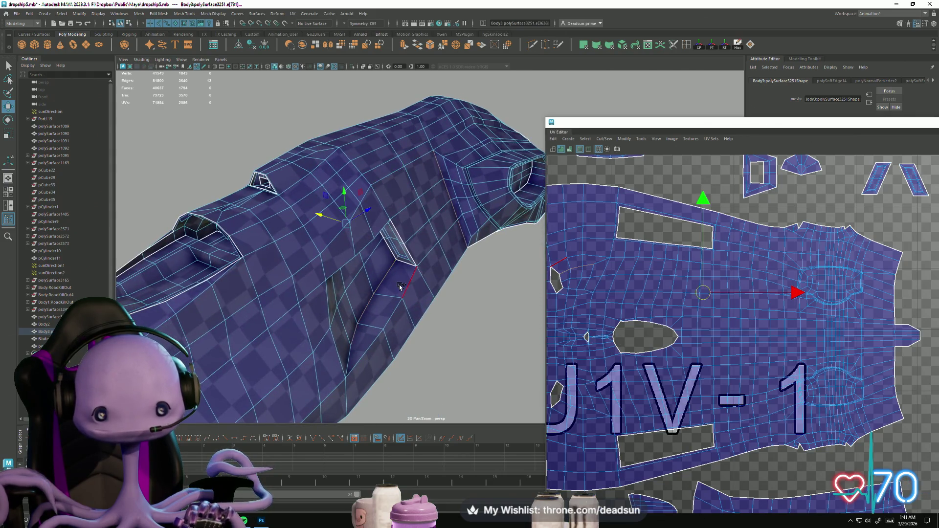
pyautogui.keyDown('shift'); pyautogui.click(353, 359); pyautogui.keyUp('shift')
pyautogui.scroll(2, 636, 337)
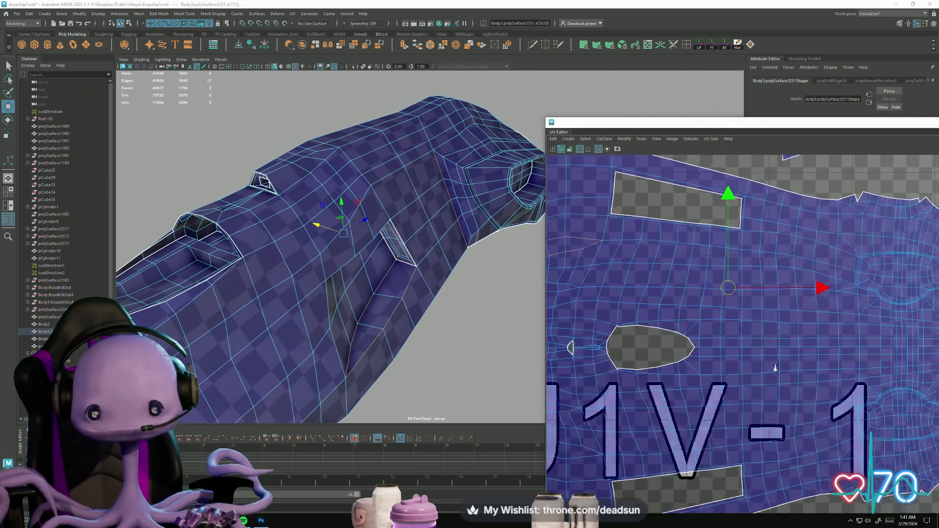
# Step: Add seam edges near the lettering and around the small hole in the U
pyautogui.keyDown('alt'); pyautogui.moveTo(636, 337); pyautogui.dragTo(772, 338, button='middle'); pyautogui.keyUp('alt')
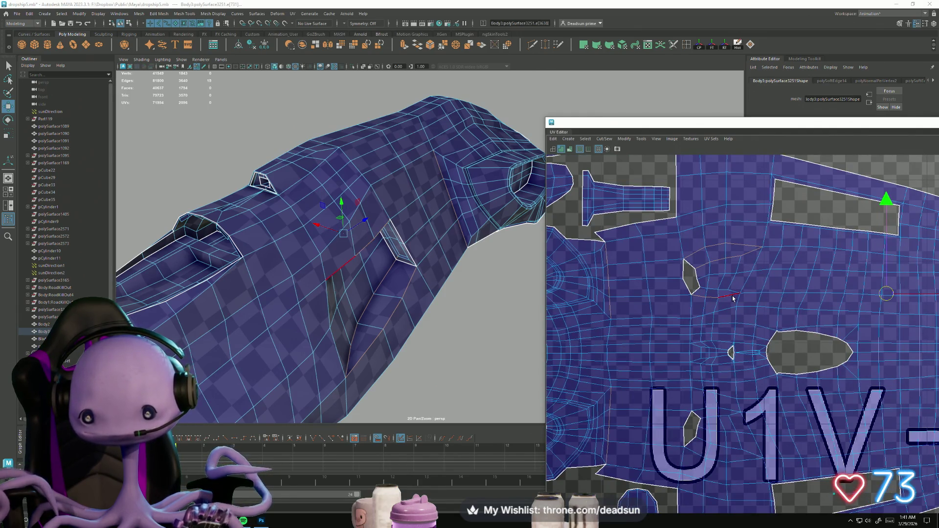
pyautogui.keyDown('shift'); pyautogui.click(697, 279); pyautogui.keyUp('shift')
pyautogui.keyDown('shift'); pyautogui.click(677, 270); pyautogui.keyUp('shift')
pyautogui.keyDown('shift'); pyautogui.click(686, 266); pyautogui.keyUp('shift')
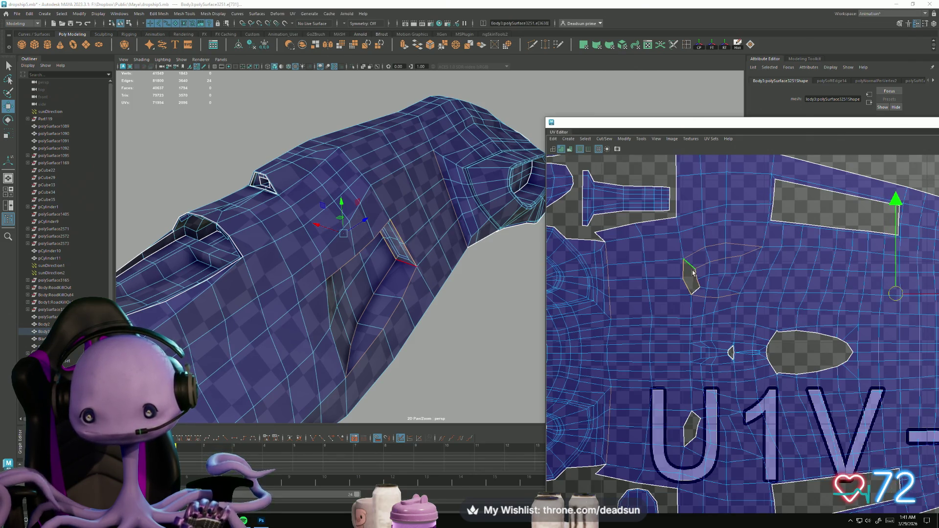
pyautogui.moveTo(693, 292)
pyautogui.keyDown('alt'); pyautogui.mouseDown(button='middle')
pyautogui.moveTo(643, 229)
pyautogui.moveTo(634, 189)
pyautogui.mouseUp(button='middle'); pyautogui.keyUp('alt')
pyautogui.keyDown('shift'); pyautogui.click(627, 336); pyautogui.keyUp('shift')
pyautogui.keyDown('shift'); pyautogui.click(645, 344); pyautogui.keyUp('shift')
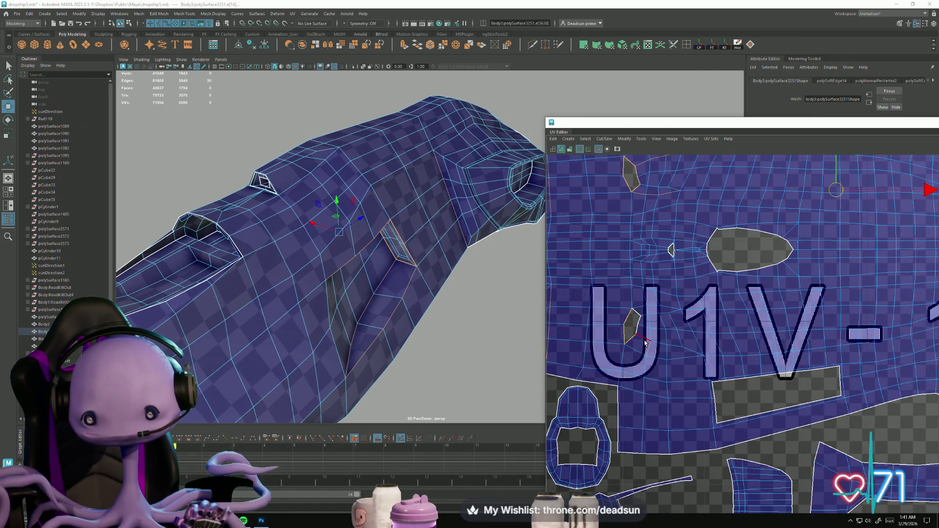
pyautogui.keyDown('shift'); pyautogui.click(645, 335); pyautogui.keyUp('shift')
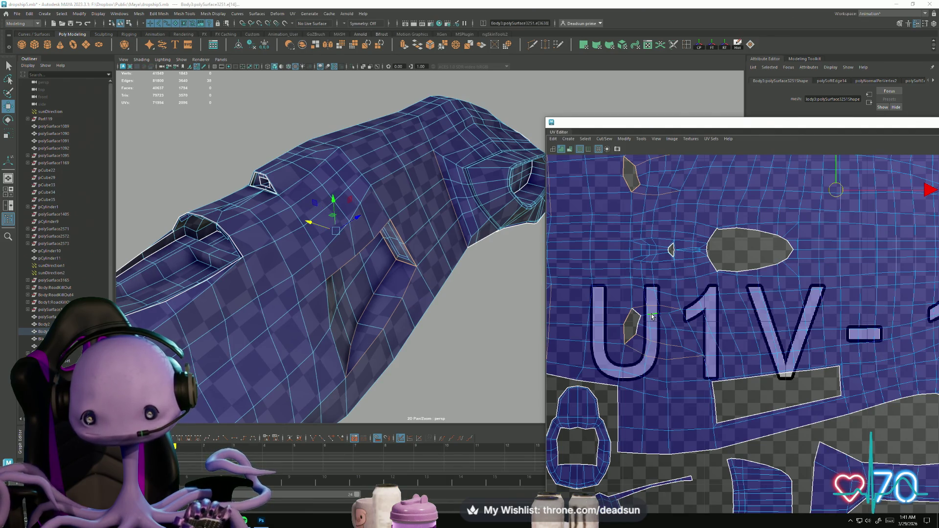
# Step: Move past the -1 lettering and add an edge in the upper-left shell area
pyautogui.scroll(-2, 746, 379)
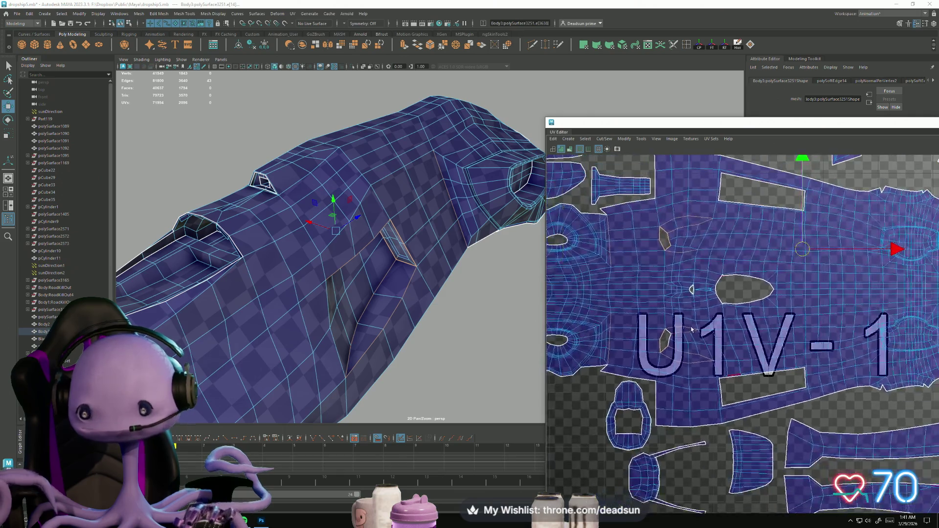
pyautogui.keyDown('alt'); pyautogui.moveTo(930, 362); pyautogui.dragTo(740, 389, button='middle'); pyautogui.keyUp('alt')
pyautogui.scroll(5, 740, 389)
pyautogui.scroll(3, 709, 372)
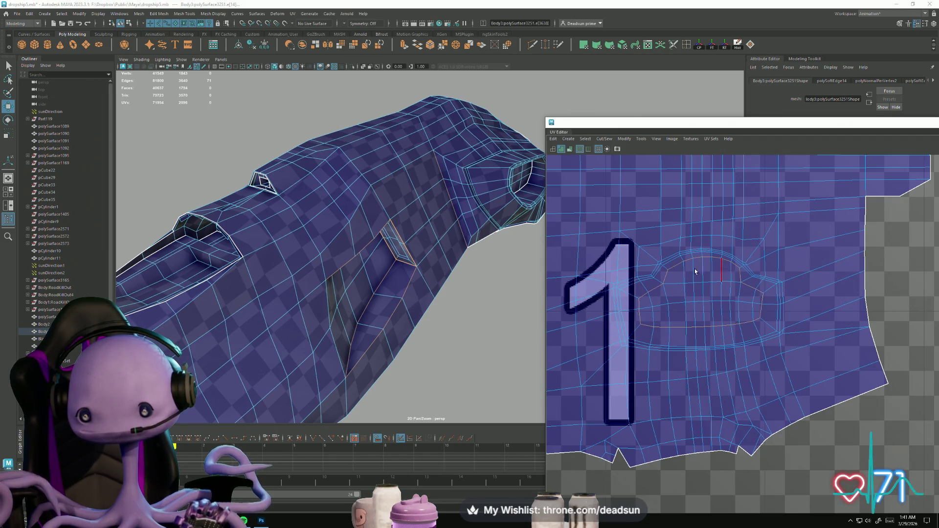
pyautogui.keyDown('alt'); pyautogui.moveTo(695, 272); pyautogui.dragTo(609, 319, button='middle'); pyautogui.keyUp('alt')
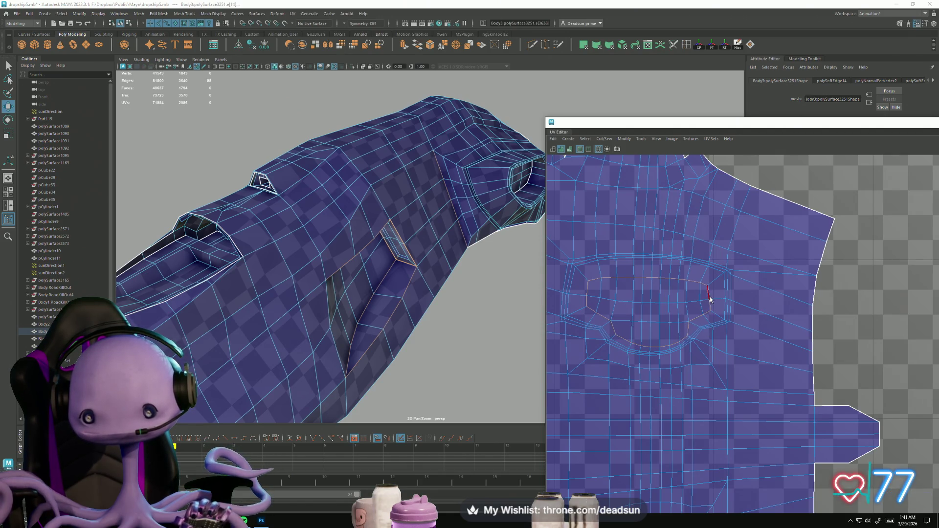
pyautogui.scroll(-3, 732, 374)
pyautogui.scroll(3, 605, 180)
pyautogui.click(600, 177)
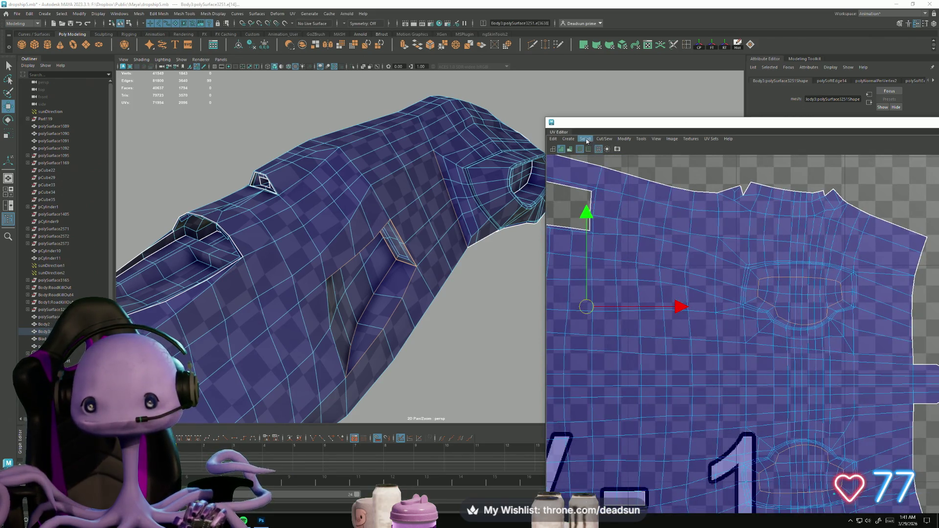
# Step: Cut the UVs along the picked edges, then undo the cut
pyautogui.click(587, 141)
pyautogui.moveTo(601, 141)
pyautogui.click(613, 180)
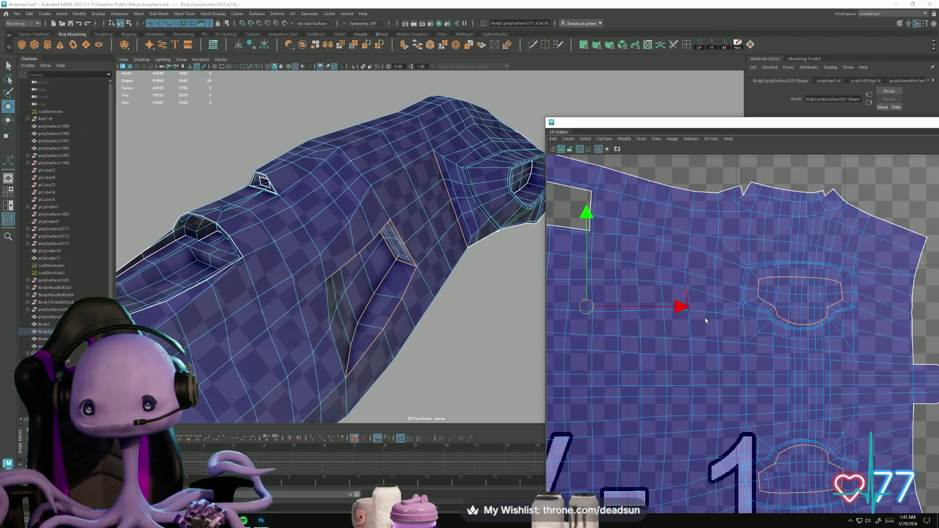
pyautogui.scroll(-3, 631, 303)
pyautogui.scroll(2, 632, 300)
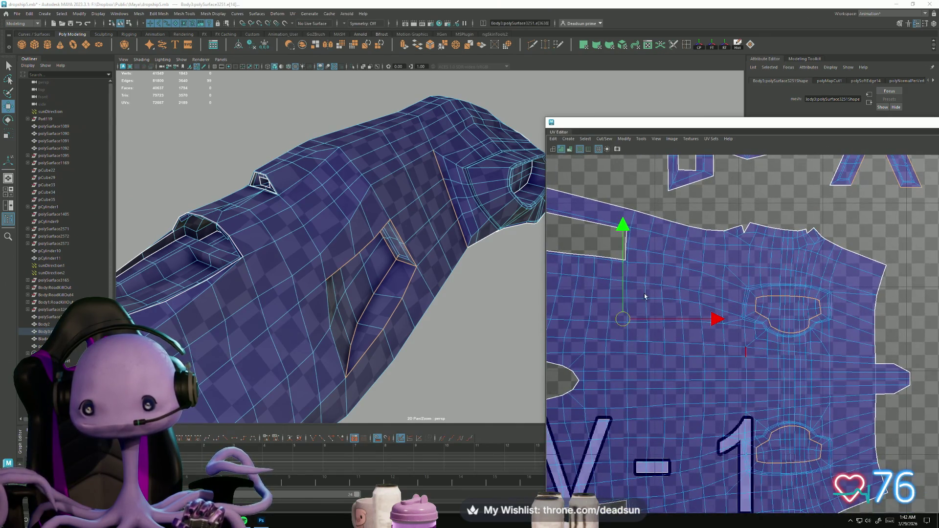
pyautogui.hotkey('ctrl', 'z')
pyautogui.scroll(-1, 670, 369)
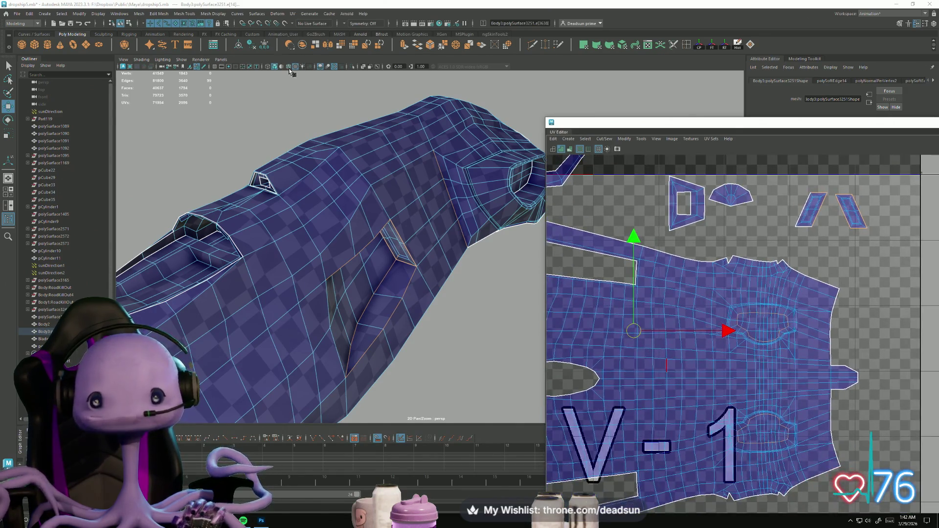
# Step: Harden the shading on the picked edges, then deselect and select the Body2 part
pyautogui.click(259, 15)
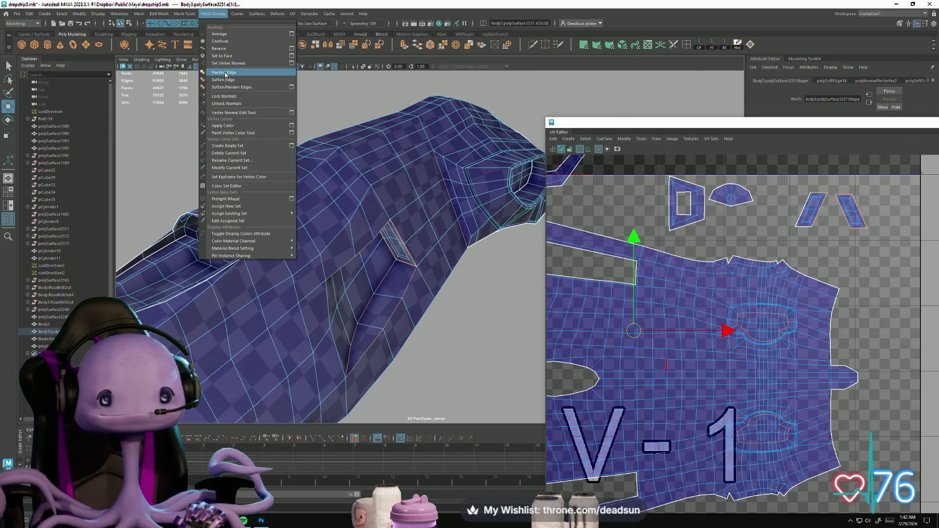
pyautogui.click(225, 73)
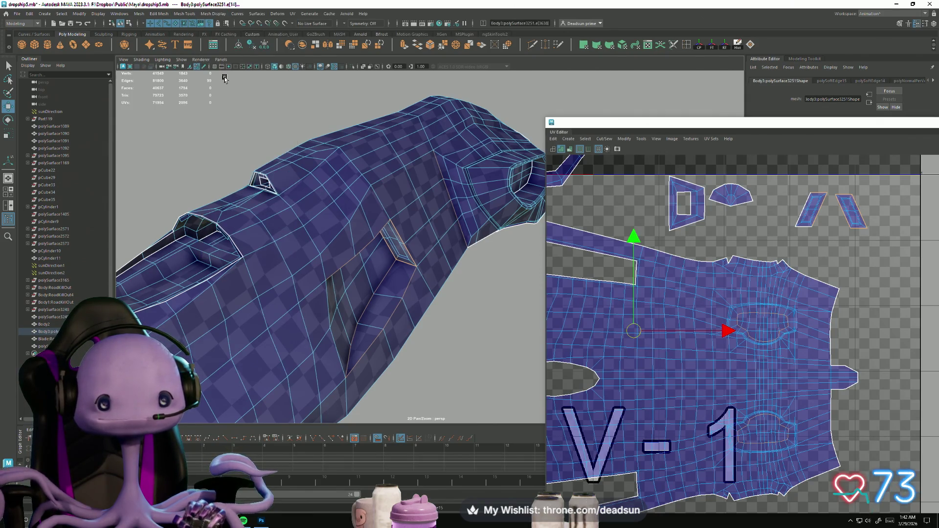
pyautogui.scroll(-5, 397, 290)
pyautogui.moveTo(397, 290)
pyautogui.keyDown('alt'); pyautogui.mouseDown()
pyautogui.moveTo(332, 172)
pyautogui.moveTo(221, 294)
pyautogui.moveTo(173, 271)
pyautogui.moveTo(196, 342)
pyautogui.mouseUp(); pyautogui.keyUp('alt')
pyautogui.press('F8')
pyautogui.click(323, 152)
pyautogui.click(196, 274)
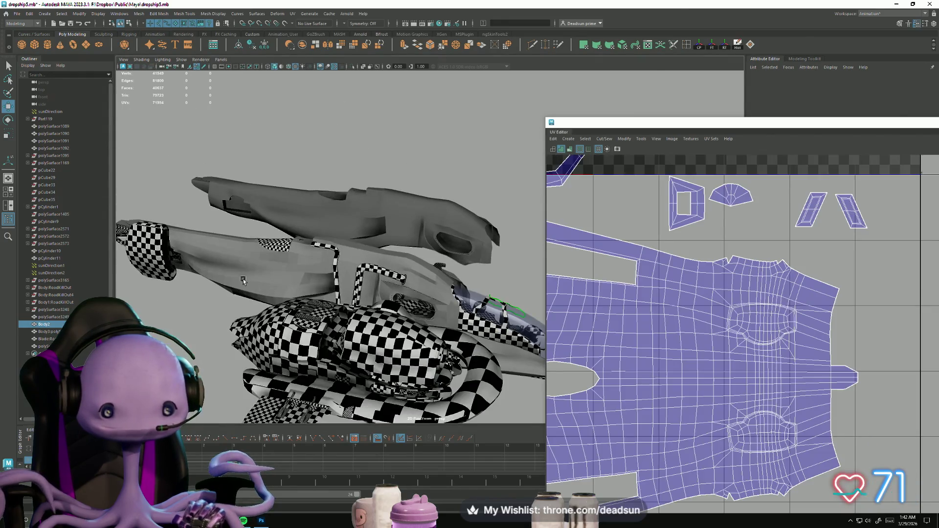
# Step: Set Translate X of Body3:polySurface3251 to 0 in the Attribute Editor
pyautogui.click(504, 309)
pyautogui.keyDown('alt'); pyautogui.moveTo(504, 308); pyautogui.dragTo(454, 224); pyautogui.keyUp('alt')
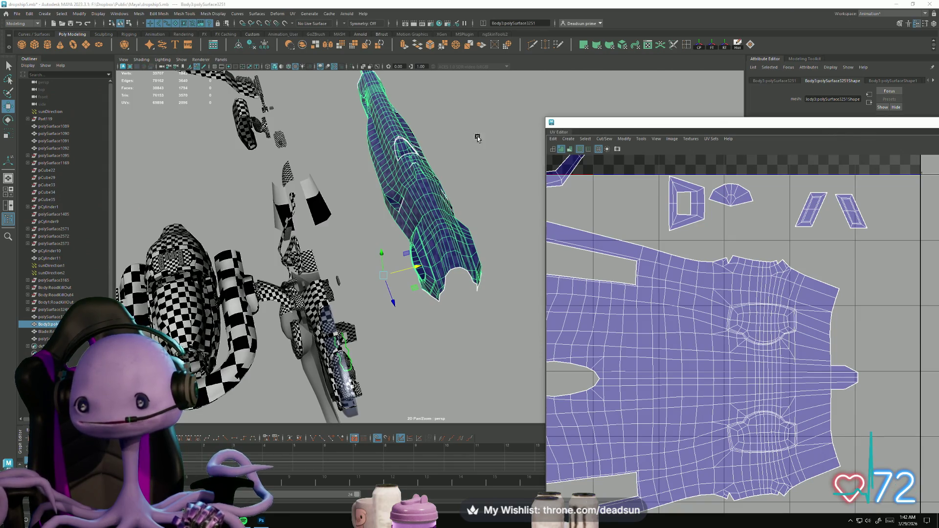
pyautogui.moveTo(694, 126)
pyautogui.mouseDown()
pyautogui.moveTo(468, 157)
pyautogui.moveTo(471, 203)
pyautogui.moveTo(527, 248)
pyautogui.moveTo(355, 208)
pyautogui.moveTo(259, 220)
pyautogui.mouseUp()
pyautogui.click(767, 81)
pyautogui.doubleClick(819, 129)
pyautogui.write('0')
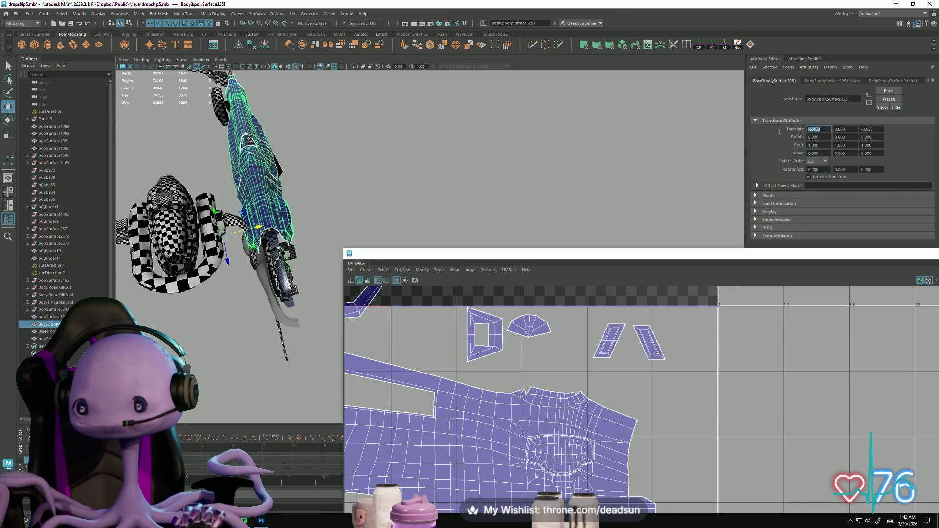
pyautogui.press('Return')
# Step: Tumble around the ship, deselect the mesh and move the UV window up and left
pyautogui.moveTo(321, 222)
pyautogui.keyDown('alt'); pyautogui.mouseDown()
pyautogui.moveTo(402, 285)
pyautogui.moveTo(281, 220)
pyautogui.mouseUp(); pyautogui.keyUp('alt')
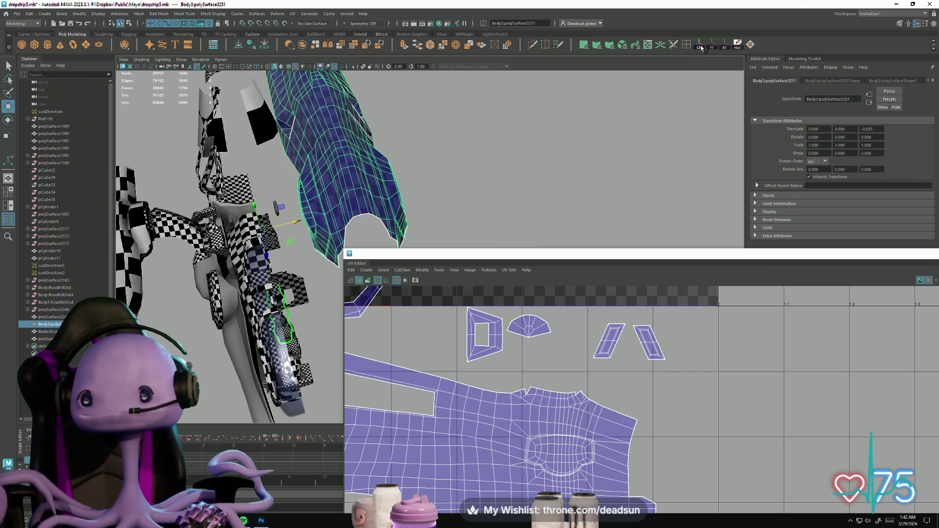
pyautogui.click(348, 104)
pyautogui.moveTo(348, 104)
pyautogui.keyDown('alt'); pyautogui.mouseDown()
pyautogui.moveTo(255, 101)
pyautogui.moveTo(268, 106)
pyautogui.mouseUp(); pyautogui.keyUp('alt')
pyautogui.click(154, 178)
pyautogui.keyDown('alt'); pyautogui.moveTo(154, 178); pyautogui.dragTo(398, 205); pyautogui.keyUp('alt')
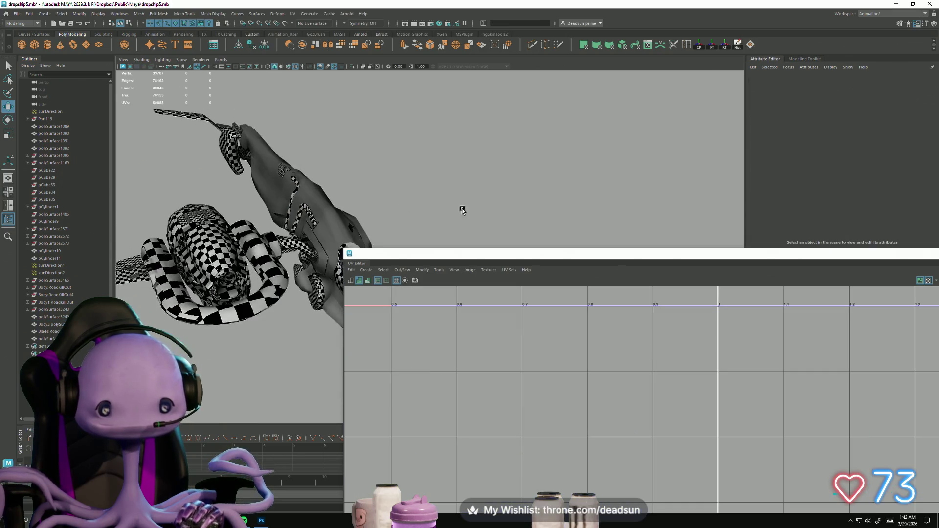
# Step: Close the UV editing window and clear the body mesh selection
pyautogui.moveTo(655, 258); pyautogui.dragTo(292, 123)
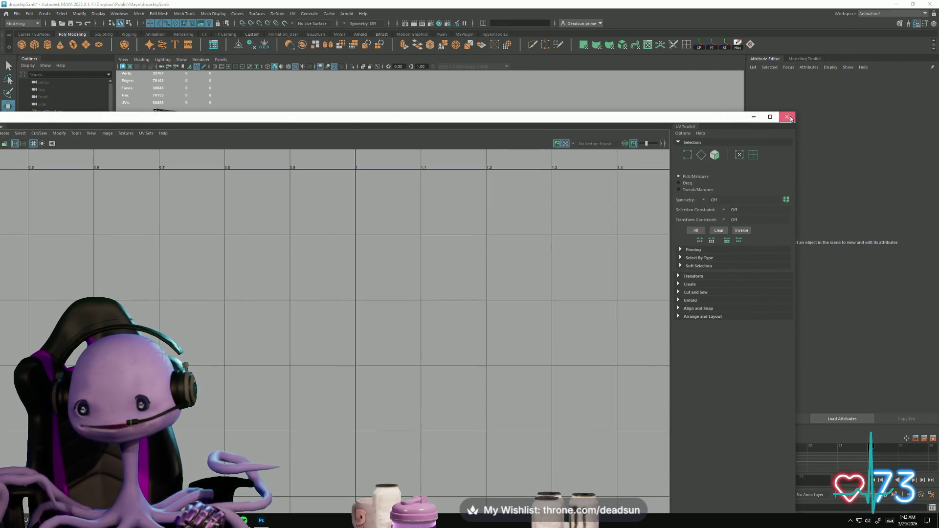
pyautogui.click(791, 117)
pyautogui.moveTo(391, 254)
pyautogui.keyDown('alt'); pyautogui.mouseDown()
pyautogui.moveTo(347, 268)
pyautogui.moveTo(373, 321)
pyautogui.moveTo(348, 321)
pyautogui.moveTo(328, 356)
pyautogui.mouseUp(); pyautogui.keyUp('alt')
pyautogui.click(317, 285)
pyautogui.click(374, 321)
# Step: Select the full edge loop running along the side of the fuselage
pyautogui.keyDown('alt'); pyautogui.moveTo(327, 357); pyautogui.dragTo(539, 413, button='right'); pyautogui.keyUp('alt')
pyautogui.moveTo(540, 413)
pyautogui.keyDown('alt'); pyautogui.mouseDown()
pyautogui.moveTo(348, 361)
pyautogui.moveTo(300, 115)
pyautogui.moveTo(168, 230)
pyautogui.moveTo(368, 352)
pyautogui.moveTo(373, 301)
pyautogui.mouseUp(); pyautogui.keyUp('alt')
pyautogui.click(374, 301)
pyautogui.moveTo(373, 301); pyautogui.dragTo(377, 294, button='right')
pyautogui.moveTo(329, 323)
pyautogui.keyDown('alt'); pyautogui.mouseDown()
pyautogui.moveTo(399, 335)
pyautogui.moveTo(346, 326)
pyautogui.moveTo(371, 323)
pyautogui.moveTo(230, 360)
pyautogui.mouseUp(); pyautogui.keyUp('alt')
pyautogui.doubleClick(414, 304)
pyautogui.moveTo(232, 304)
pyautogui.keyDown('alt'); pyautogui.mouseDown()
pyautogui.moveTo(313, 321)
pyautogui.moveTo(509, 323)
pyautogui.mouseUp(); pyautogui.keyUp('alt')
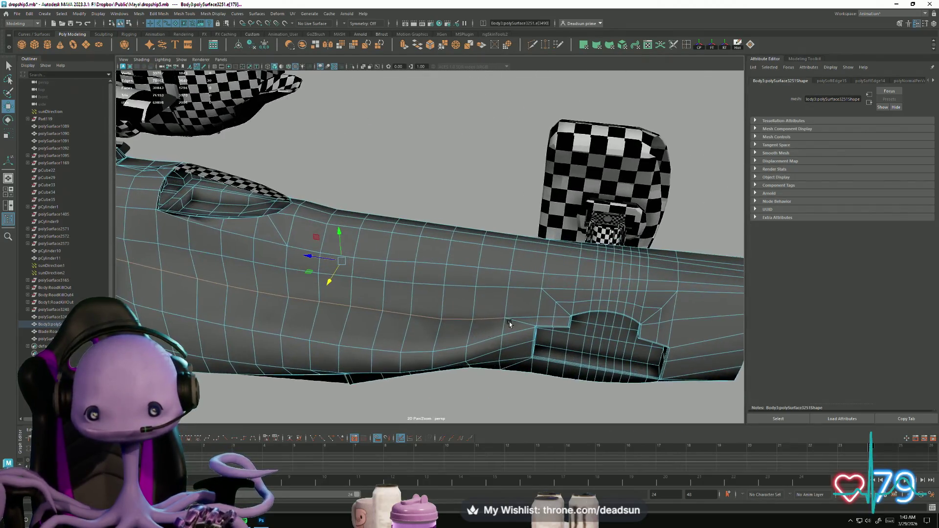
# Step: Harden the shading on the selected fuselage edge loop
pyautogui.keyDown('alt'); pyautogui.moveTo(519, 319); pyautogui.dragTo(325, 336, button='right'); pyautogui.keyUp('alt')
pyautogui.keyDown('alt'); pyautogui.moveTo(325, 336); pyautogui.dragTo(273, 310); pyautogui.keyUp('alt')
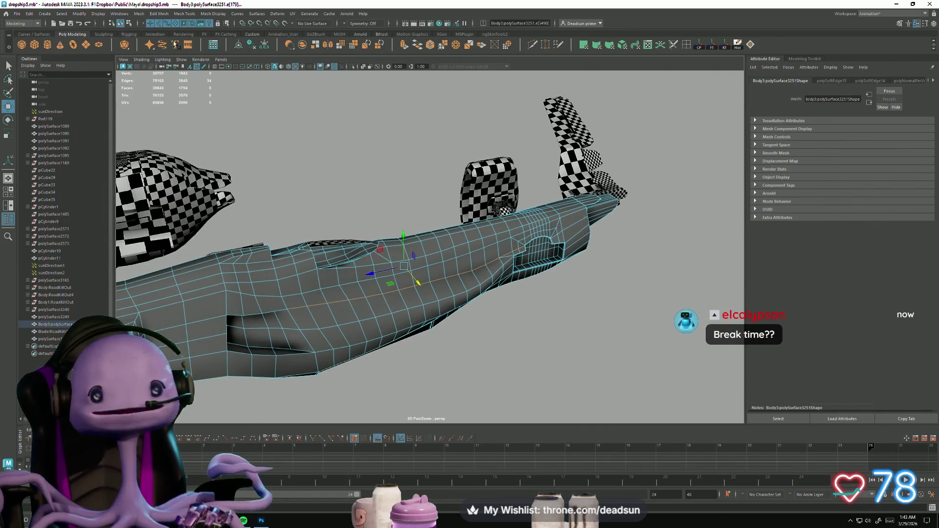
pyautogui.click(144, 16)
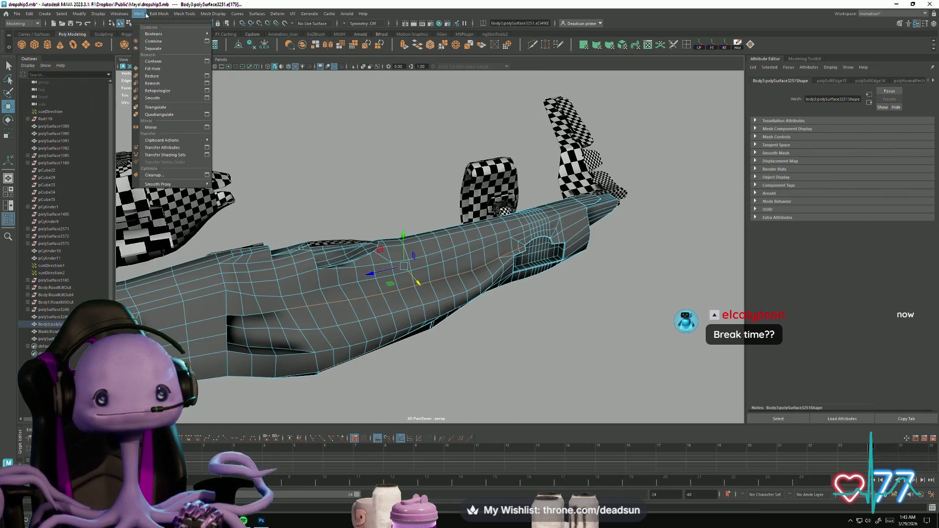
pyautogui.moveTo(152, 17)
pyautogui.moveTo(205, 13)
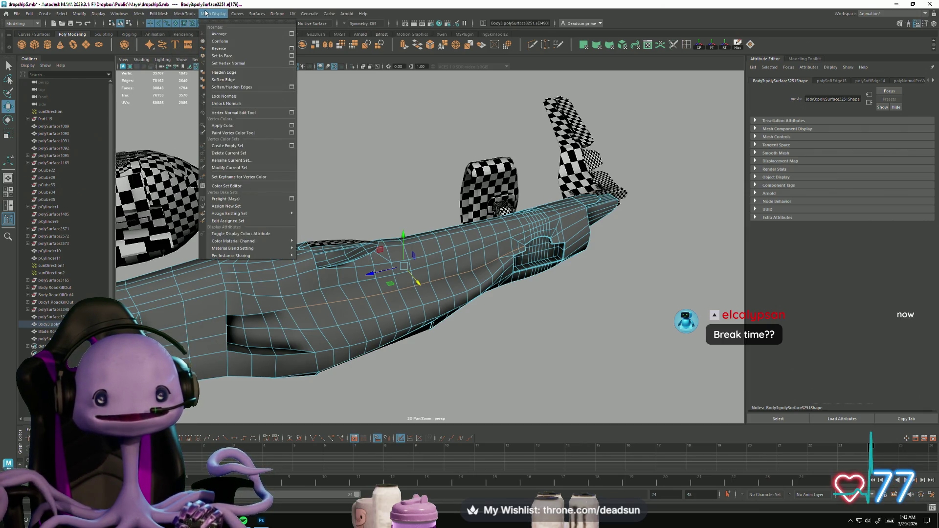
pyautogui.click(225, 75)
# Step: Clear the selection, press 5 for plain shaded display and pull back to the whole dropship
pyautogui.moveTo(318, 196)
pyautogui.keyDown('alt'); pyautogui.mouseDown()
pyautogui.moveTo(371, 196)
pyautogui.moveTo(367, 356)
pyautogui.moveTo(368, 228)
pyautogui.moveTo(338, 284)
pyautogui.moveTo(305, 306)
pyautogui.moveTo(367, 324)
pyautogui.moveTo(480, 321)
pyautogui.moveTo(534, 287)
pyautogui.moveTo(519, 325)
pyautogui.moveTo(554, 296)
pyautogui.moveTo(540, 280)
pyautogui.moveTo(460, 298)
pyautogui.moveTo(509, 310)
pyautogui.moveTo(377, 321)
pyautogui.mouseUp(); pyautogui.keyUp('alt')
pyautogui.rightClick(370, 290)
pyautogui.click(371, 291)
pyautogui.scroll(5, 417, 297)
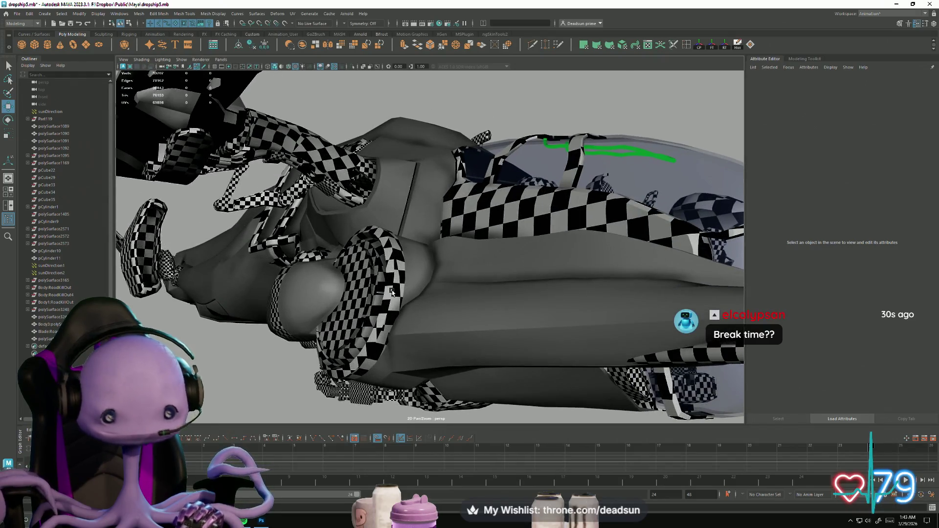
pyautogui.press('5')
pyautogui.scroll(-5, 356, 346)
pyautogui.moveTo(356, 346)
pyautogui.keyDown('alt'); pyautogui.mouseDown()
pyautogui.moveTo(242, 318)
pyautogui.moveTo(318, 350)
pyautogui.moveTo(256, 335)
pyautogui.moveTo(307, 326)
pyautogui.moveTo(304, 293)
pyautogui.moveTo(306, 318)
pyautogui.moveTo(330, 332)
pyautogui.moveTo(331, 346)
pyautogui.moveTo(234, 316)
pyautogui.moveTo(232, 334)
pyautogui.moveTo(245, 328)
pyautogui.moveTo(249, 302)
pyautogui.mouseUp(); pyautogui.keyUp('alt')
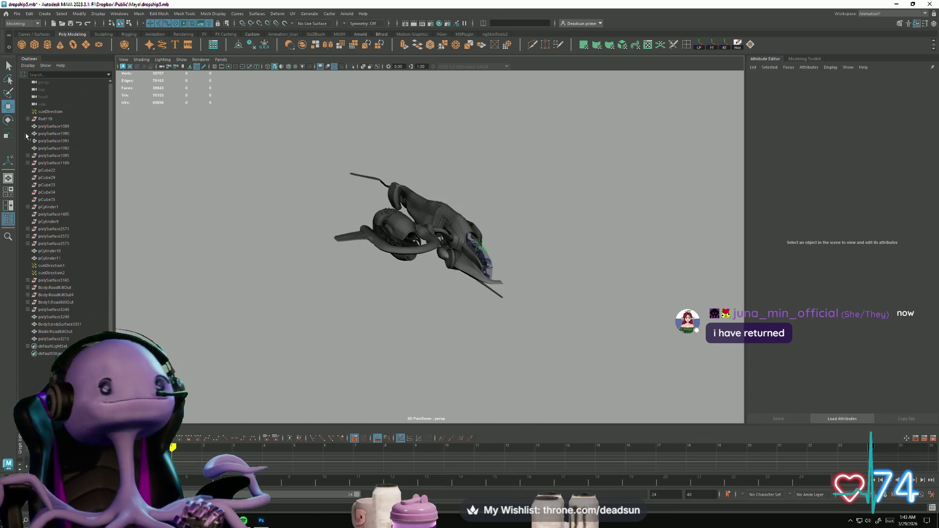
# Step: Orbit around the dropship to check its underside and engines, then save the scene
pyautogui.click(17, 14)
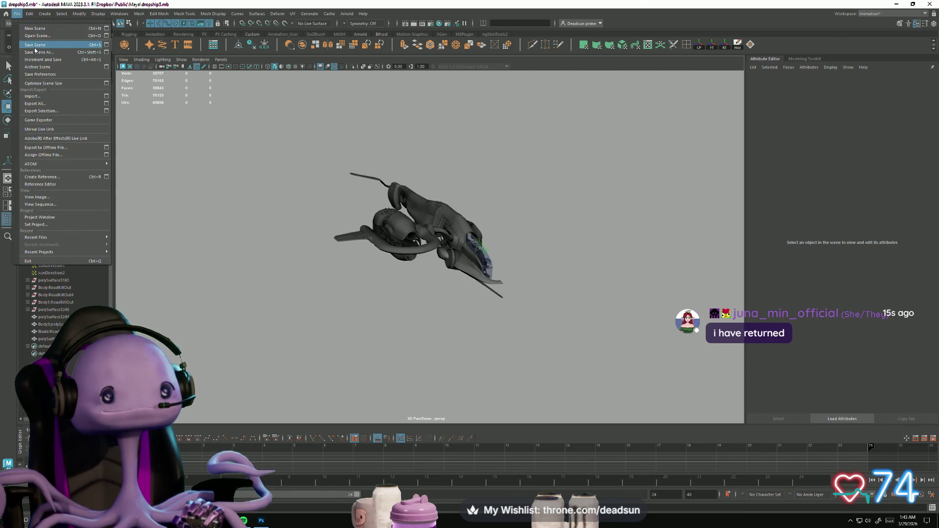
pyautogui.scroll(-3, 285, 254)
pyautogui.moveTo(285, 255)
pyautogui.keyDown('alt'); pyautogui.mouseDown()
pyautogui.moveTo(371, 294)
pyautogui.moveTo(382, 258)
pyautogui.moveTo(383, 292)
pyautogui.mouseUp(); pyautogui.keyUp('alt')
pyautogui.keyDown('alt'); pyautogui.moveTo(279, 195); pyautogui.dragTo(320, 286); pyautogui.keyUp('alt')
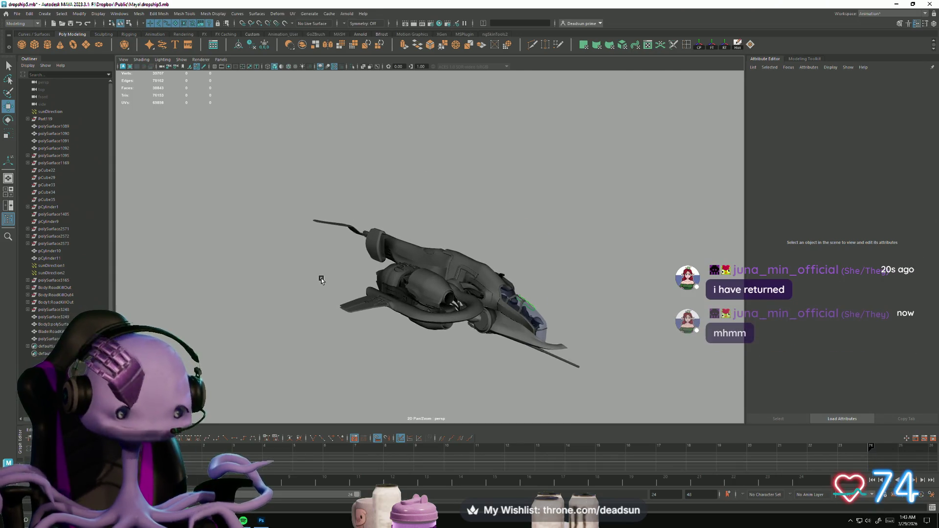
pyautogui.moveTo(328, 244)
pyautogui.keyDown('alt'); pyautogui.mouseDown()
pyautogui.moveTo(330, 262)
pyautogui.moveTo(197, 194)
pyautogui.mouseUp(); pyautogui.keyUp('alt')
pyautogui.click(17, 13)
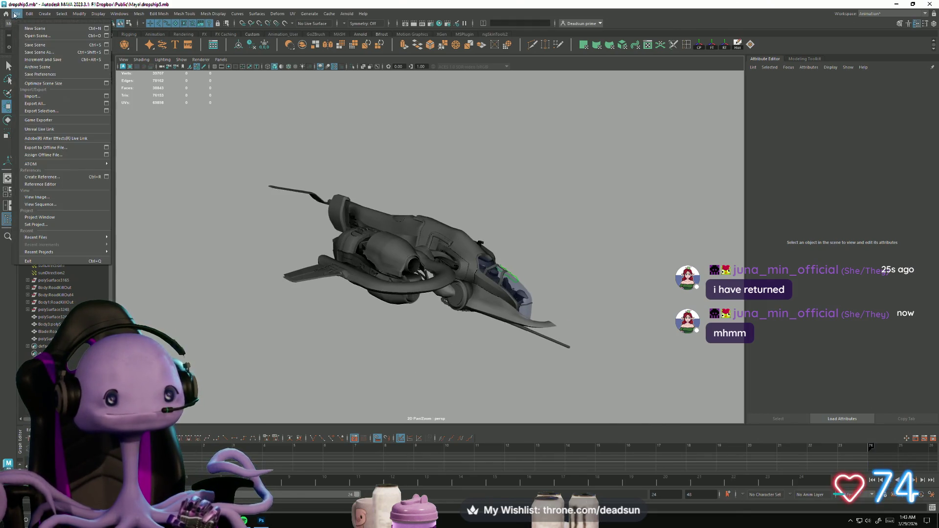
pyautogui.click(41, 43)
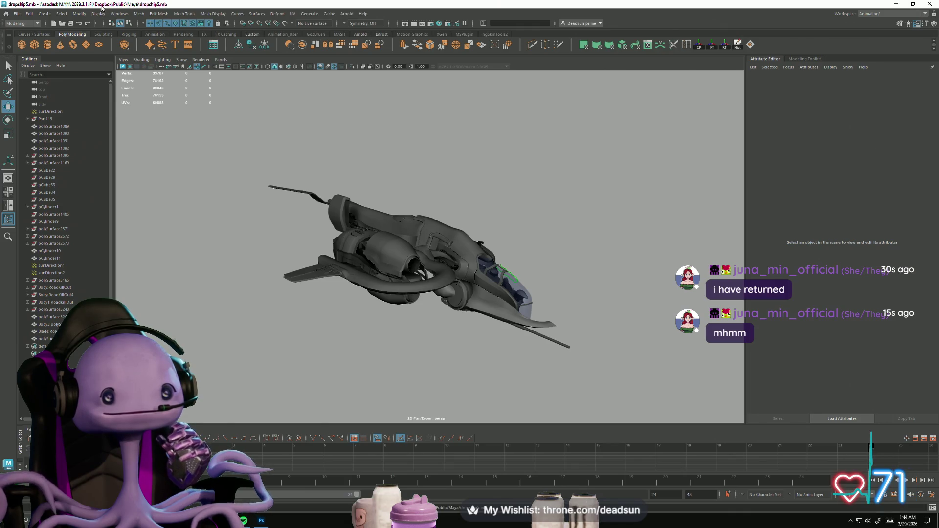
# Step: Save a copy as dropship5.mb in the Dropship folder on the Desktop
pyautogui.click(15, 13)
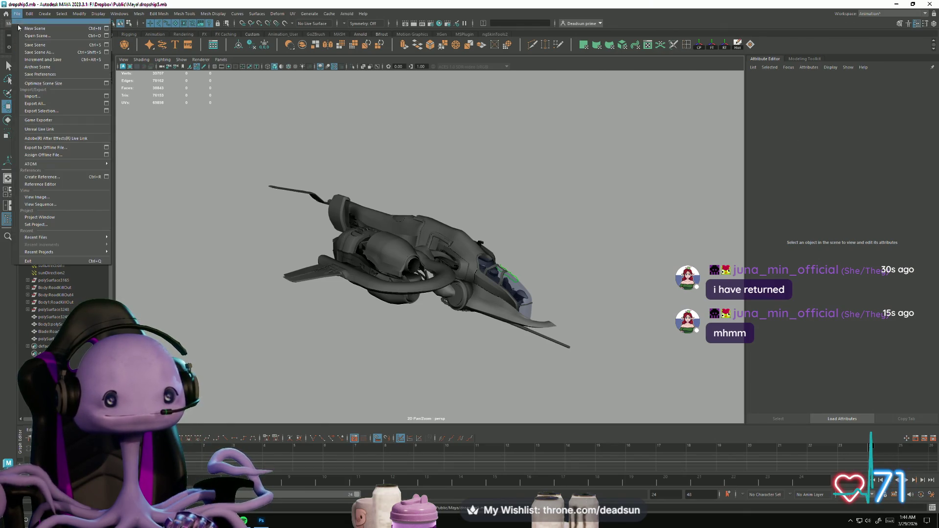
pyautogui.click(44, 52)
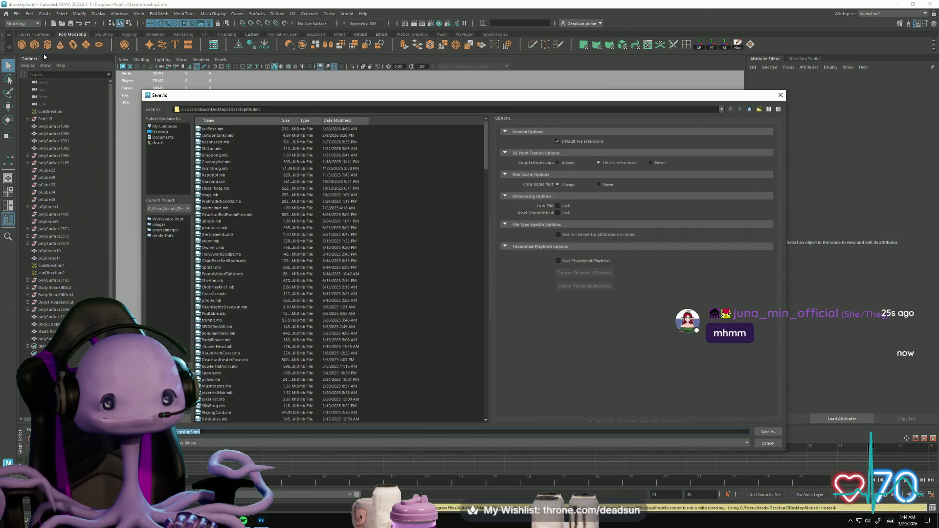
pyautogui.click(157, 136)
pyautogui.click(157, 132)
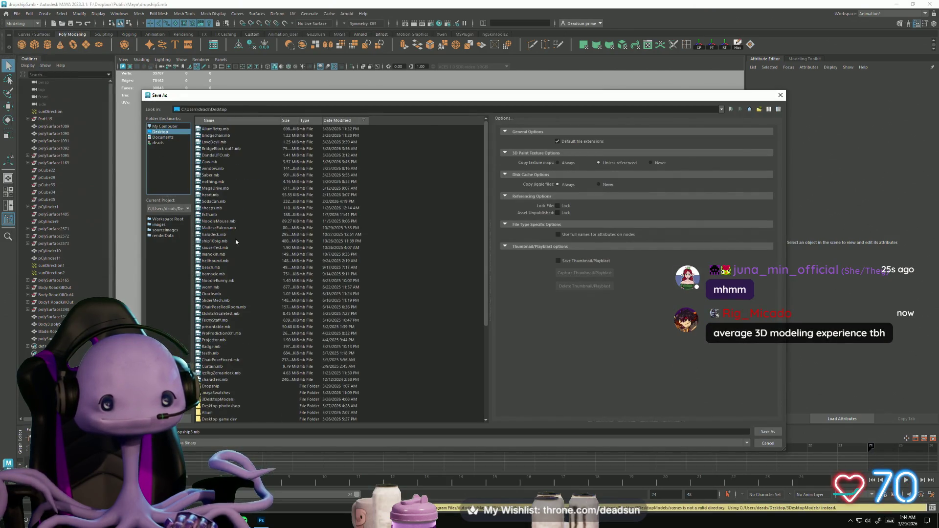
pyautogui.scroll(-3, 226, 367)
pyautogui.doubleClick(211, 327)
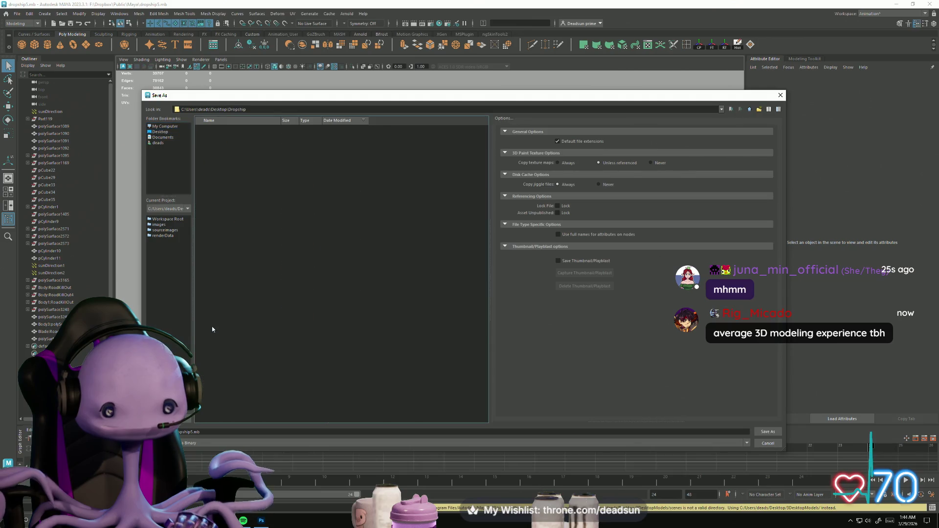
pyautogui.click(777, 432)
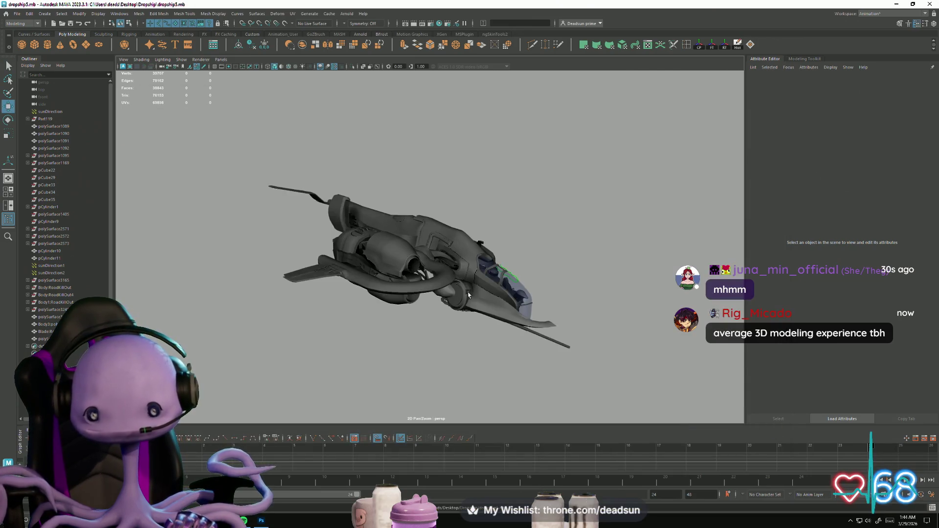
# Step: Zoom in on the fuselage panel and inspect the recessed panel's edges in edge mode
pyautogui.moveTo(413, 340)
pyautogui.mouseDown(button='right')
pyautogui.moveTo(453, 365)
pyautogui.moveTo(428, 353)
pyautogui.mouseUp(button='right')
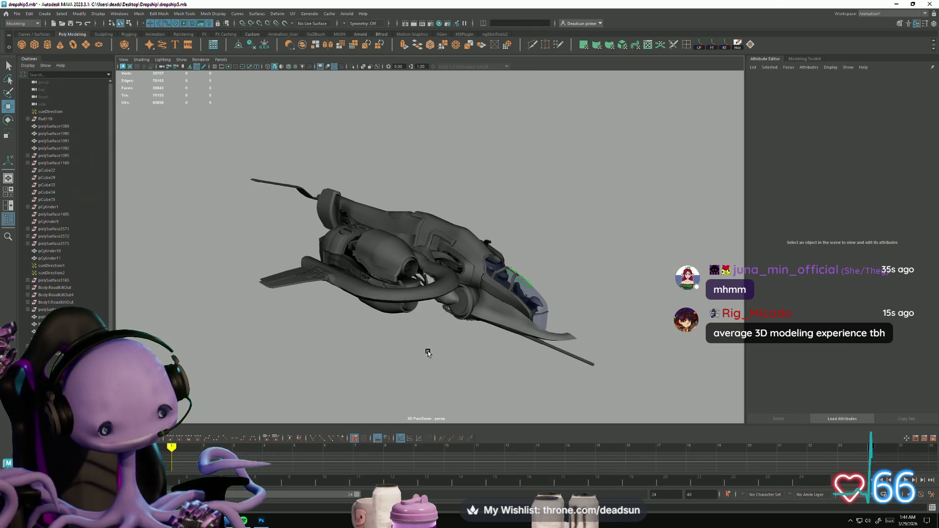
pyautogui.moveTo(428, 352)
pyautogui.keyDown('alt'); pyautogui.mouseDown()
pyautogui.moveTo(472, 294)
pyautogui.moveTo(465, 269)
pyautogui.moveTo(476, 321)
pyautogui.moveTo(470, 308)
pyautogui.mouseUp(); pyautogui.keyUp('alt')
pyautogui.keyDown('alt'); pyautogui.moveTo(469, 308); pyautogui.dragTo(614, 327, button='right'); pyautogui.keyUp('alt')
pyautogui.keyDown('alt'); pyautogui.moveTo(613, 327); pyautogui.dragTo(423, 280); pyautogui.keyUp('alt')
pyautogui.scroll(5, 562, 315)
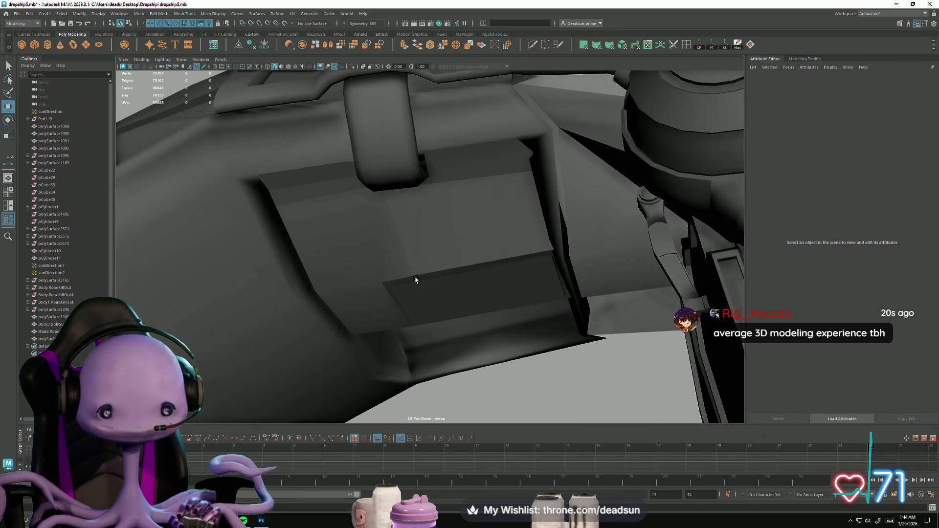
pyautogui.click(302, 284)
pyautogui.moveTo(301, 284); pyautogui.dragTo(264, 227, button='right')
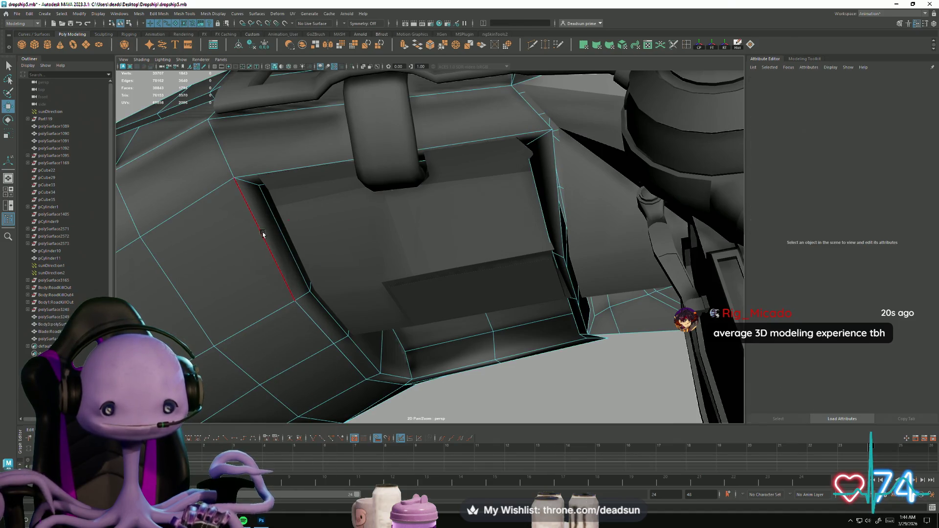
pyautogui.click(281, 228)
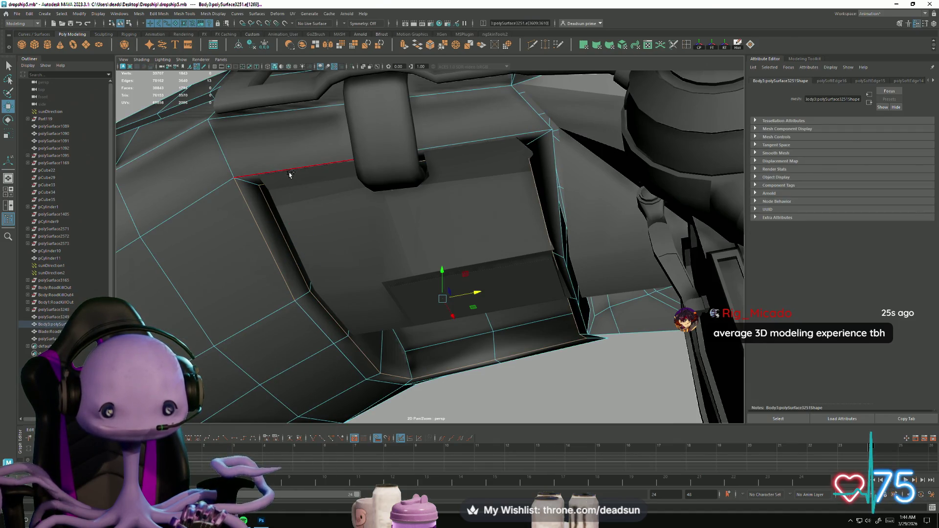
pyautogui.keyDown('alt'); pyautogui.moveTo(542, 220); pyautogui.dragTo(701, 177); pyautogui.keyUp('alt')
pyautogui.moveTo(663, 153)
pyautogui.keyDown('alt'); pyautogui.mouseDown()
pyautogui.moveTo(650, 241)
pyautogui.moveTo(597, 294)
pyautogui.moveTo(608, 273)
pyautogui.moveTo(515, 291)
pyautogui.moveTo(512, 252)
pyautogui.moveTo(415, 245)
pyautogui.moveTo(549, 219)
pyautogui.moveTo(453, 283)
pyautogui.moveTo(484, 254)
pyautogui.moveTo(446, 299)
pyautogui.moveTo(392, 288)
pyautogui.moveTo(514, 294)
pyautogui.moveTo(541, 272)
pyautogui.moveTo(533, 287)
pyautogui.moveTo(377, 269)
pyautogui.moveTo(541, 289)
pyautogui.moveTo(405, 283)
pyautogui.mouseUp(); pyautogui.keyUp('alt')
# Step: Back in Object Mode, move polySurface3251 along Z to Translate Z 0.043, then deselect
pyautogui.moveTo(431, 215); pyautogui.dragTo(472, 194, button='right')
pyautogui.moveTo(391, 272)
pyautogui.keyDown('alt'); pyautogui.mouseDown()
pyautogui.moveTo(385, 319)
pyautogui.moveTo(362, 313)
pyautogui.moveTo(367, 327)
pyautogui.moveTo(326, 317)
pyautogui.moveTo(371, 304)
pyautogui.moveTo(443, 315)
pyautogui.moveTo(455, 308)
pyautogui.mouseUp(); pyautogui.keyUp('alt')
pyautogui.moveTo(235, 126); pyautogui.dragTo(237, 129)
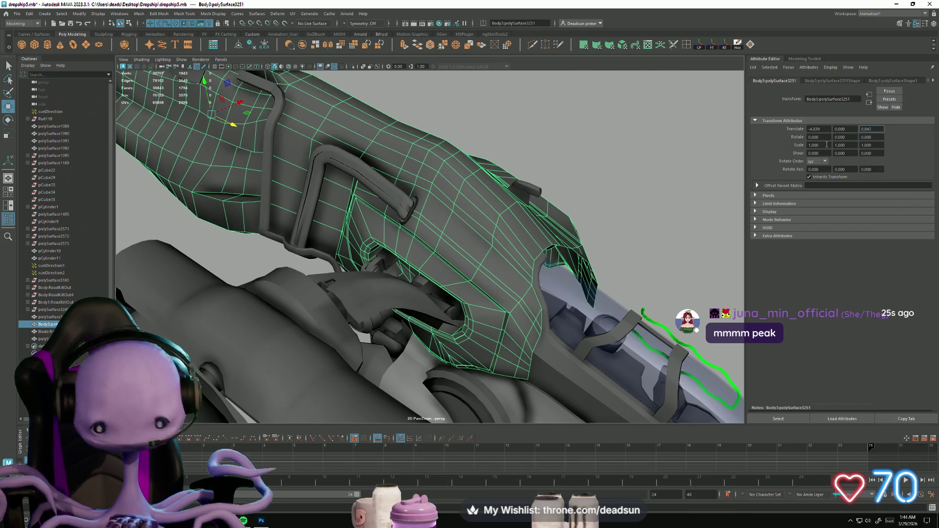
pyautogui.click(646, 210)
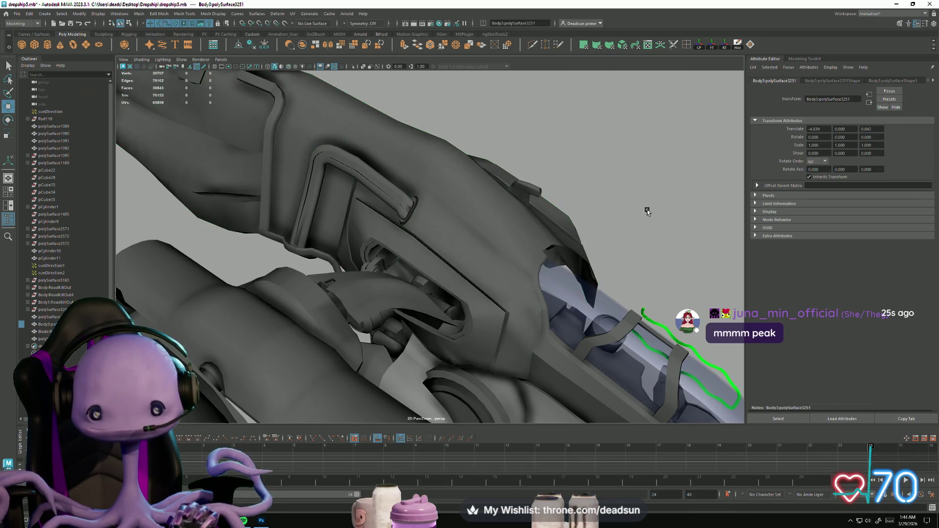
# Step: Deselect everything, reframe the whole grey dropship with hull, engine ring and legs, then open File
pyautogui.scroll(6, 550, 314)
pyautogui.moveTo(543, 324)
pyautogui.keyDown('alt'); pyautogui.mouseDown()
pyautogui.moveTo(457, 263)
pyautogui.moveTo(478, 272)
pyautogui.moveTo(343, 244)
pyautogui.moveTo(433, 263)
pyautogui.moveTo(335, 246)
pyautogui.moveTo(321, 275)
pyautogui.moveTo(308, 247)
pyautogui.moveTo(310, 284)
pyautogui.moveTo(299, 235)
pyautogui.moveTo(221, 277)
pyautogui.moveTo(248, 305)
pyautogui.moveTo(236, 252)
pyautogui.moveTo(234, 291)
pyautogui.moveTo(352, 344)
pyautogui.moveTo(323, 307)
pyautogui.mouseUp(); pyautogui.keyUp('alt')
pyautogui.click(315, 272)
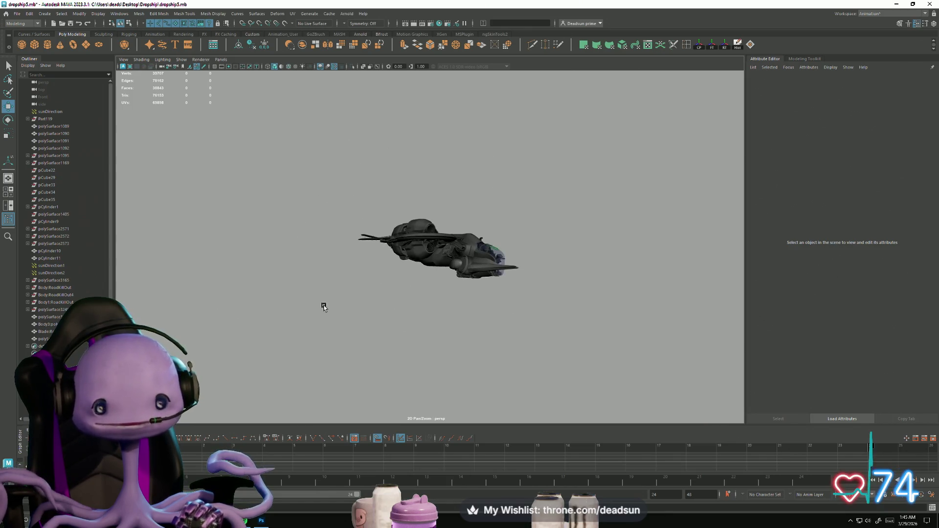
pyautogui.keyDown('alt'); pyautogui.moveTo(323, 306); pyautogui.dragTo(396, 357, button='right'); pyautogui.keyUp('alt')
pyautogui.click(17, 13)
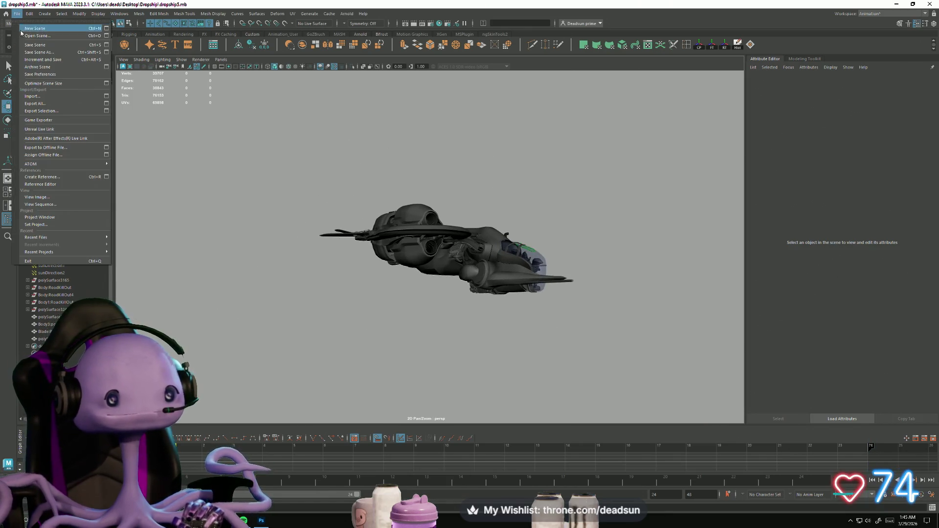
# Step: Save the dropship scene to keep the hull's Translate Z 0.043 change
pyautogui.click(37, 45)
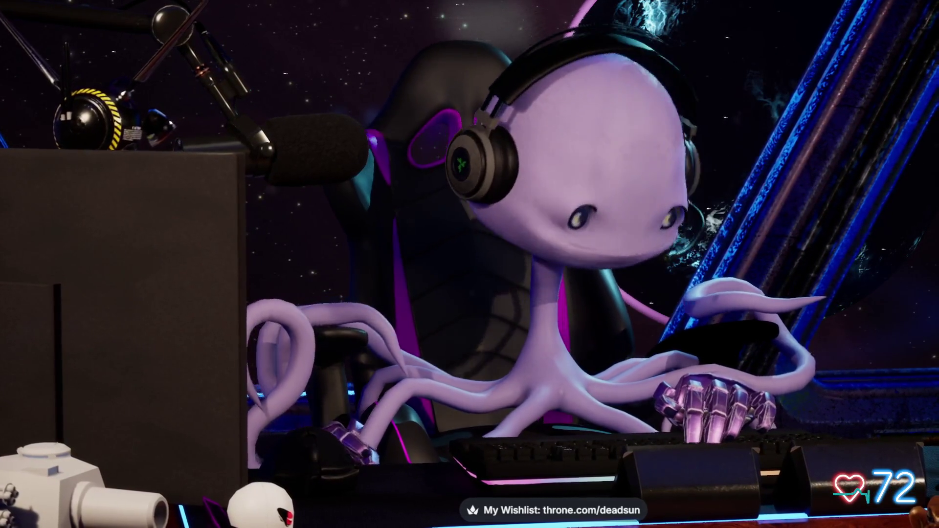
pyautogui.hotkey('alt', 'Tab')
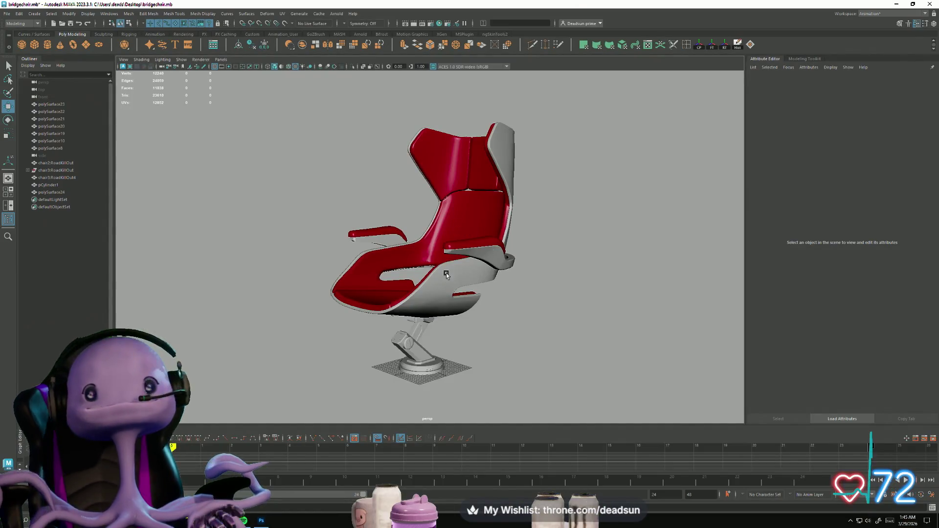
# Step: Select and deselect the red bridge chair, then zoom onto its seat for a three-quarter view
pyautogui.keyDown('alt'); pyautogui.moveTo(446, 274); pyautogui.dragTo(459, 287); pyautogui.keyUp('alt')
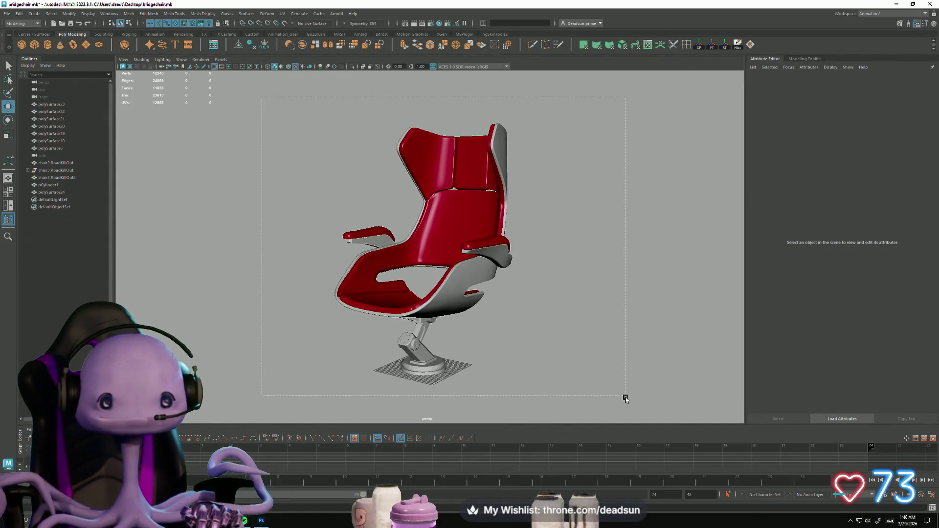
pyautogui.moveTo(624, 392); pyautogui.dragTo(622, 405)
pyautogui.click(582, 355)
pyautogui.moveTo(582, 355)
pyautogui.keyDown('alt'); pyautogui.mouseDown()
pyautogui.moveTo(331, 337)
pyautogui.moveTo(274, 351)
pyautogui.moveTo(313, 364)
pyautogui.moveTo(490, 344)
pyautogui.moveTo(701, 352)
pyautogui.moveTo(245, 353)
pyautogui.moveTo(219, 364)
pyautogui.moveTo(218, 383)
pyautogui.moveTo(346, 353)
pyautogui.moveTo(526, 362)
pyautogui.moveTo(612, 352)
pyautogui.moveTo(592, 350)
pyautogui.moveTo(594, 399)
pyautogui.moveTo(591, 342)
pyautogui.moveTo(588, 358)
pyautogui.moveTo(506, 372)
pyautogui.mouseUp(); pyautogui.keyUp('alt')
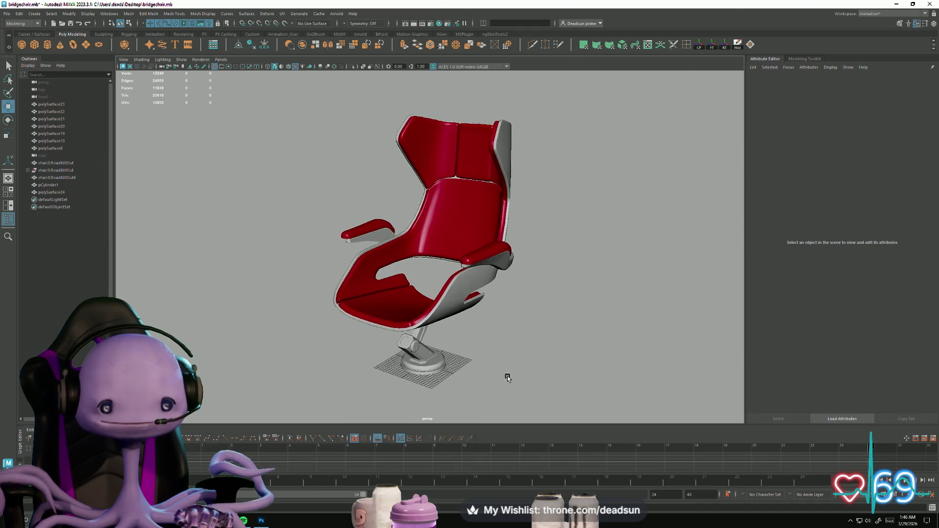
pyautogui.scroll(5, 506, 371)
pyautogui.moveTo(446, 405)
pyautogui.keyDown('alt'); pyautogui.mouseDown()
pyautogui.moveTo(478, 390)
pyautogui.moveTo(479, 402)
pyautogui.moveTo(447, 391)
pyautogui.moveTo(452, 402)
pyautogui.moveTo(475, 399)
pyautogui.moveTo(432, 403)
pyautogui.moveTo(426, 399)
pyautogui.moveTo(465, 392)
pyautogui.moveTo(420, 380)
pyautogui.moveTo(409, 369)
pyautogui.moveTo(421, 355)
pyautogui.moveTo(412, 343)
pyautogui.moveTo(372, 380)
pyautogui.moveTo(407, 381)
pyautogui.moveTo(438, 229)
pyautogui.mouseUp(); pyautogui.keyUp('alt')
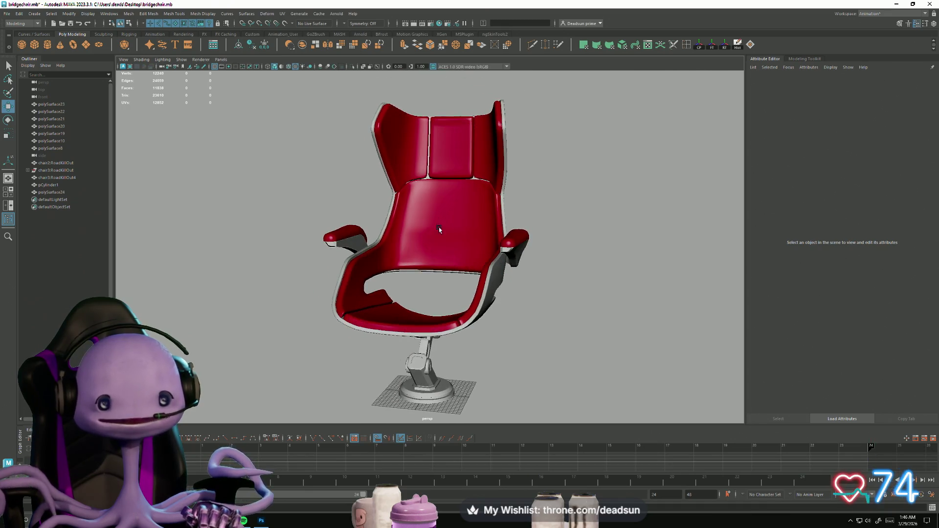
pyautogui.moveTo(379, 313)
pyautogui.keyDown('alt'); pyautogui.mouseDown()
pyautogui.moveTo(397, 339)
pyautogui.moveTo(367, 379)
pyautogui.mouseUp(); pyautogui.keyUp('alt')
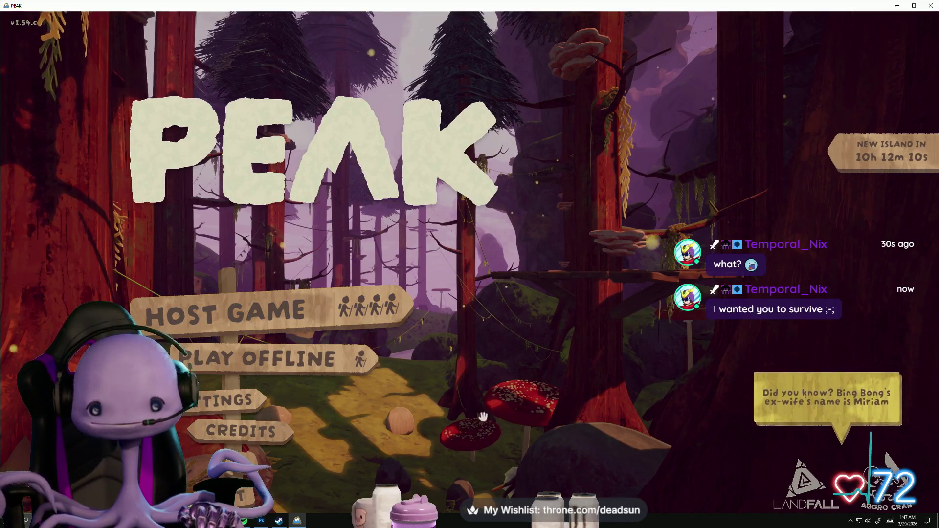
# Step: Open the friend's Steam chat, accept the PEAK invite with Play Game, and return to PEAK
pyautogui.click(281, 521)
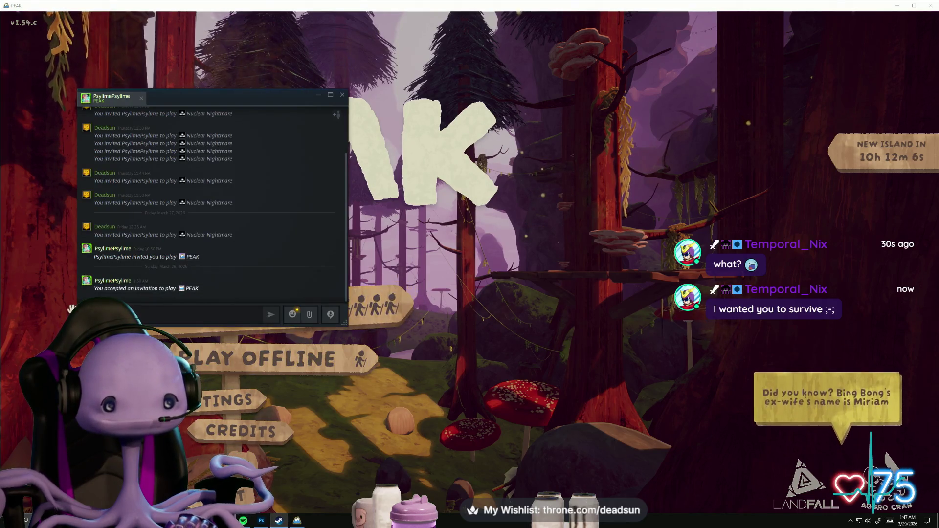
pyautogui.moveTo(236, 101)
pyautogui.mouseDown()
pyautogui.moveTo(627, 198)
pyautogui.moveTo(588, 189)
pyautogui.moveTo(576, 248)
pyautogui.moveTo(543, 250)
pyautogui.mouseUp()
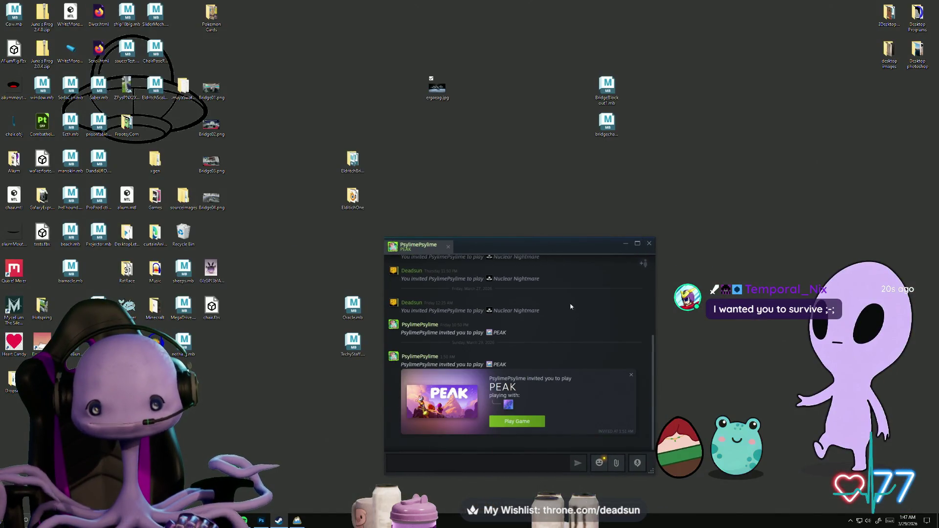
pyautogui.click(503, 423)
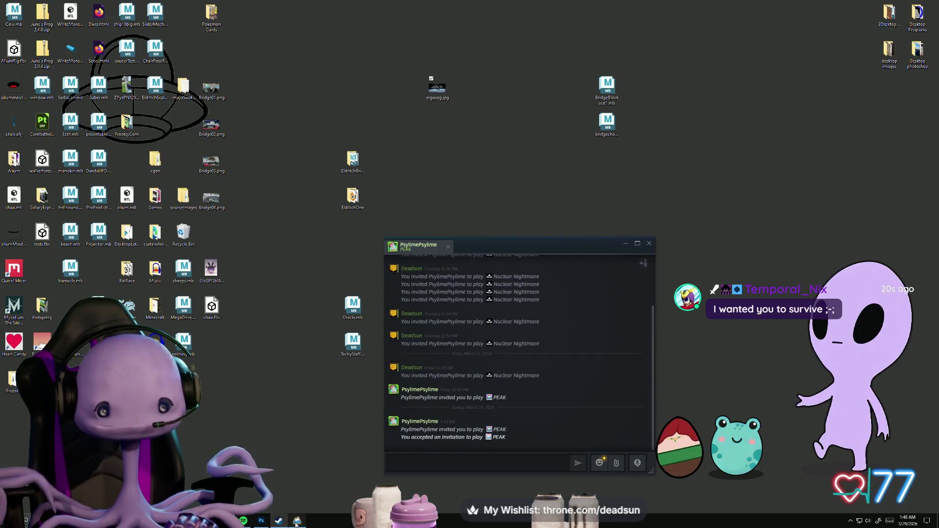
pyautogui.click(296, 522)
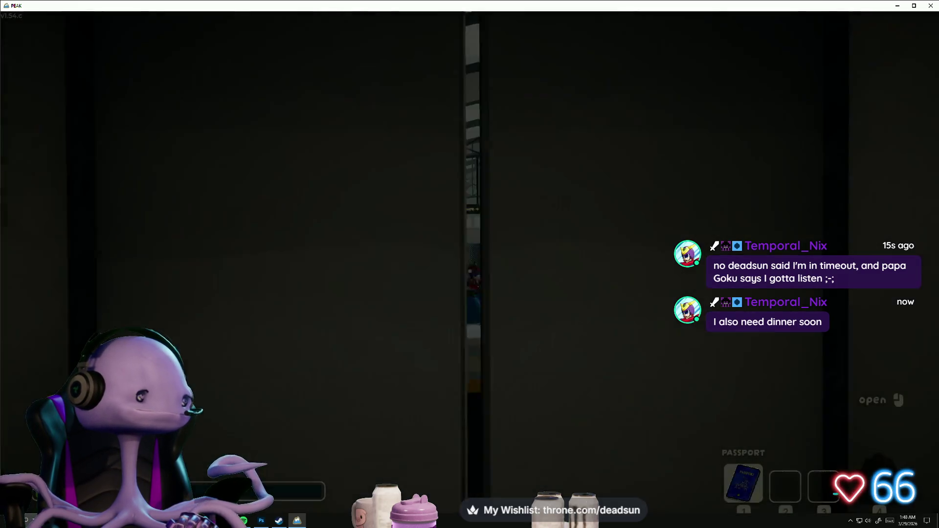
# Step: Walk across the walkway and over the rail to the Gate 7 kiosk and open the Boarding Pass
pyautogui.press('Escape')
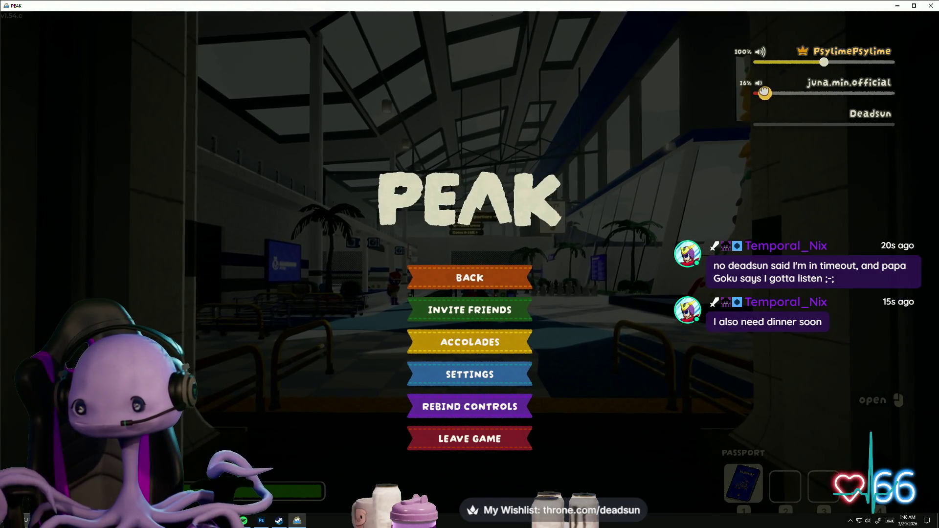
pyautogui.press('Escape')
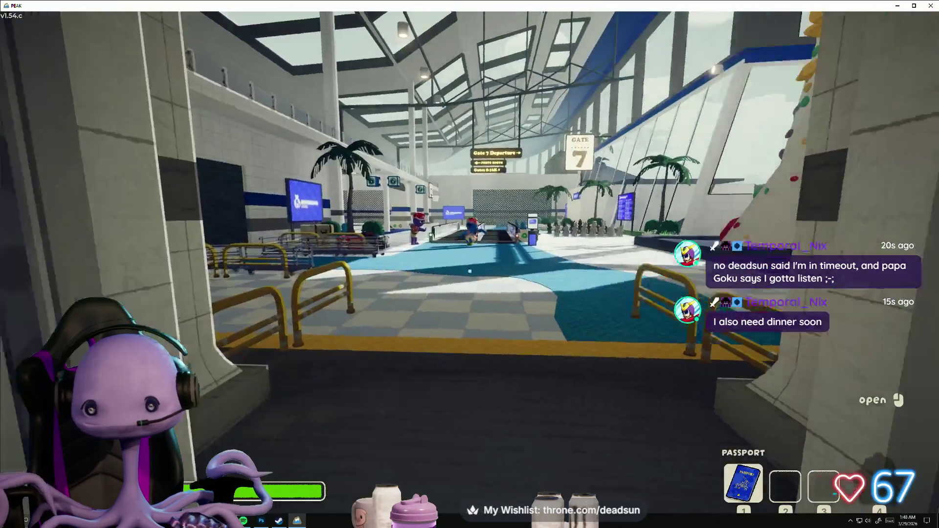
pyautogui.press('1')
pyautogui.press('w')
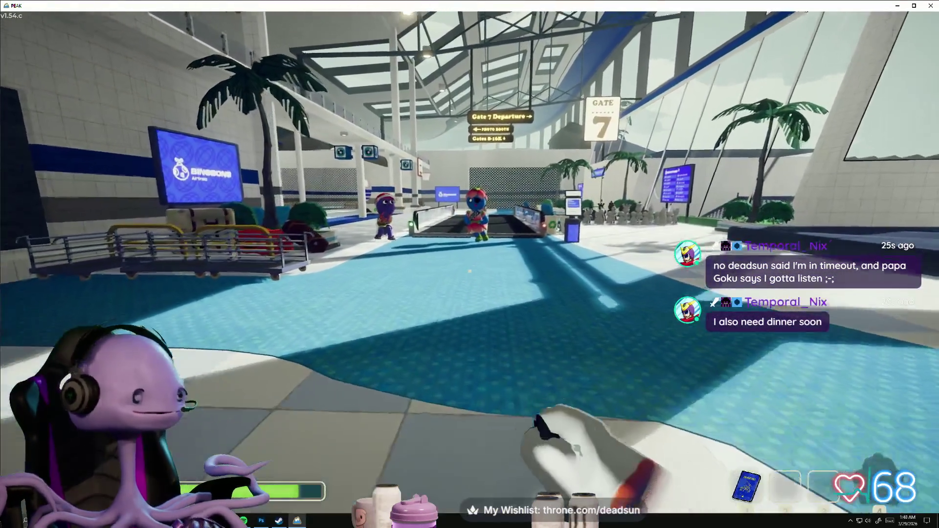
pyautogui.press('w')
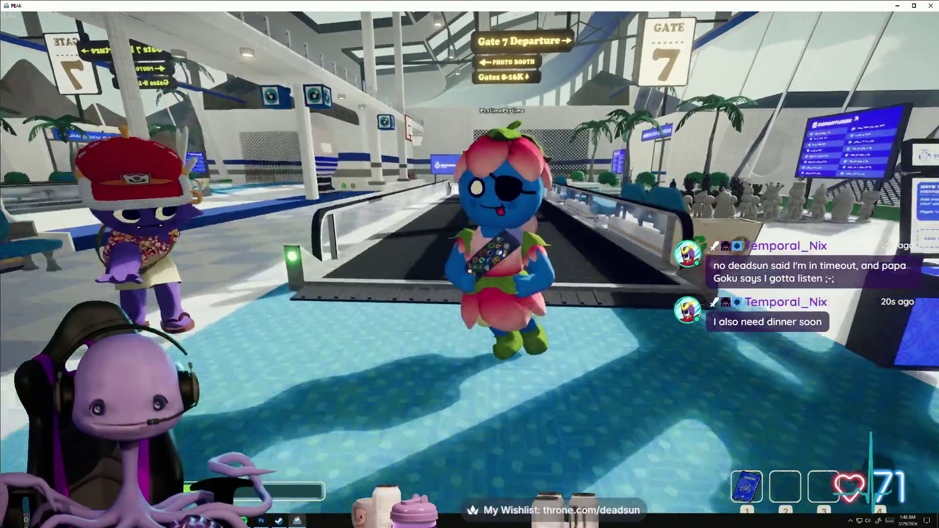
pyautogui.press('w')
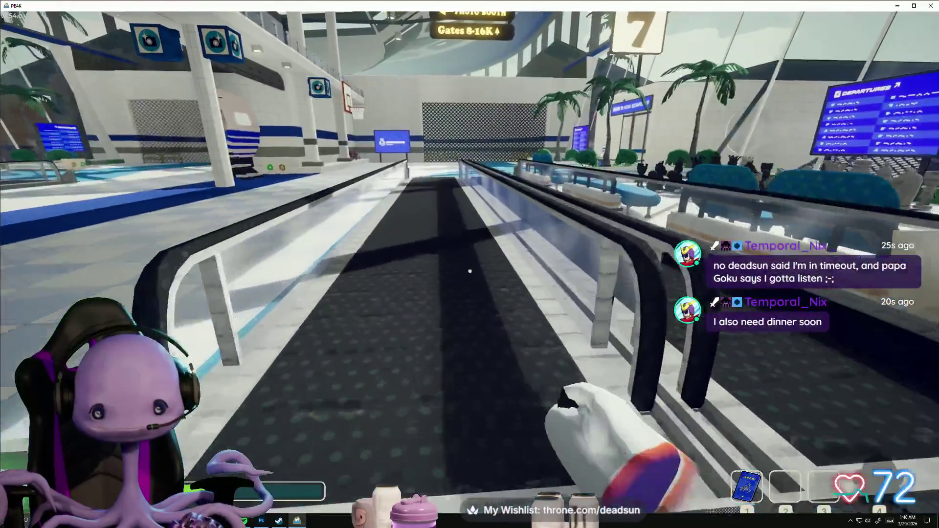
pyautogui.press('w')
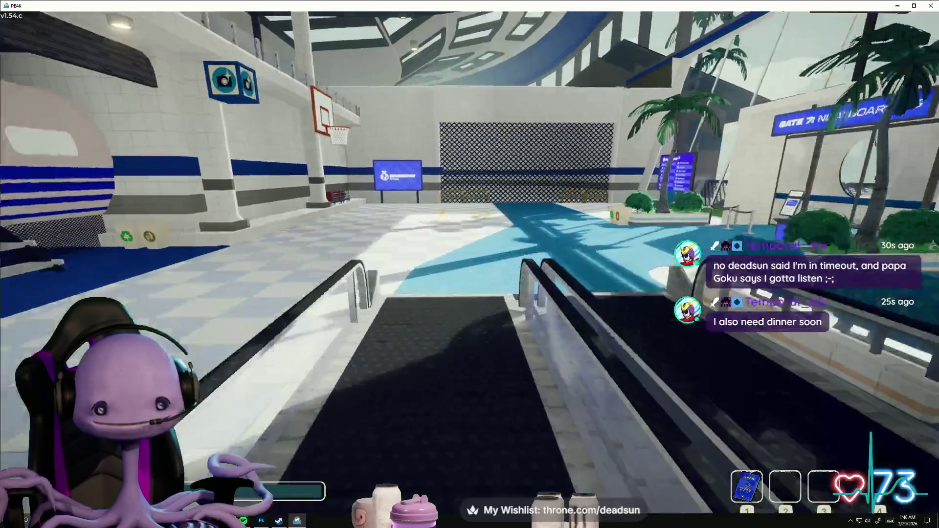
pyautogui.press('space')
pyautogui.press('w')
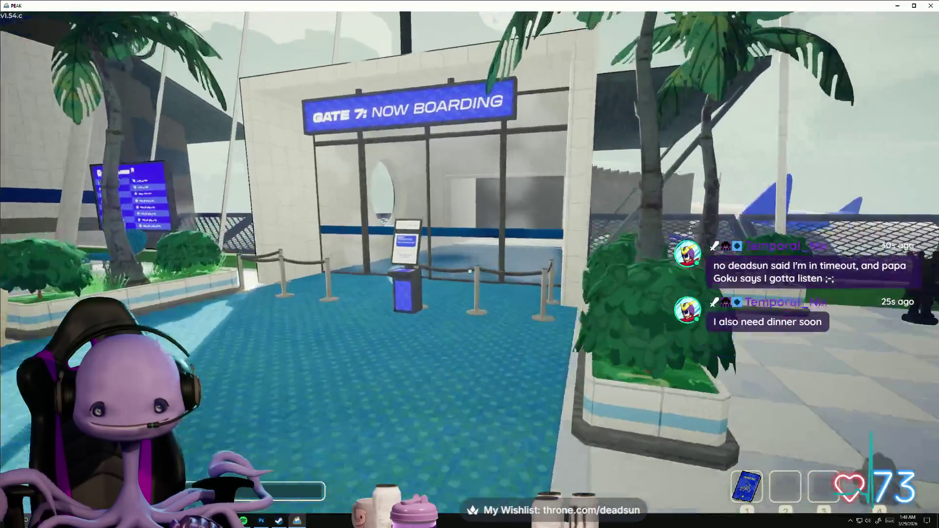
pyautogui.press('e')
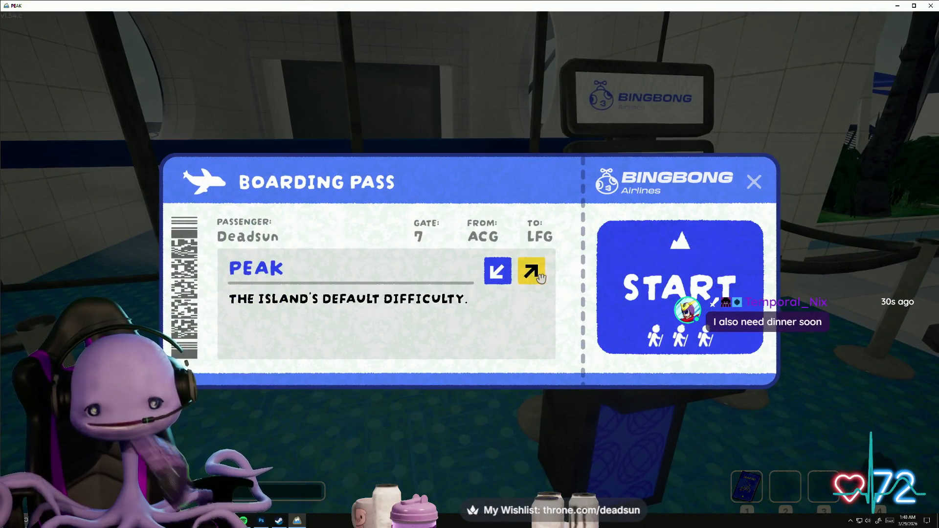
# Step: Raise the difficulty to Ascent 7 and start the flight
pyautogui.click(498, 271)
pyautogui.click(533, 272)
pyautogui.click(533, 275)
pyautogui.click(534, 277)
pyautogui.click(535, 277)
pyautogui.click(534, 277)
pyautogui.click(534, 277)
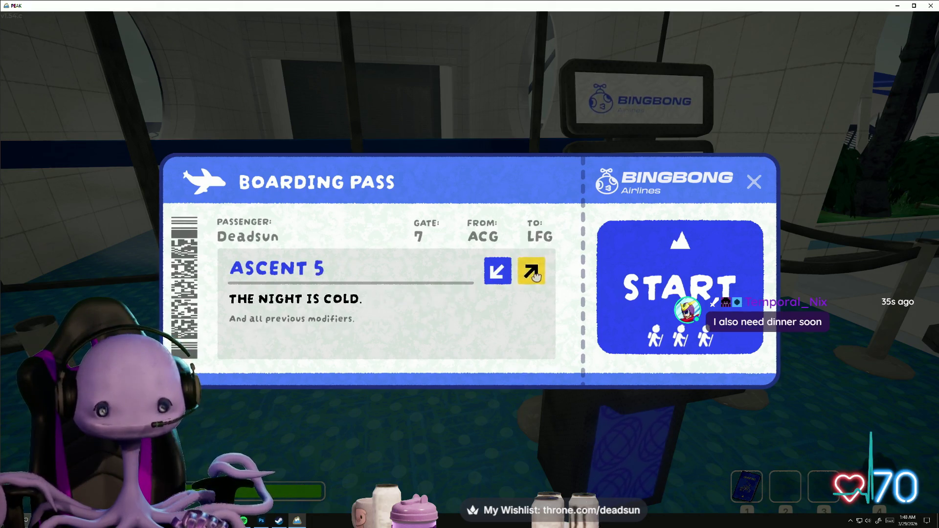
pyautogui.click(534, 276)
pyautogui.click(534, 277)
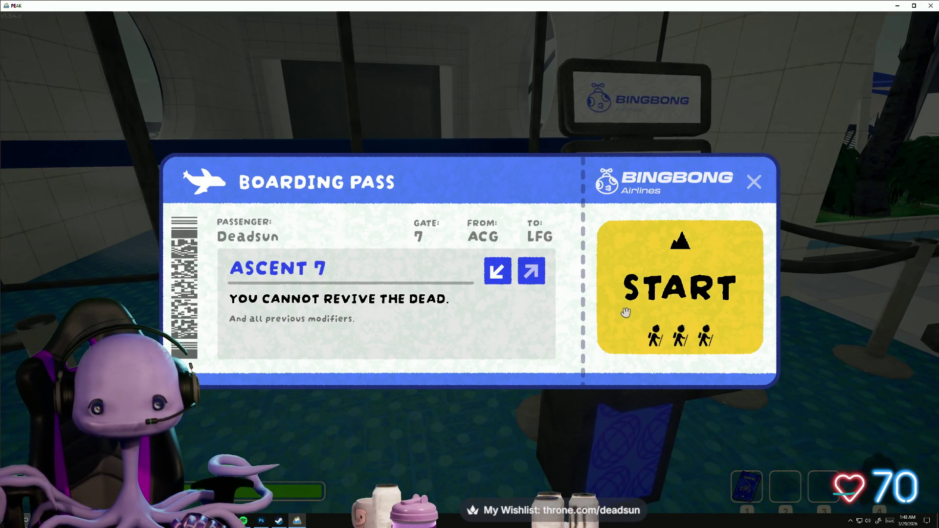
pyautogui.click(736, 252)
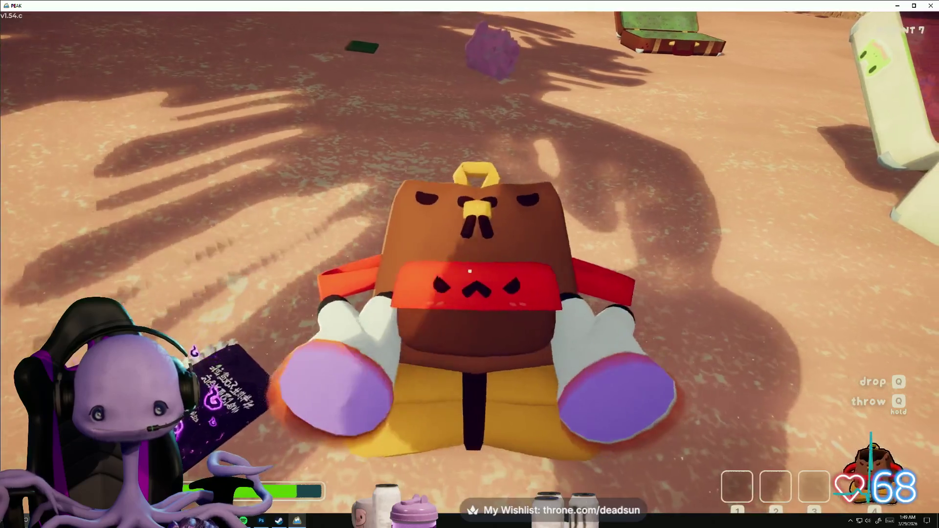
# Step: Pick up the Book of Bones, cook it over the flame, and drop it on the sand
pyautogui.press('e')
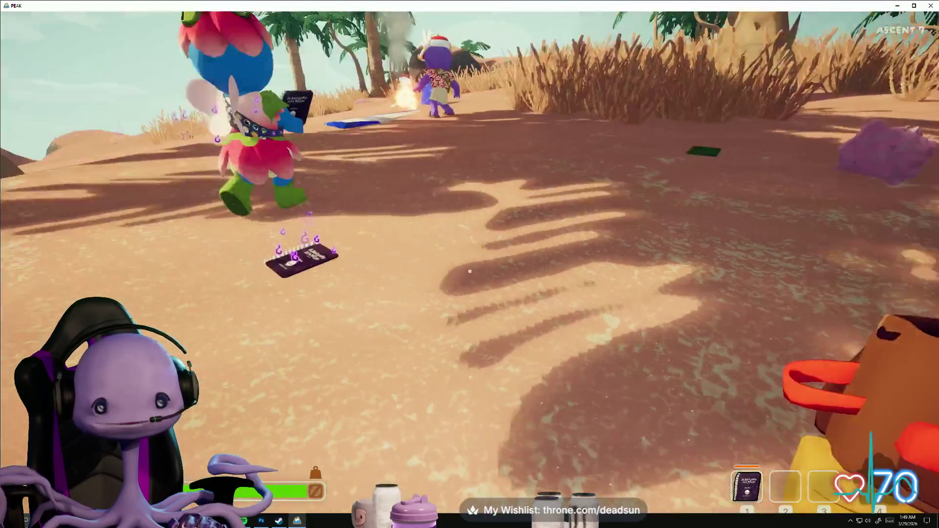
pyautogui.press('e')
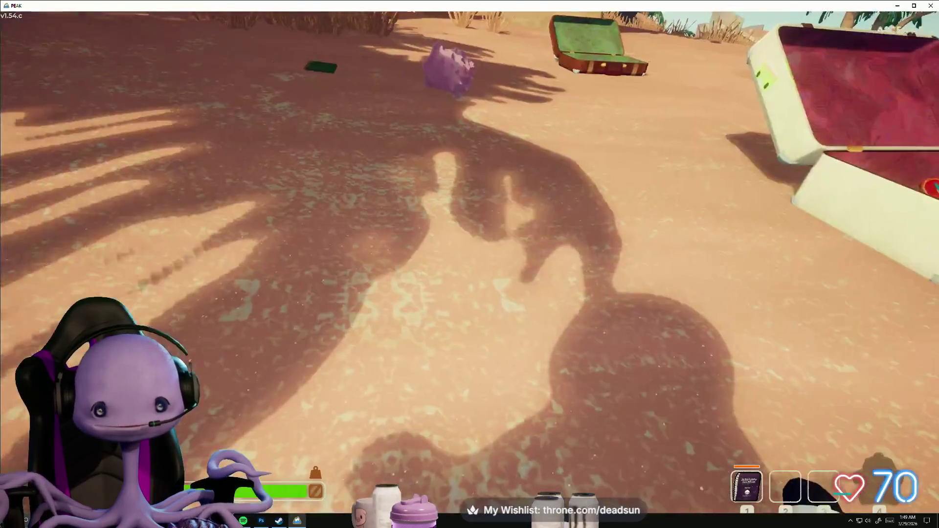
pyautogui.press('1')
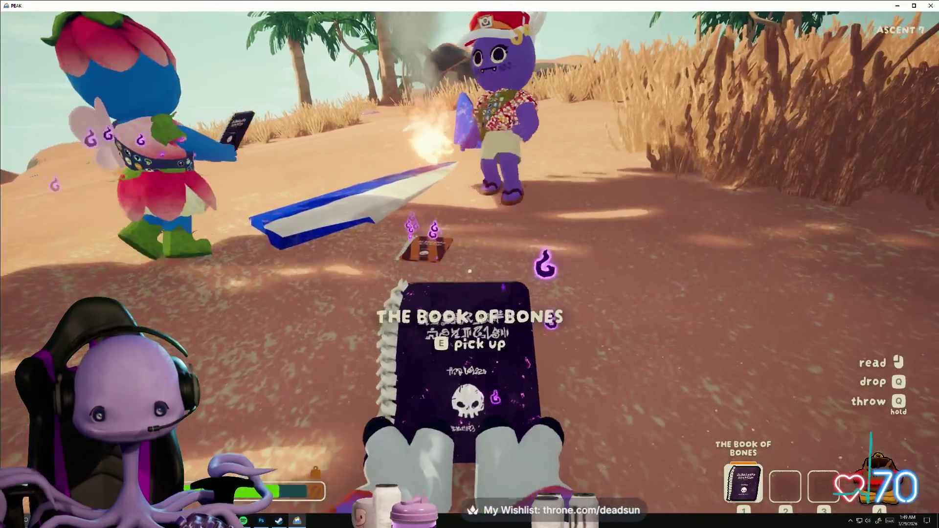
pyautogui.hotkey('alt', 'Tab')
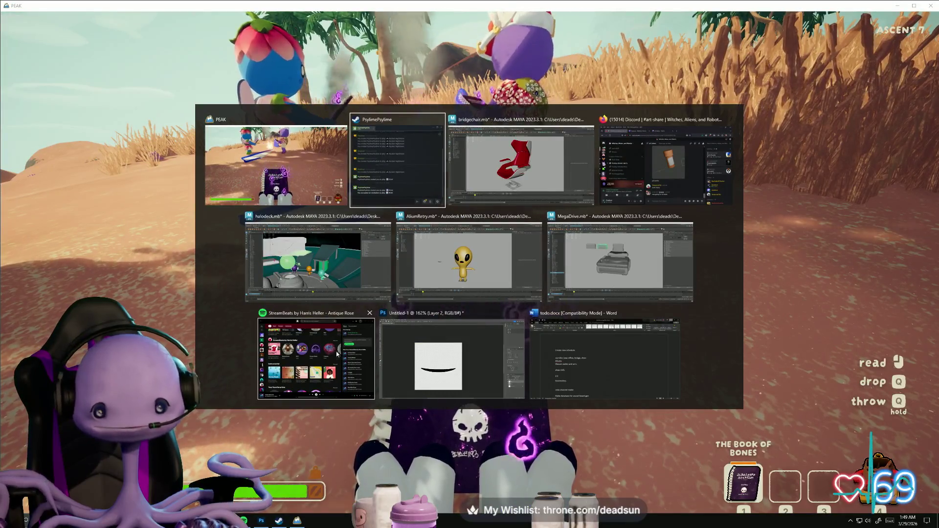
pyautogui.press('Escape')
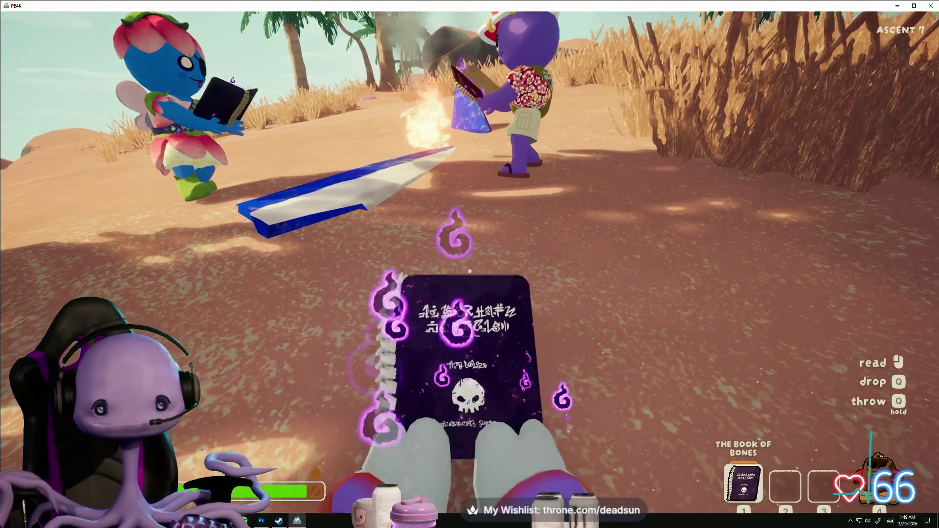
pyautogui.press('e')
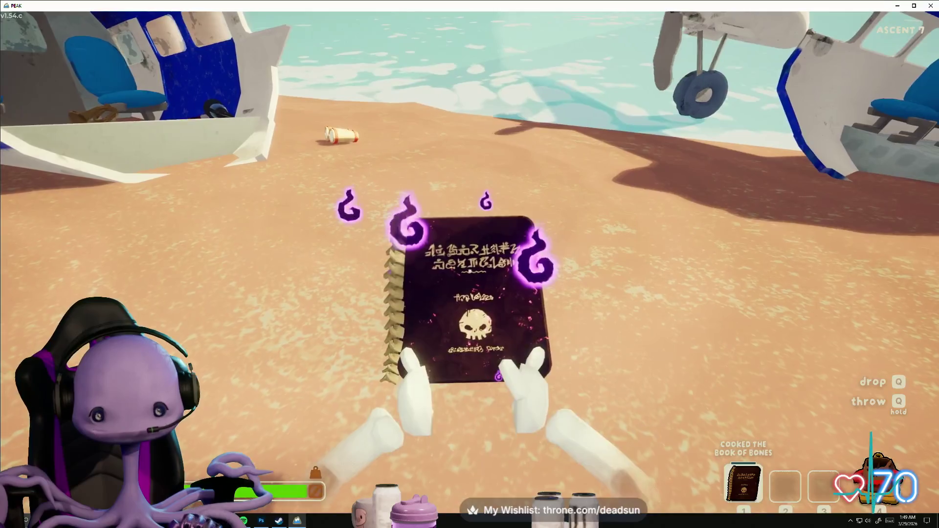
pyautogui.press('q')
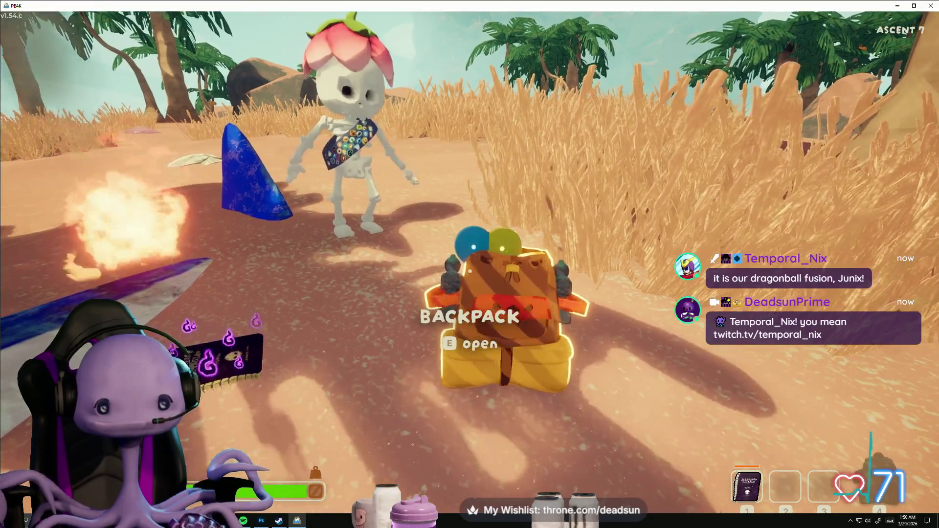
# Step: Put on the backpack and walk through the tall grass up the dune after the teammate
pyautogui.press('e')
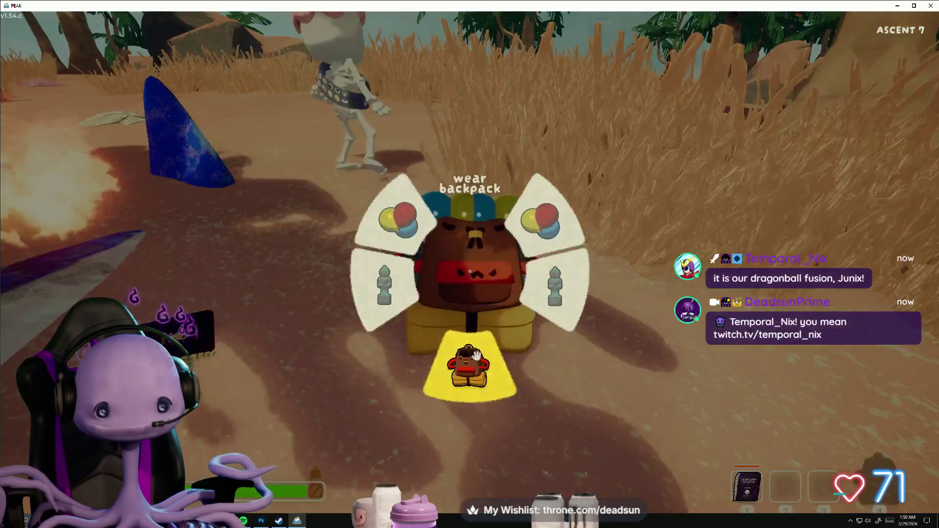
pyautogui.press('w')
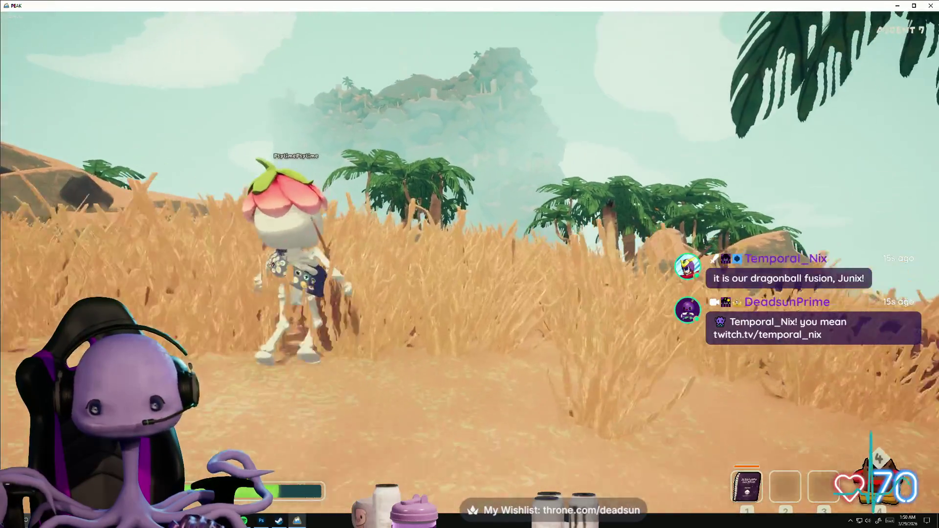
pyautogui.press('w')
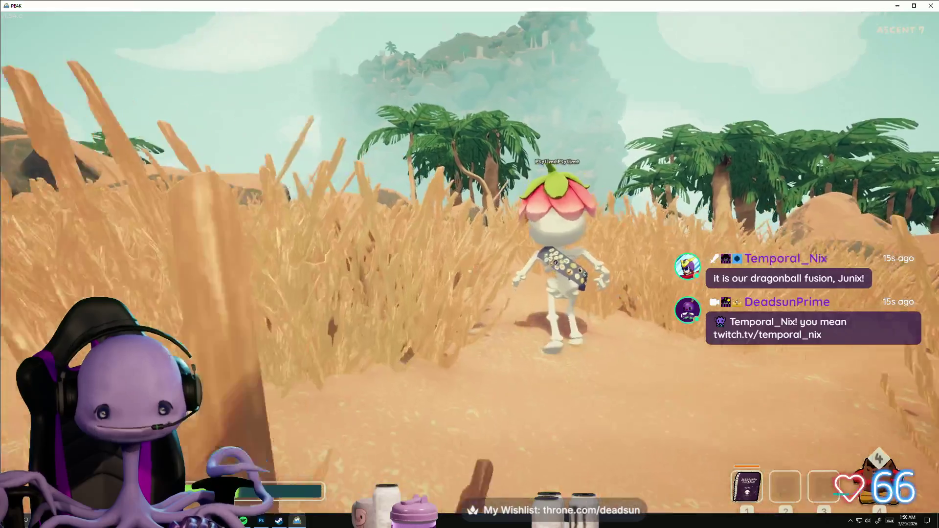
pyautogui.press('w')
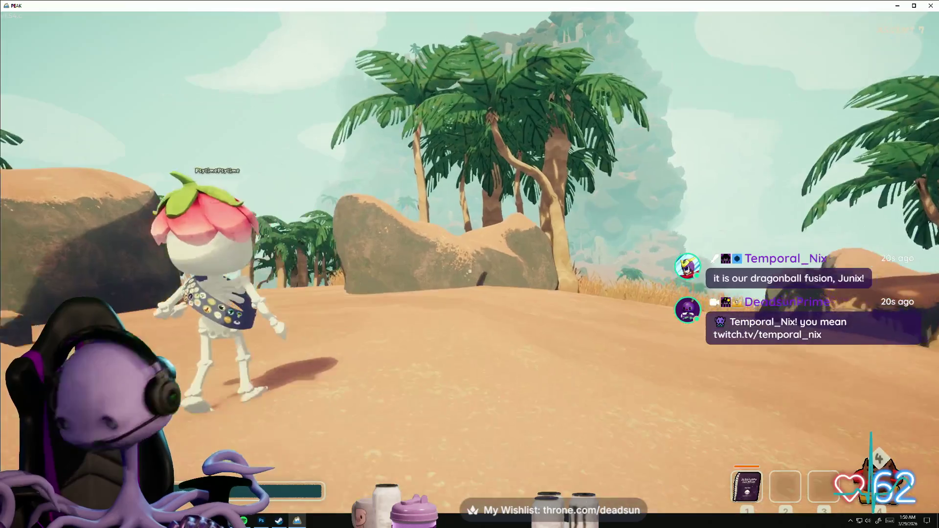
pyautogui.hotkey('alt', 'Tab')
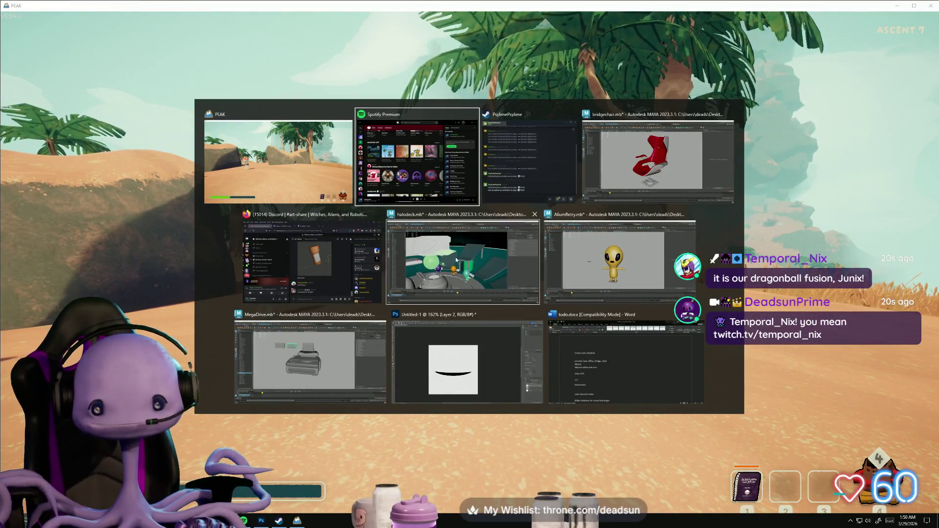
# Step: Walk past the rock, through the tall grass and up the sand ridge to the teammate
pyautogui.press('Escape')
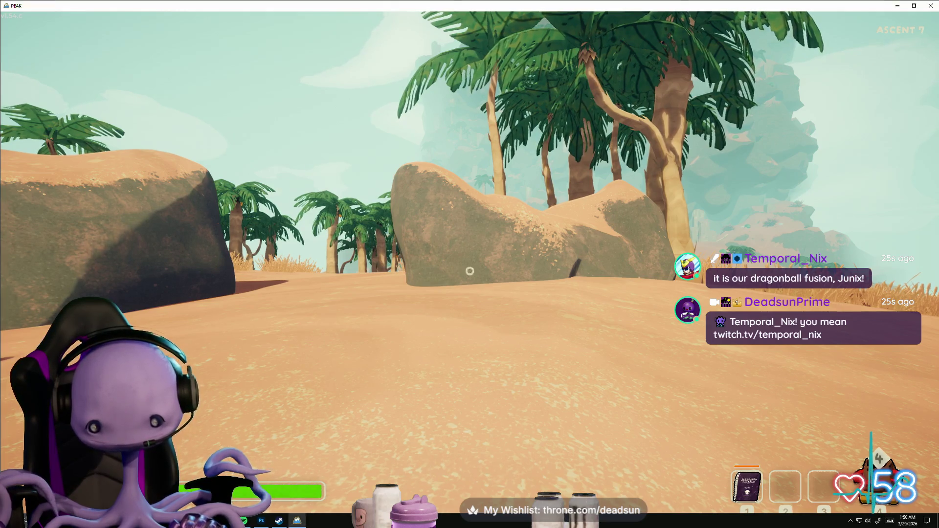
pyautogui.press('w')
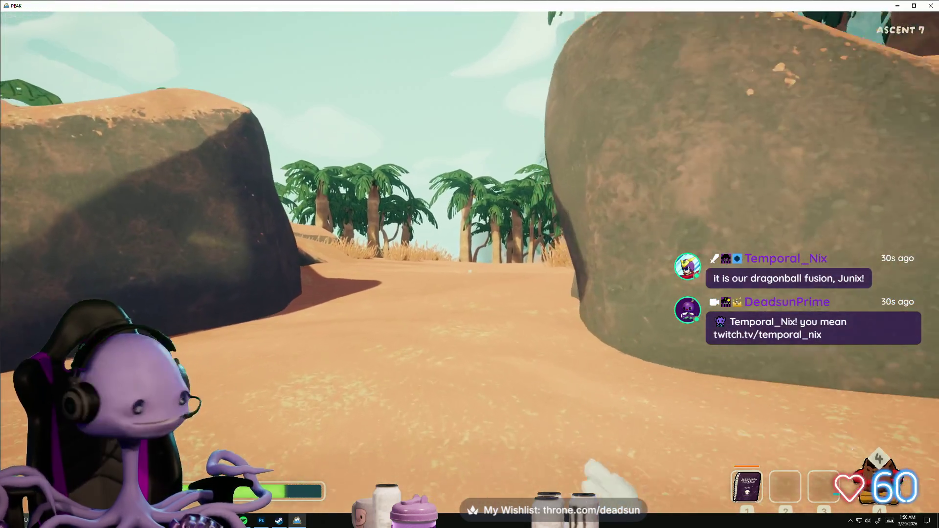
pyautogui.press('w')
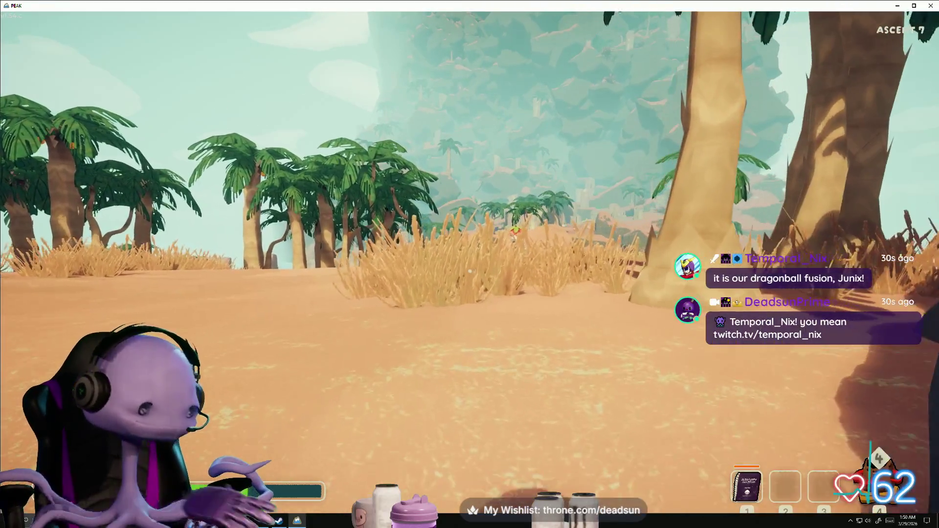
pyautogui.press('w')
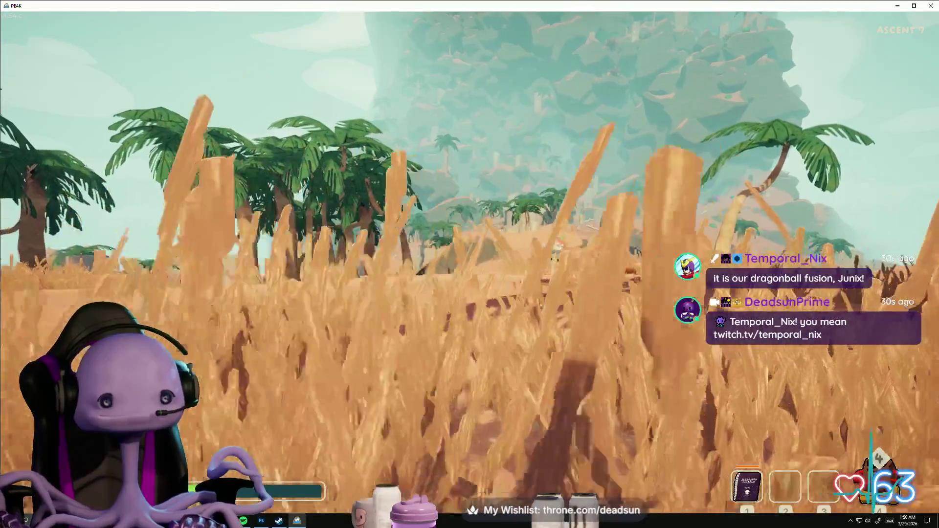
pyautogui.press('w')
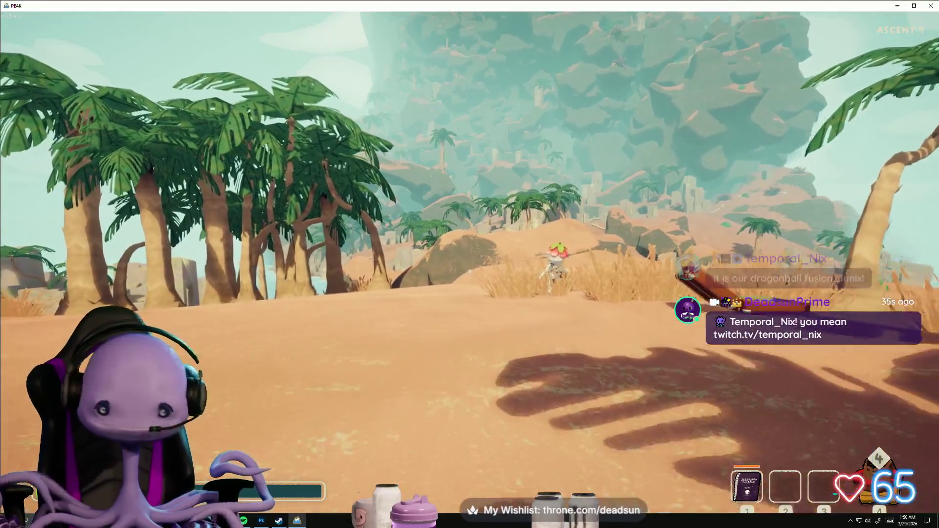
pyautogui.press('w')
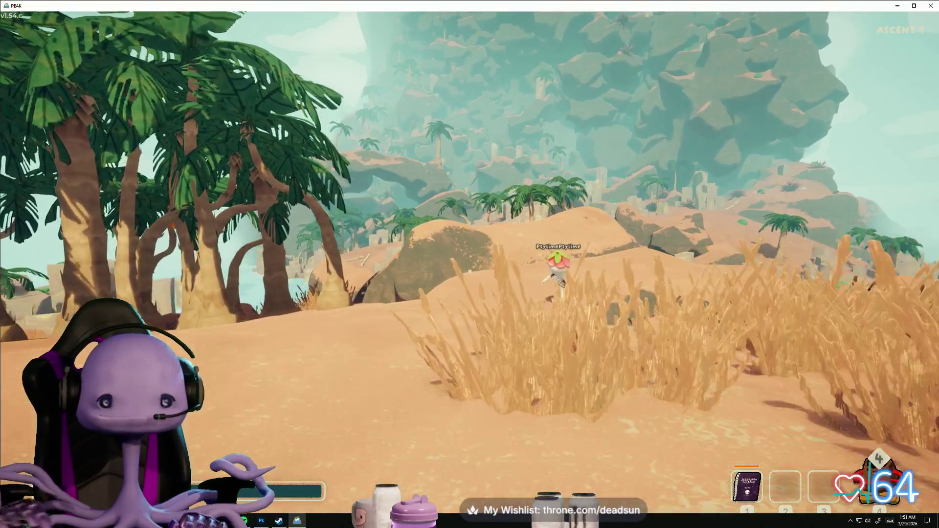
pyautogui.press('w')
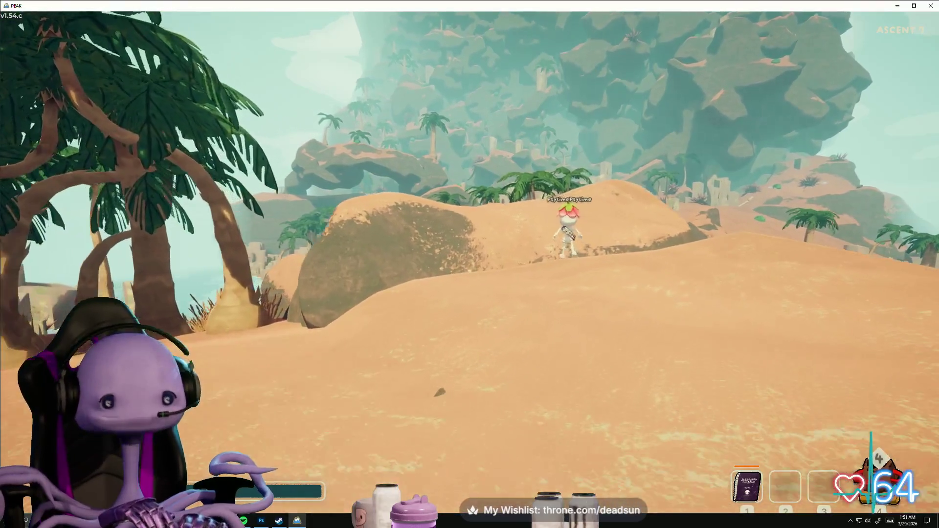
pyautogui.press('w')
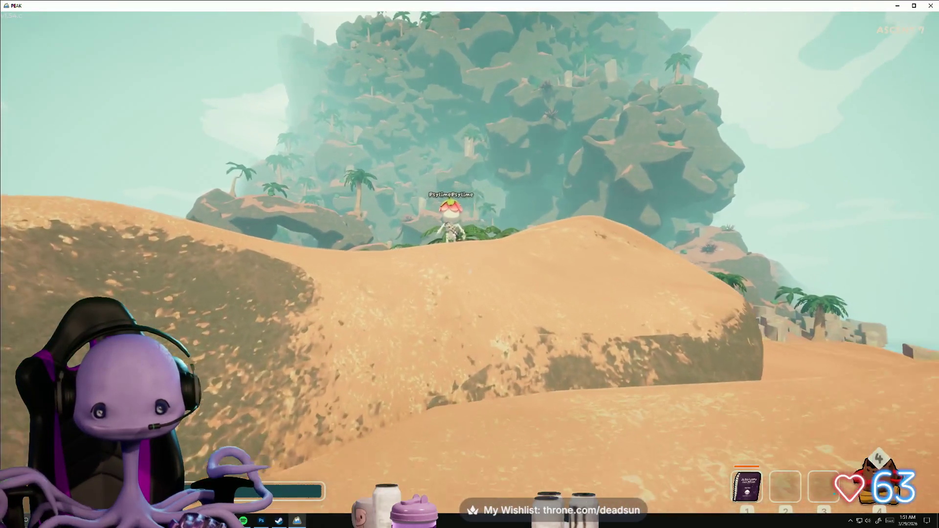